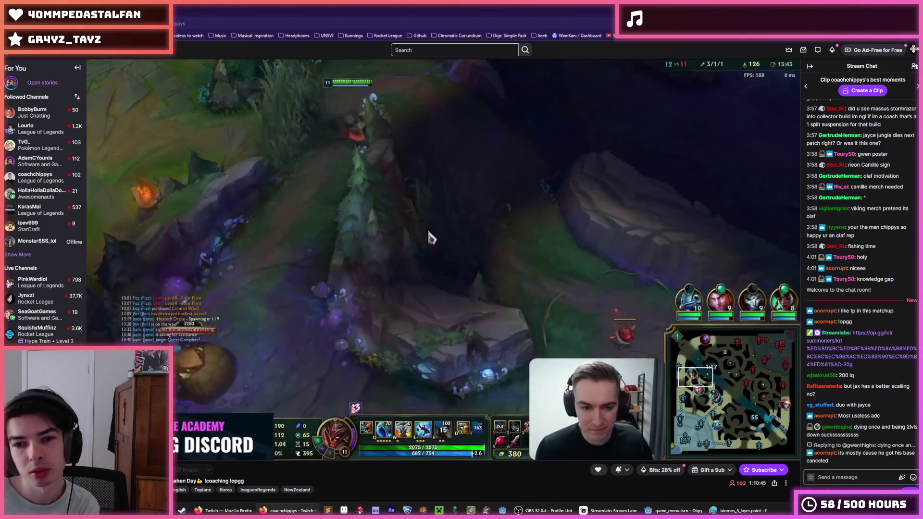
# Switch from the Twitch stream to the Paint sketch of the numbered biome layer chart
pyautogui.hotkey('alt', 'Tab')
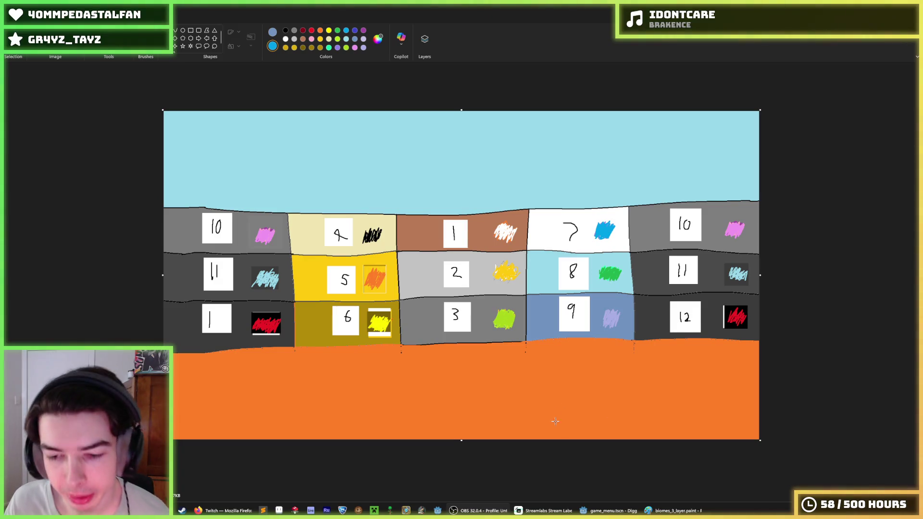
# Compare game_menu.gd line 28 with the biome sketch, then run the Digger game with F5
pyautogui.click(608, 510)
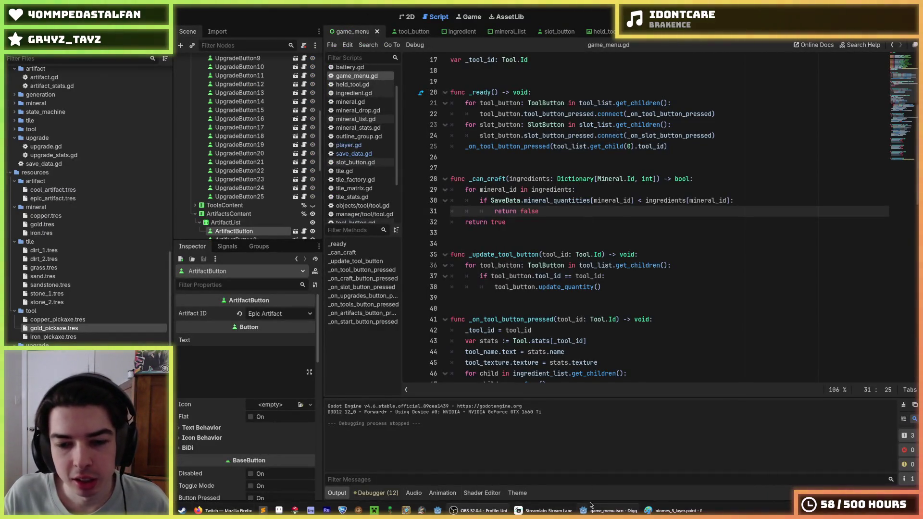
pyautogui.click(672, 511)
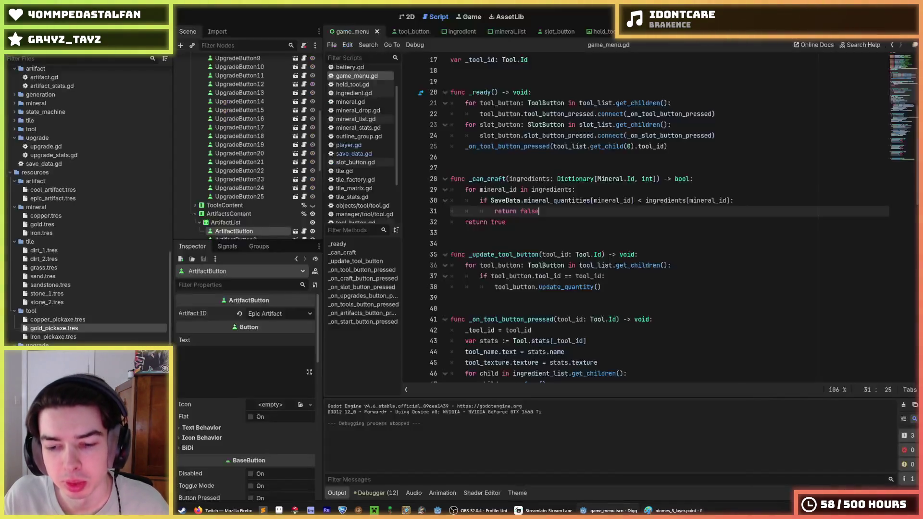
pyautogui.click(608, 510)
pyautogui.click(671, 180)
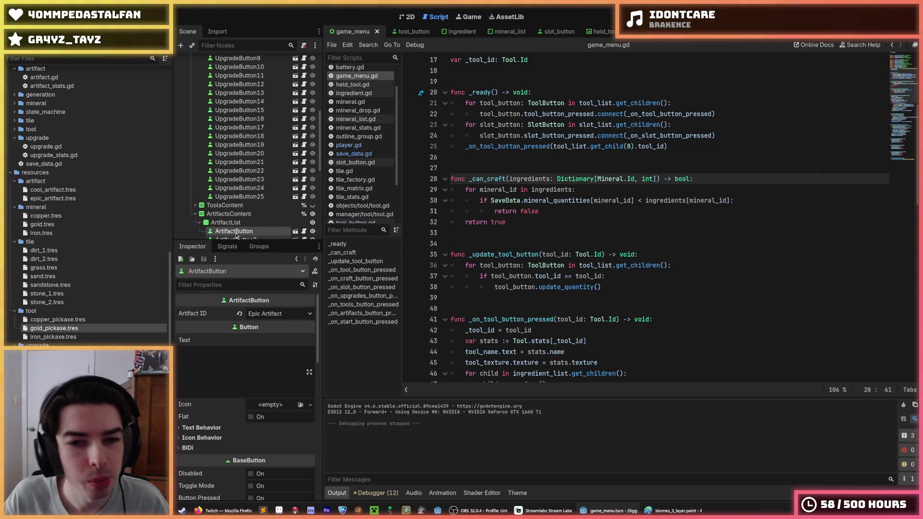
pyautogui.press('F5')
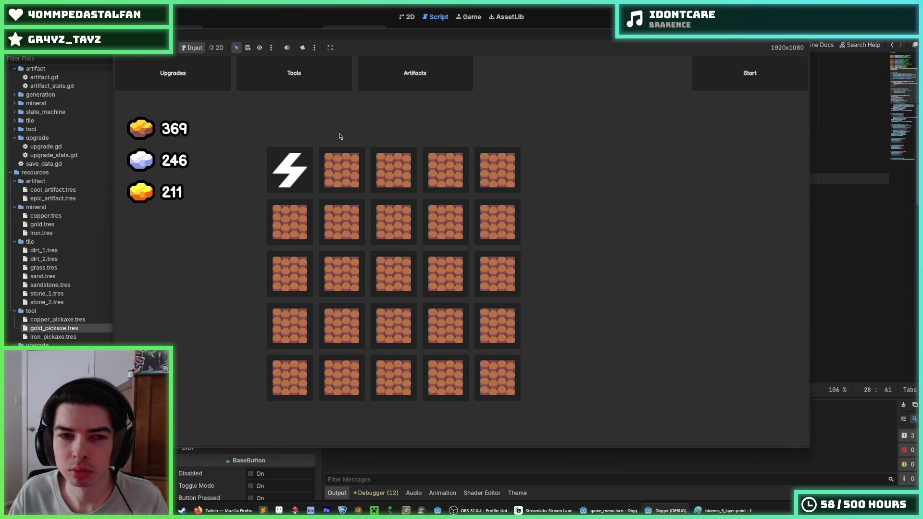
# Craft the Iron Pickaxe for 200 iron, start a dig, and begin the commit message 'Made tools wor'
pyautogui.click(265, 78)
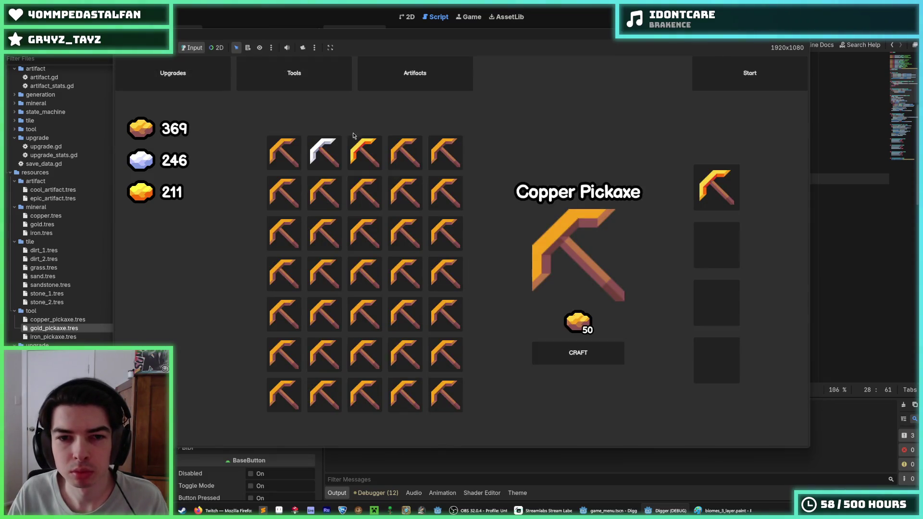
pyautogui.click(358, 156)
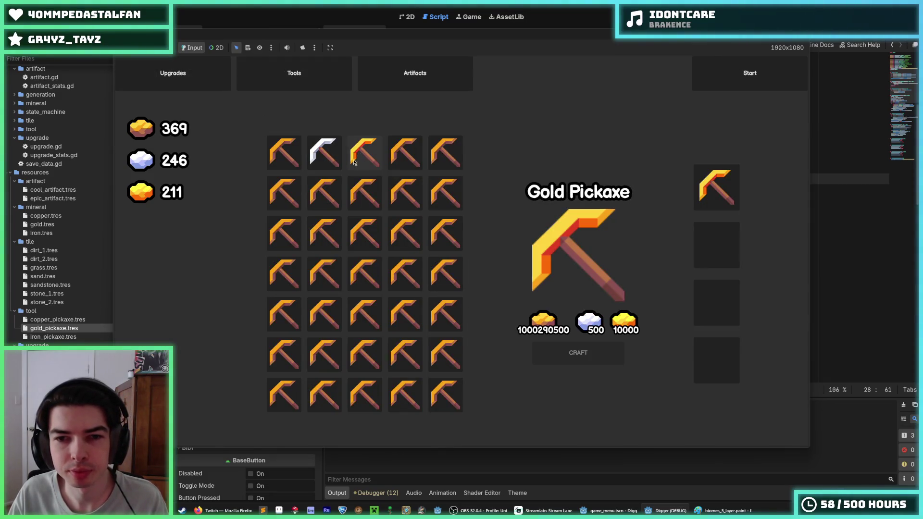
pyautogui.click(322, 156)
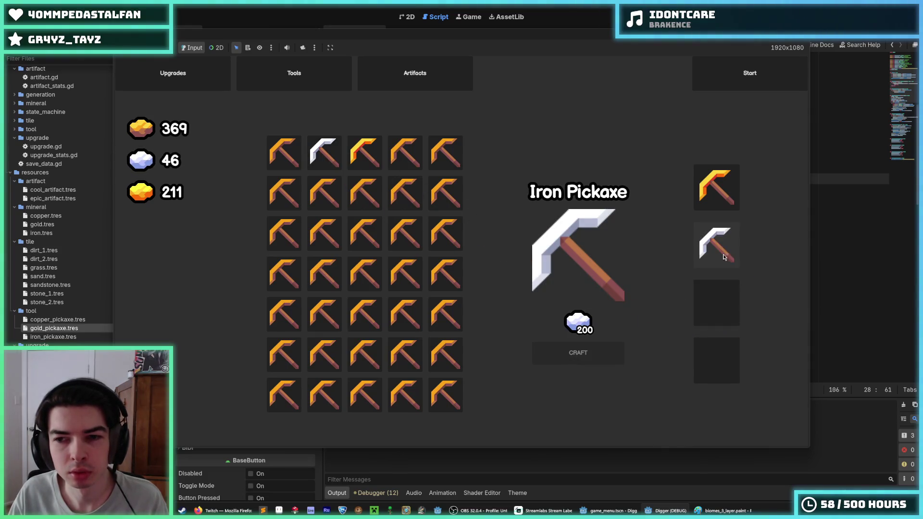
pyautogui.click(731, 79)
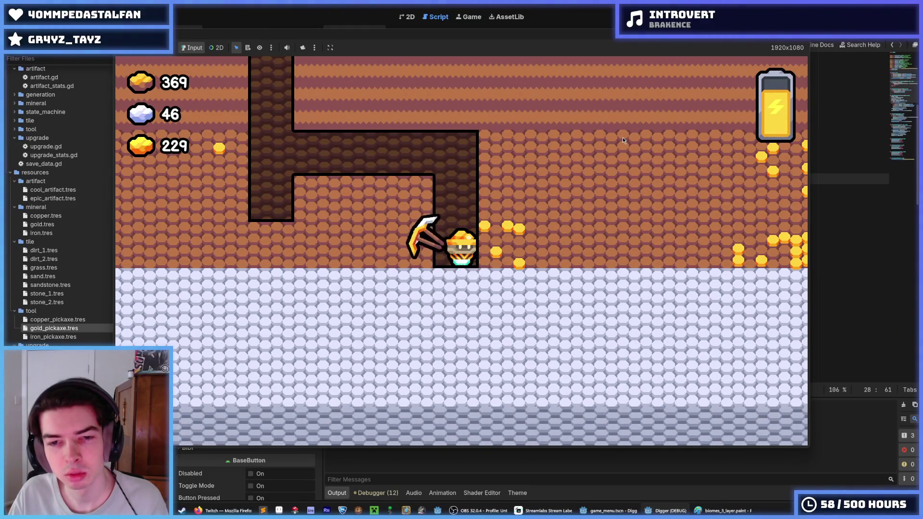
pyautogui.write('Made')
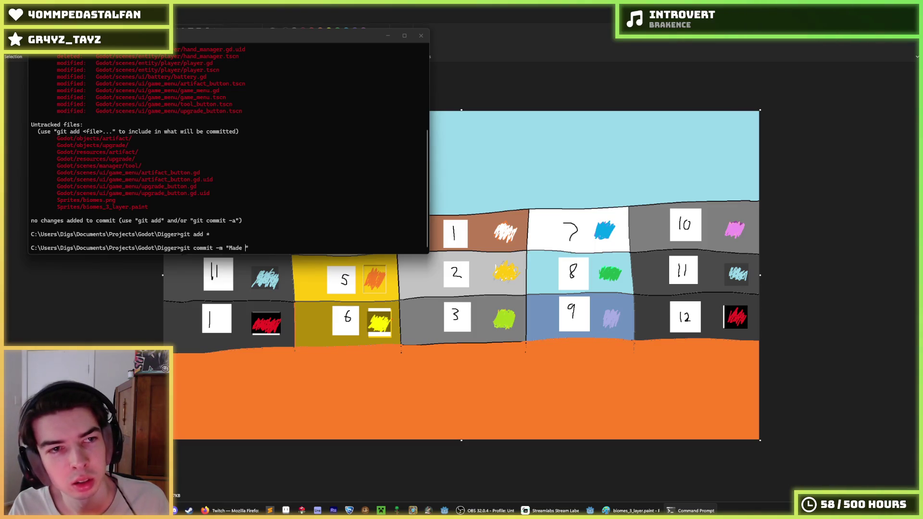
pyautogui.write(' tools ')
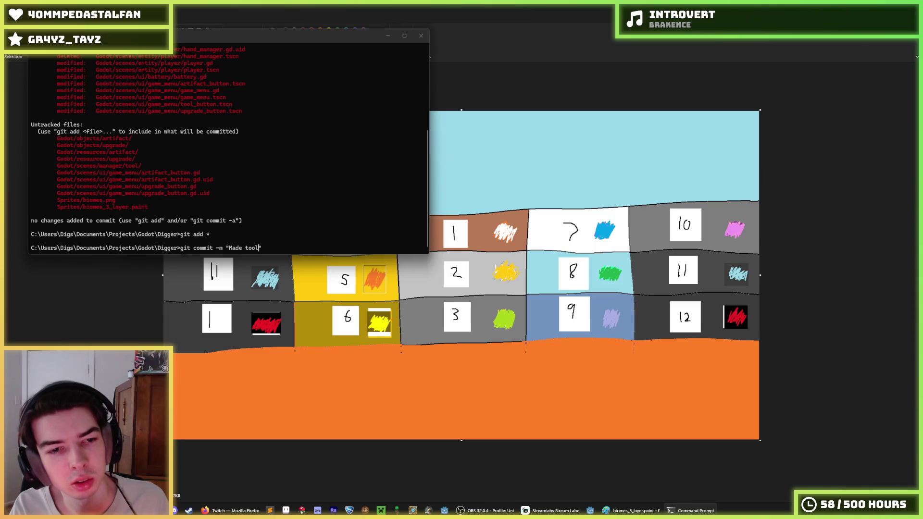
pyautogui.write('wor')
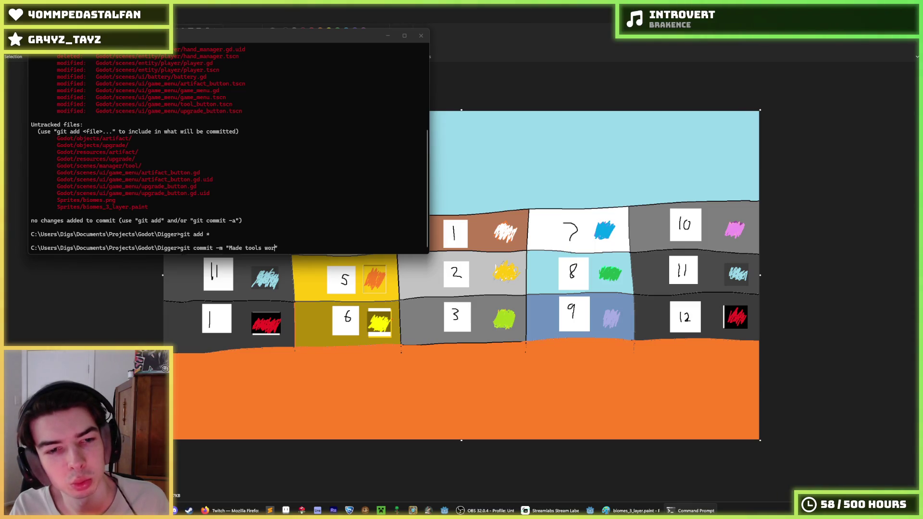
# Finish the commit message about the tools manager working with the game menu and commit
pyautogui.press('BackSpace')
pyautogui.press('BackSpace')
pyautogui.press('BackSpace')
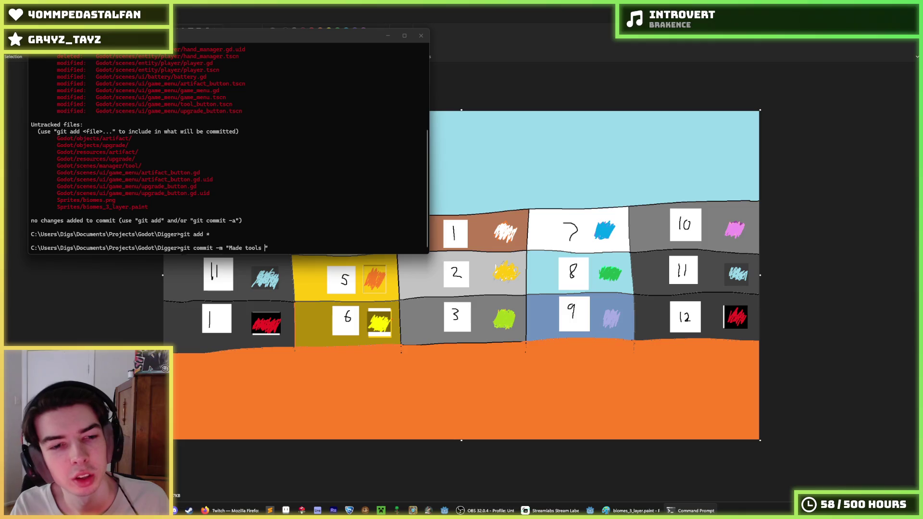
pyautogui.write('manager ')
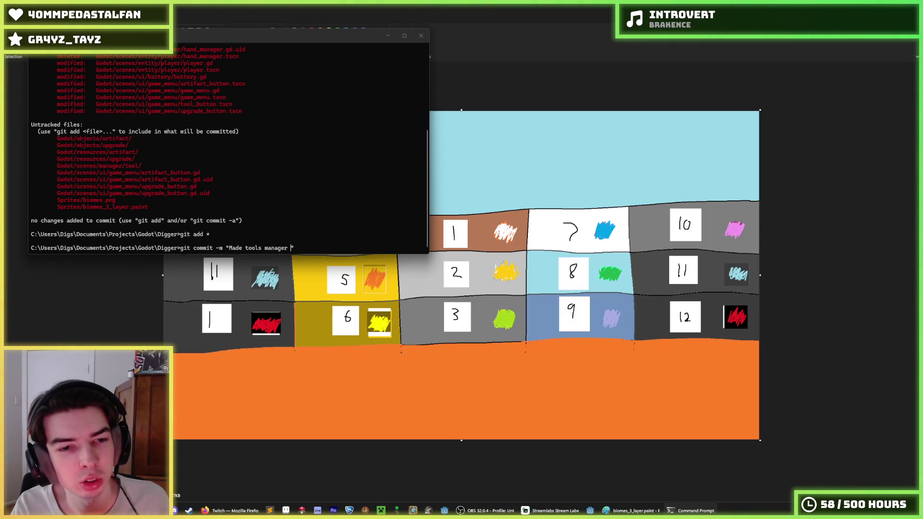
pyautogui.write('work')
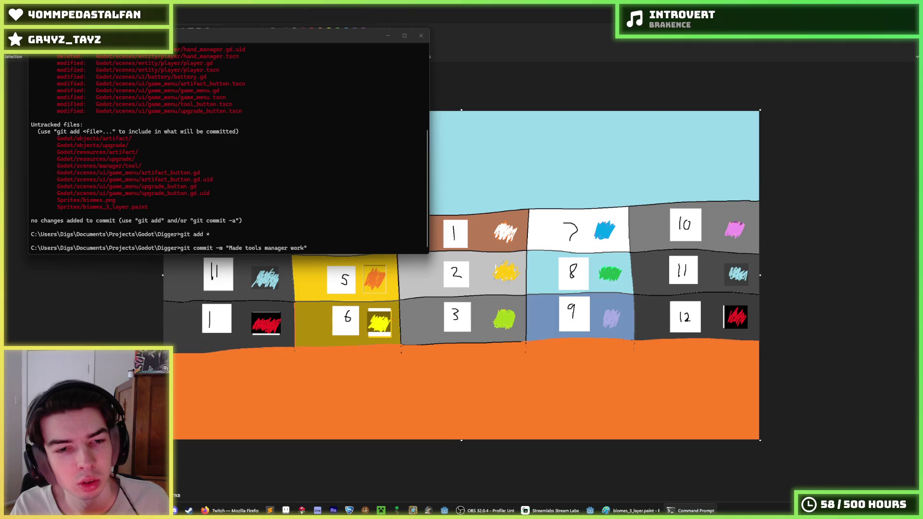
pyautogui.write(' with ui')
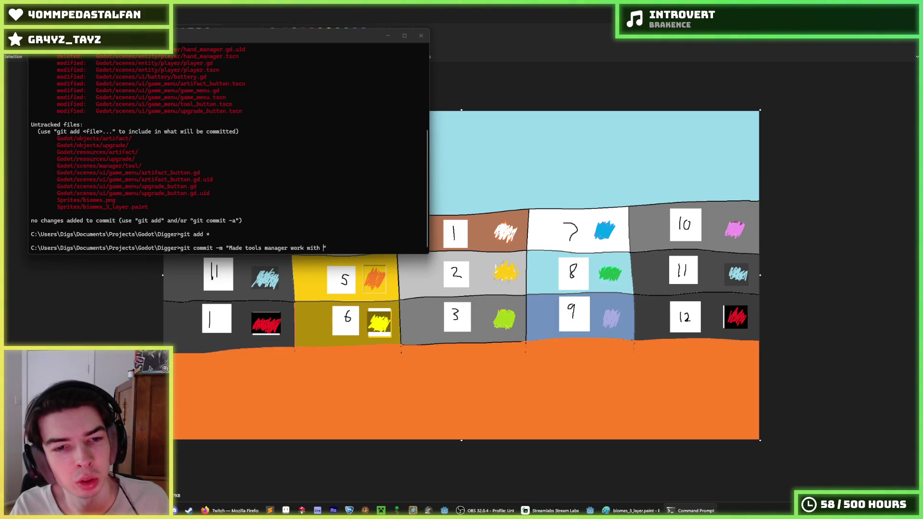
pyautogui.press('BackSpace')
pyautogui.press('BackSpace')
pyautogui.write('menu')
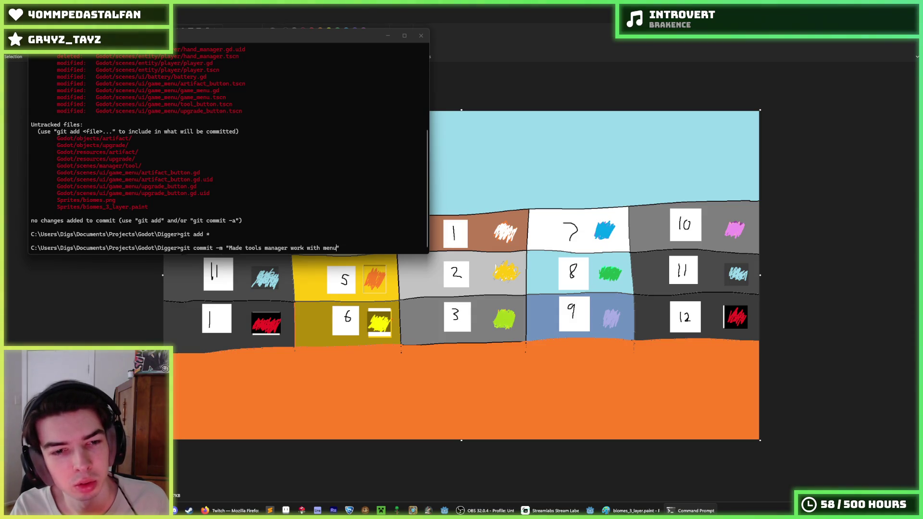
pyautogui.press('Left')
pyautogui.press('Left')
pyautogui.press('Left')
pyautogui.write('game')
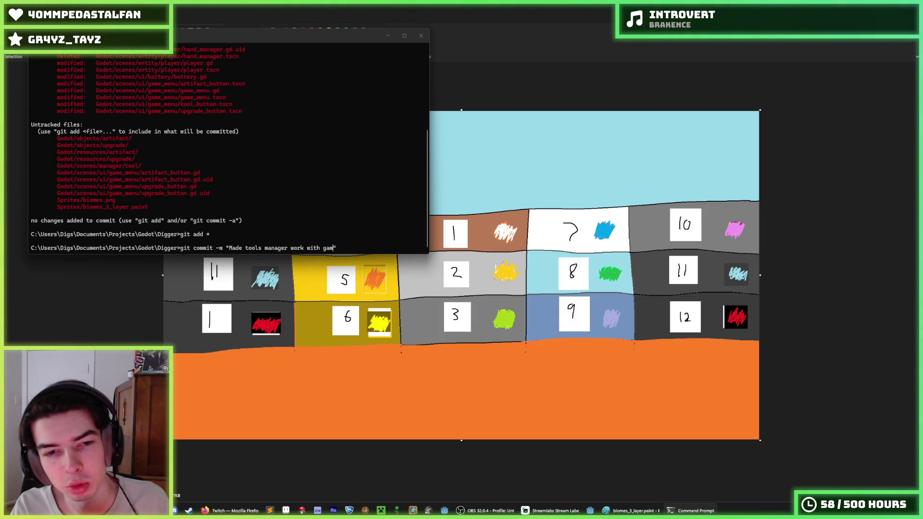
pyautogui.press('Right')
pyautogui.press('Right')
pyautogui.press('Right')
pyautogui.press('Return')
# Push the commit to GitHub with git push and close the Command Prompt
pyautogui.write('git push')
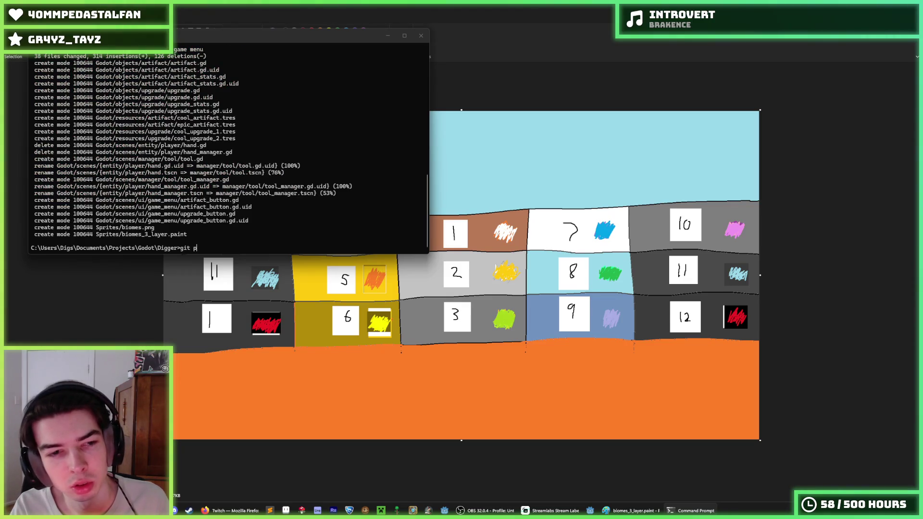
pyautogui.press('Return')
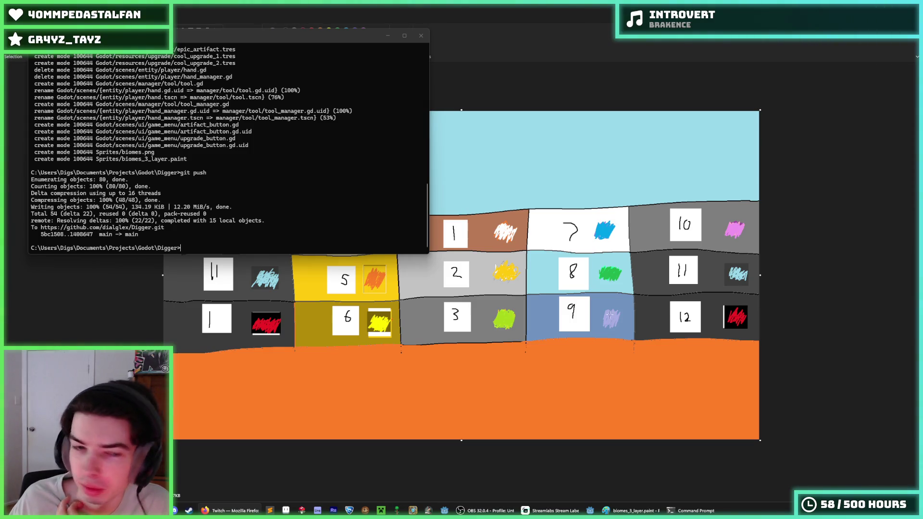
pyautogui.click(422, 35)
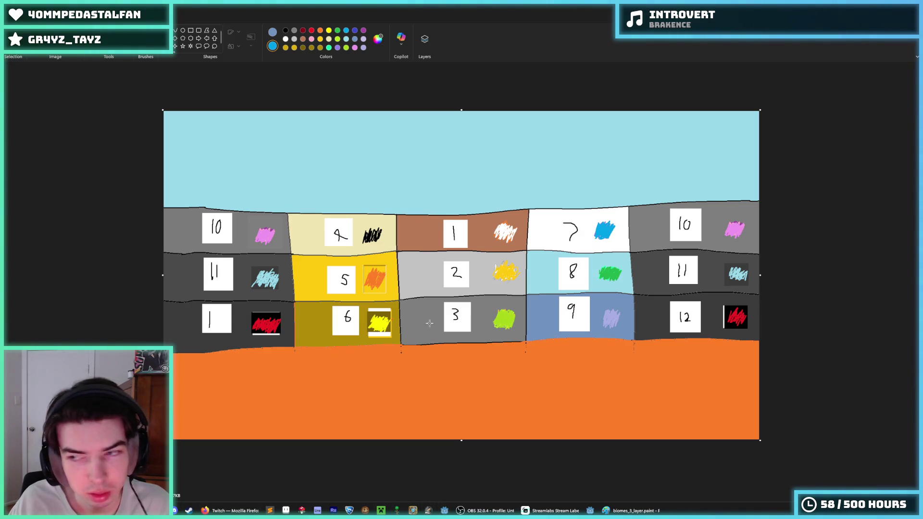
pyautogui.hotkey('alt', 'Tab')
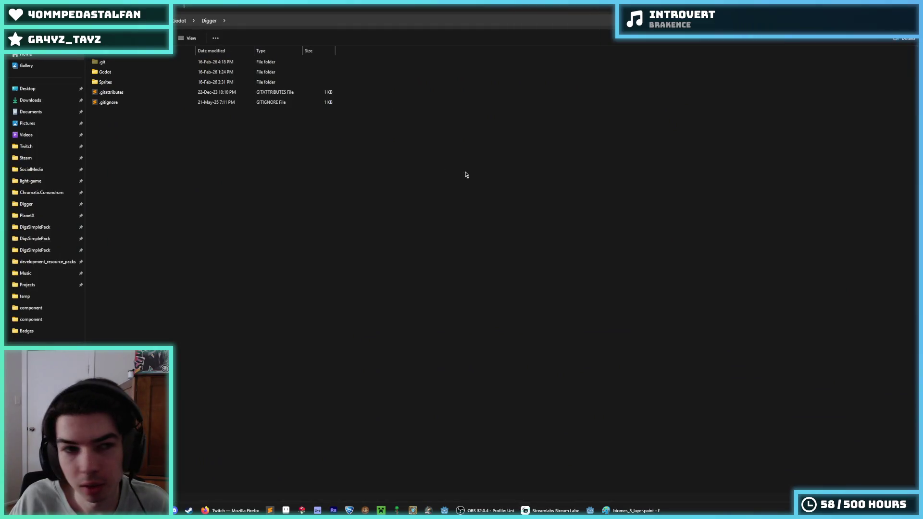
# Go to Godot > Digger > Sprites and add a new folder named tiles
pyautogui.click(179, 21)
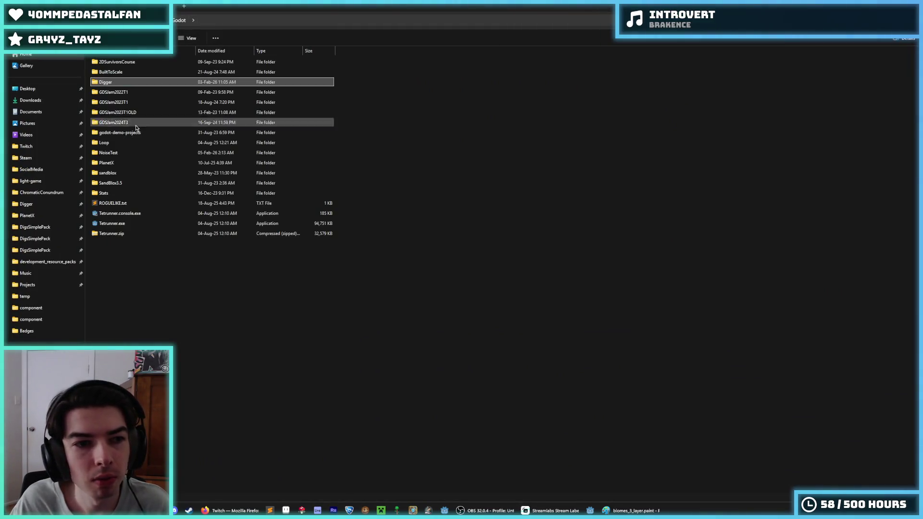
pyautogui.doubleClick(122, 84)
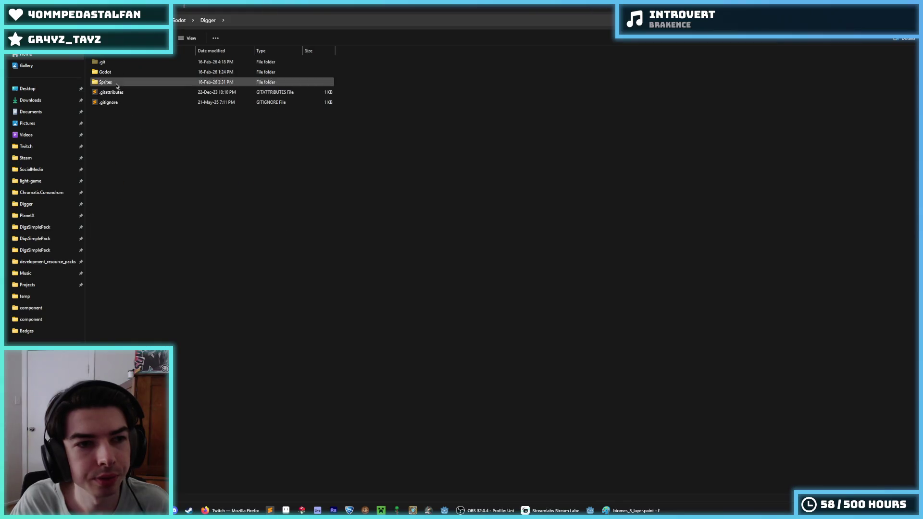
pyautogui.doubleClick(129, 84)
pyautogui.scroll(-1, 193, 199)
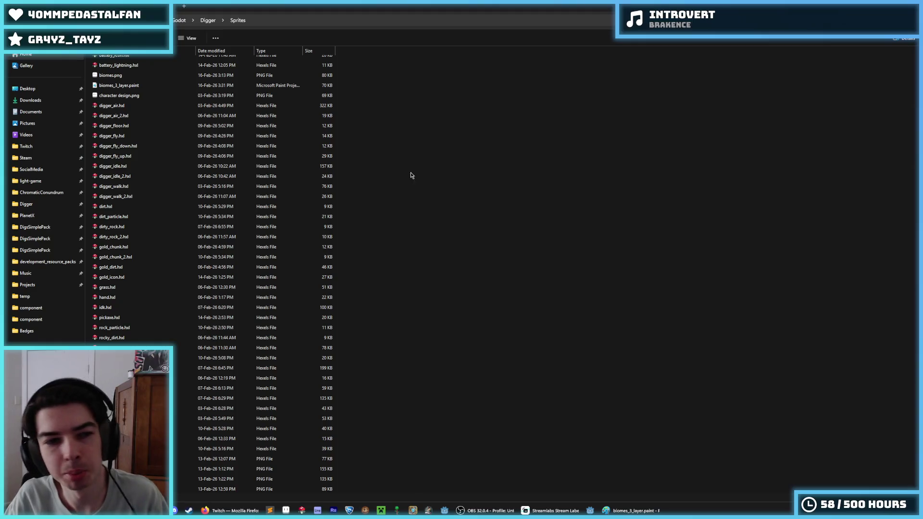
pyautogui.rightClick(404, 208)
pyautogui.moveTo(421, 251)
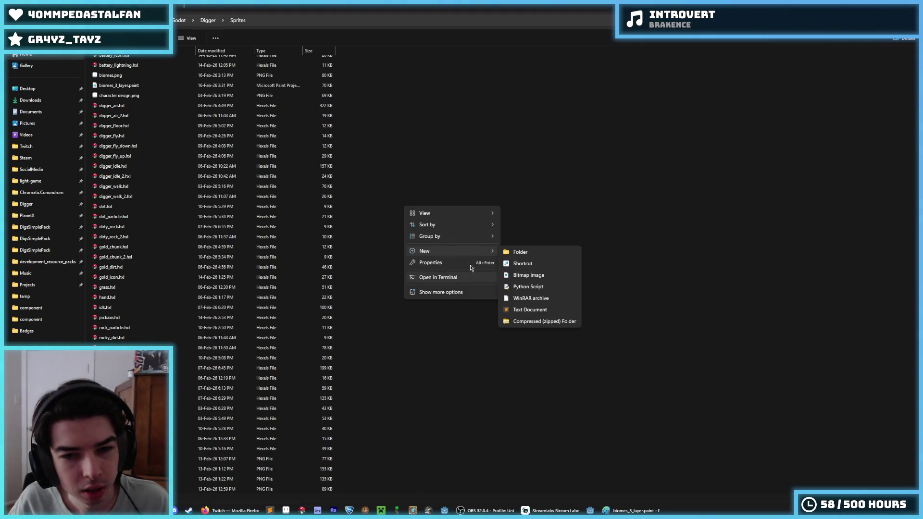
pyautogui.click(507, 254)
pyautogui.write('to')
pyautogui.write('les')
pyautogui.press('Return')
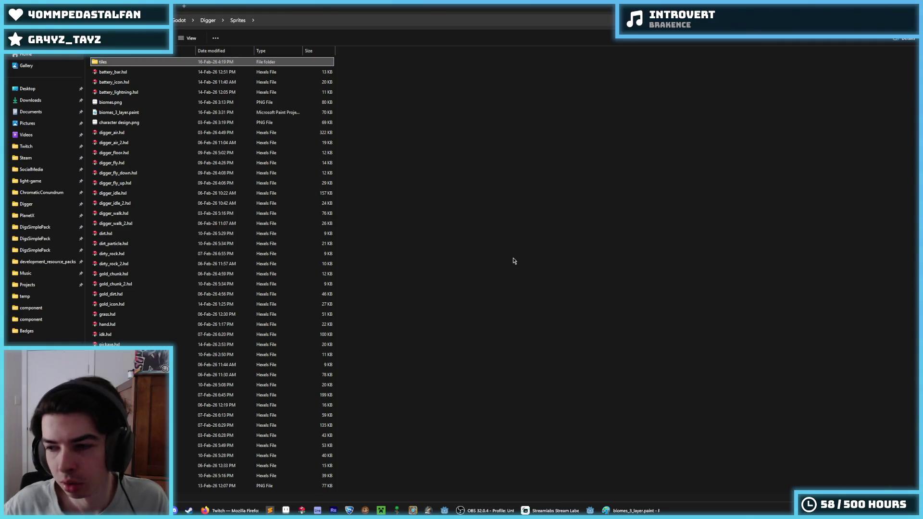
pyautogui.click(179, 71)
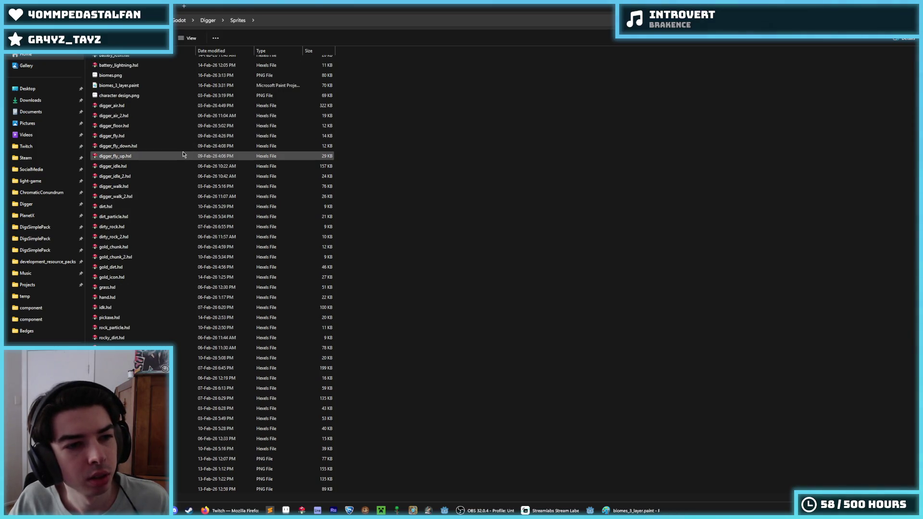
pyautogui.click(144, 183)
# Select every file in Sprites, then deselect the battery, biome, character design and digger sprites
pyautogui.click(124, 73)
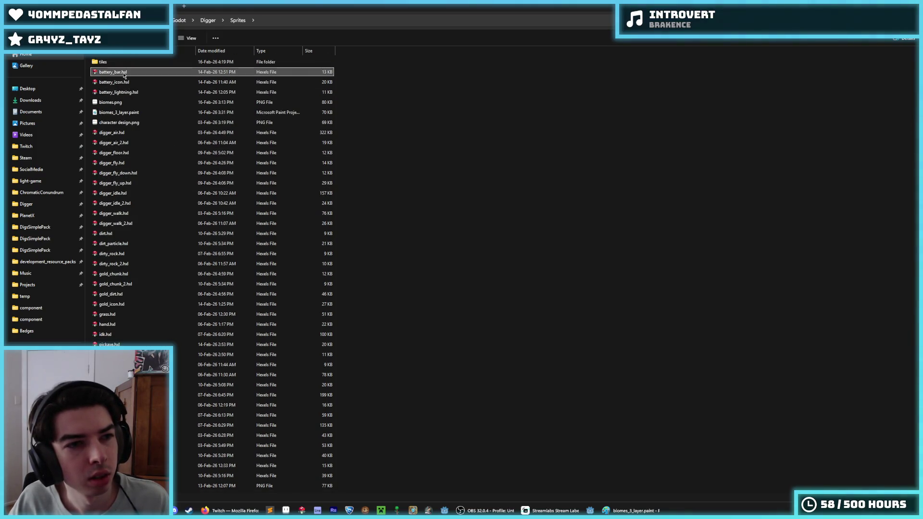
pyautogui.hotkey('ctrl', 'a')
pyautogui.keyDown('ctrl'); pyautogui.click(125, 73); pyautogui.keyUp('ctrl')
pyautogui.keyDown('ctrl'); pyautogui.click(131, 84); pyautogui.keyUp('ctrl')
pyautogui.keyDown('ctrl'); pyautogui.click(133, 92); pyautogui.keyUp('ctrl')
pyautogui.keyDown('ctrl'); pyautogui.click(144, 102); pyautogui.keyUp('ctrl')
pyautogui.keyDown('ctrl'); pyautogui.click(148, 112); pyautogui.keyUp('ctrl')
pyautogui.keyDown('ctrl'); pyautogui.click(150, 124); pyautogui.keyUp('ctrl')
pyautogui.scroll(-1, 139, 115)
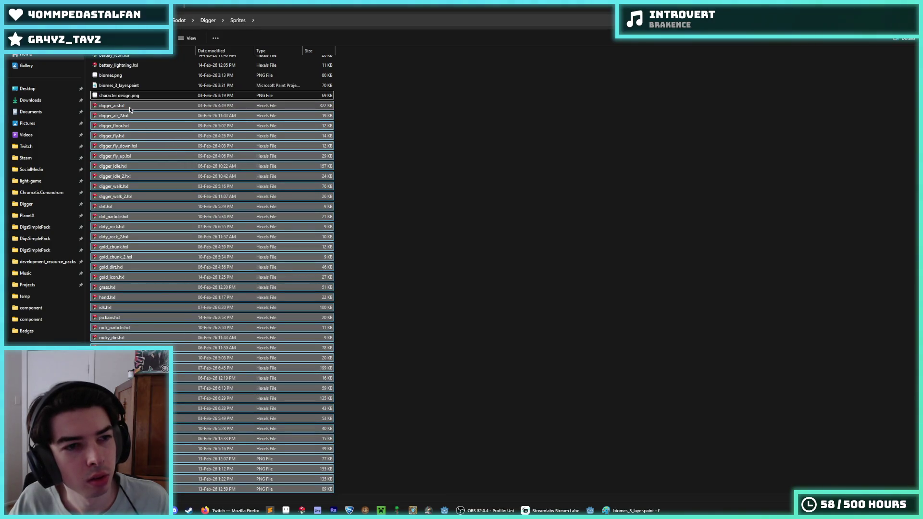
pyautogui.keyDown('ctrl'); pyautogui.click(129, 106); pyautogui.keyUp('ctrl')
pyautogui.keyDown('ctrl'); pyautogui.click(130, 116); pyautogui.keyUp('ctrl')
pyautogui.keyDown('ctrl'); pyautogui.click(131, 126); pyautogui.keyUp('ctrl')
pyautogui.keyDown('ctrl'); pyautogui.click(132, 136); pyautogui.keyUp('ctrl')
pyautogui.keyDown('ctrl'); pyautogui.click(133, 145); pyautogui.keyUp('ctrl')
pyautogui.keyDown('ctrl'); pyautogui.click(133, 155); pyautogui.keyUp('ctrl')
pyautogui.keyDown('ctrl'); pyautogui.click(132, 166); pyautogui.keyUp('ctrl')
pyautogui.keyDown('ctrl'); pyautogui.click(132, 176); pyautogui.keyUp('ctrl')
pyautogui.keyDown('ctrl'); pyautogui.click(132, 186); pyautogui.keyUp('ctrl')
pyautogui.keyDown('ctrl'); pyautogui.click(131, 196); pyautogui.keyUp('ctrl')
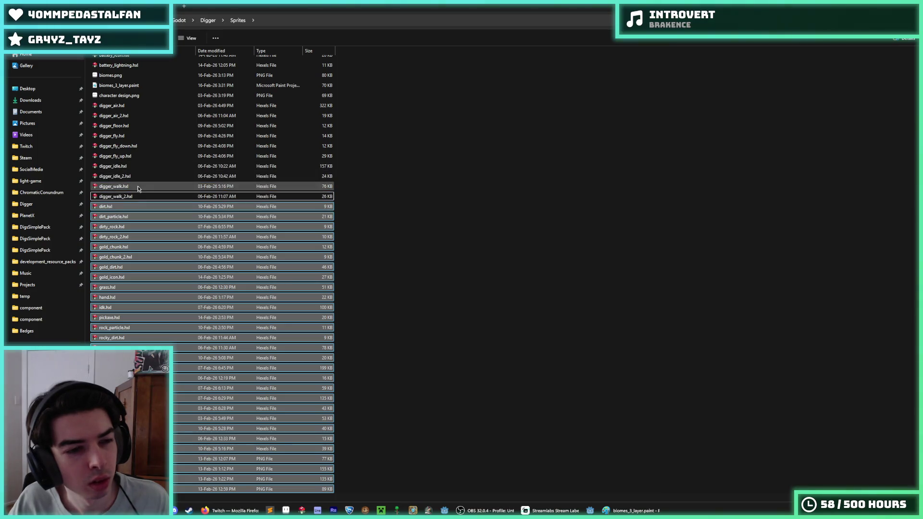
pyautogui.scroll(1, 136, 196)
pyautogui.scroll(-1, 136, 196)
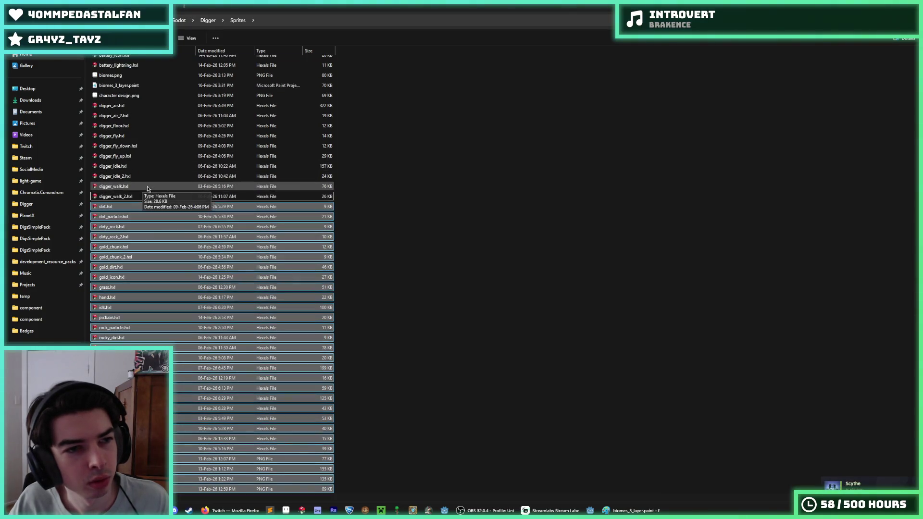
# Also deselect dirt_particle, hand, pickaxe, both gold_chunk files, the upgrade screen PNGs and tiles
pyautogui.keyDown('ctrl'); pyautogui.click(137, 217); pyautogui.keyUp('ctrl')
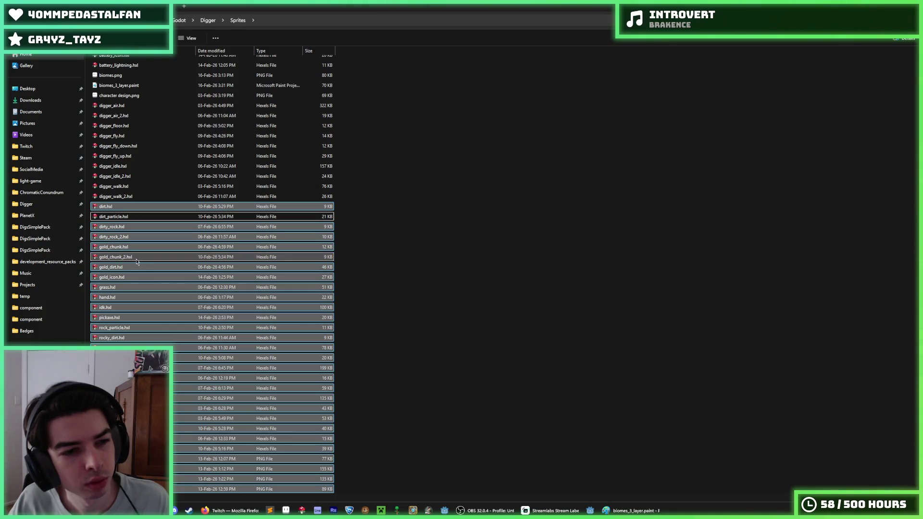
pyautogui.keyDown('ctrl'); pyautogui.click(128, 298); pyautogui.keyUp('ctrl')
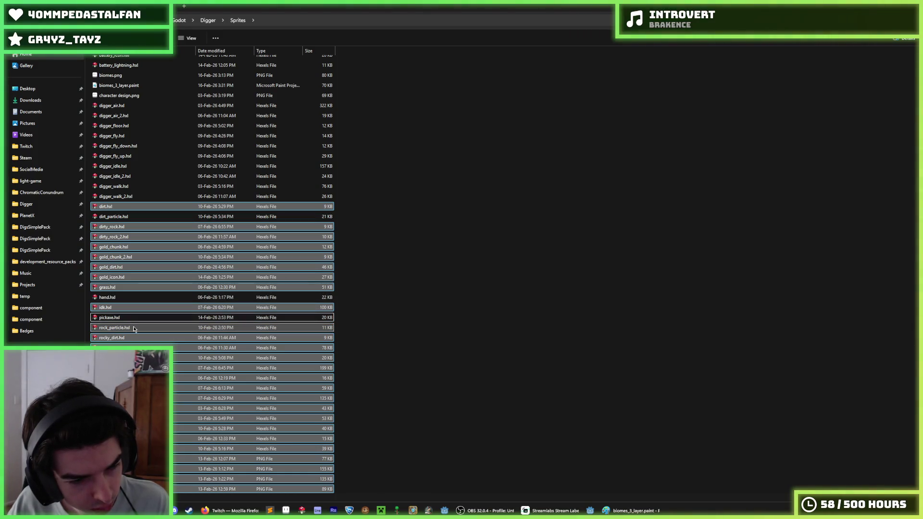
pyautogui.keyDown('ctrl'); pyautogui.click(137, 317); pyautogui.keyUp('ctrl')
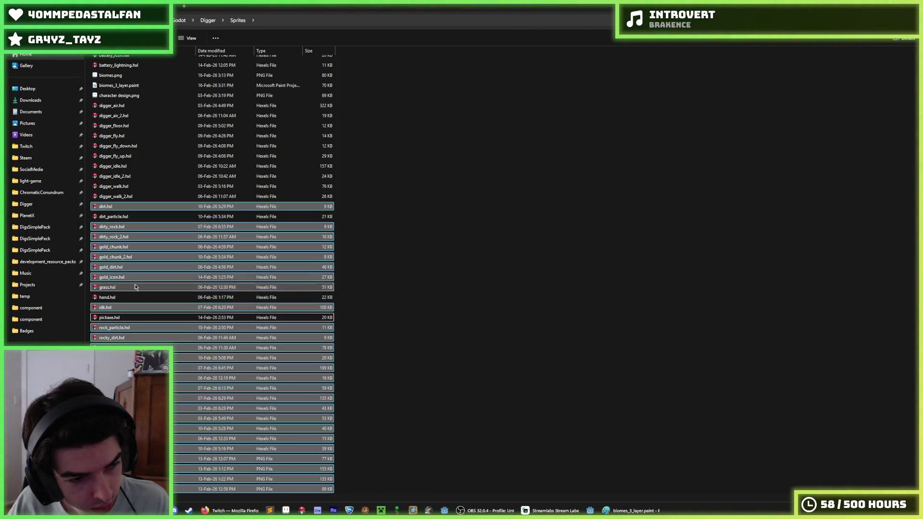
pyautogui.keyDown('ctrl'); pyautogui.click(141, 248); pyautogui.keyUp('ctrl')
pyautogui.keyDown('ctrl'); pyautogui.click(140, 248); pyautogui.keyUp('ctrl')
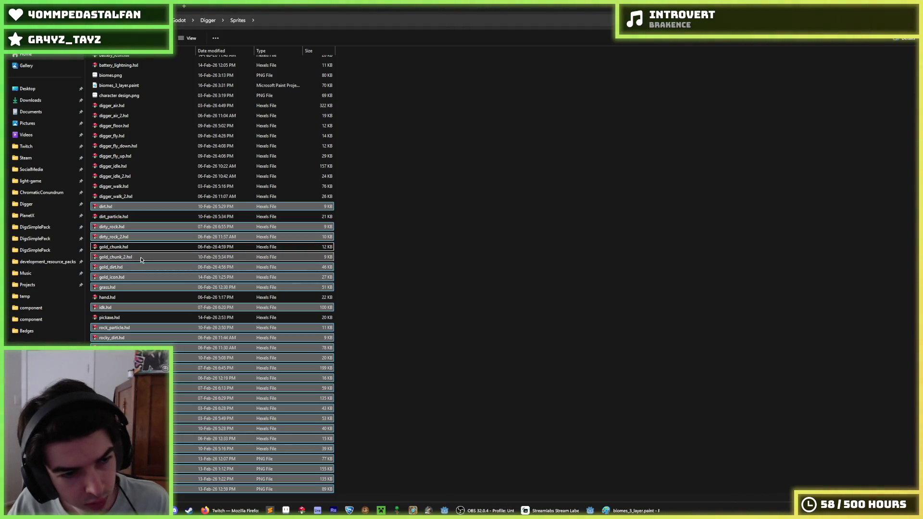
pyautogui.keyDown('ctrl'); pyautogui.click(141, 259); pyautogui.keyUp('ctrl')
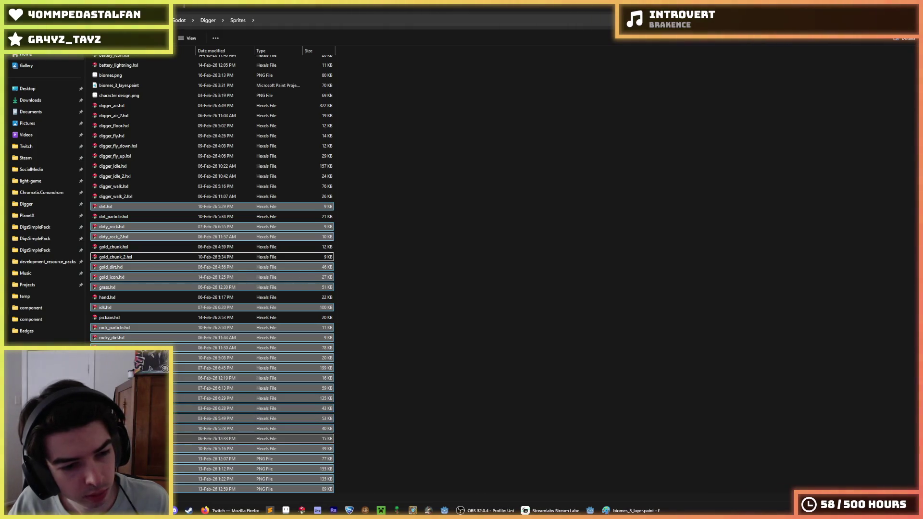
pyautogui.keyDown('ctrl'); pyautogui.click(120, 459); pyautogui.keyUp('ctrl')
pyautogui.keyDown('ctrl'); pyautogui.click(120, 468); pyautogui.keyUp('ctrl')
pyautogui.keyDown('ctrl'); pyautogui.click(120, 479); pyautogui.keyUp('ctrl')
pyautogui.keyDown('ctrl'); pyautogui.click(120, 488); pyautogui.keyUp('ctrl')
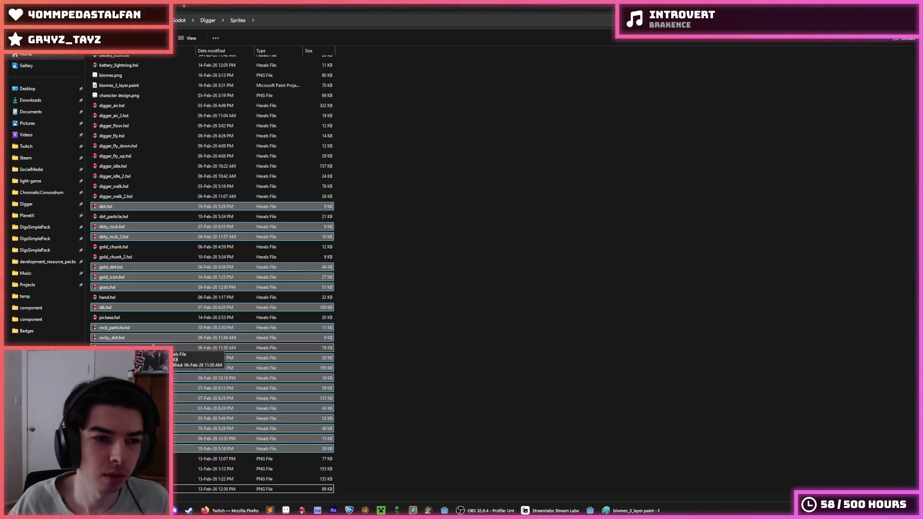
pyautogui.scroll(1, 153, 345)
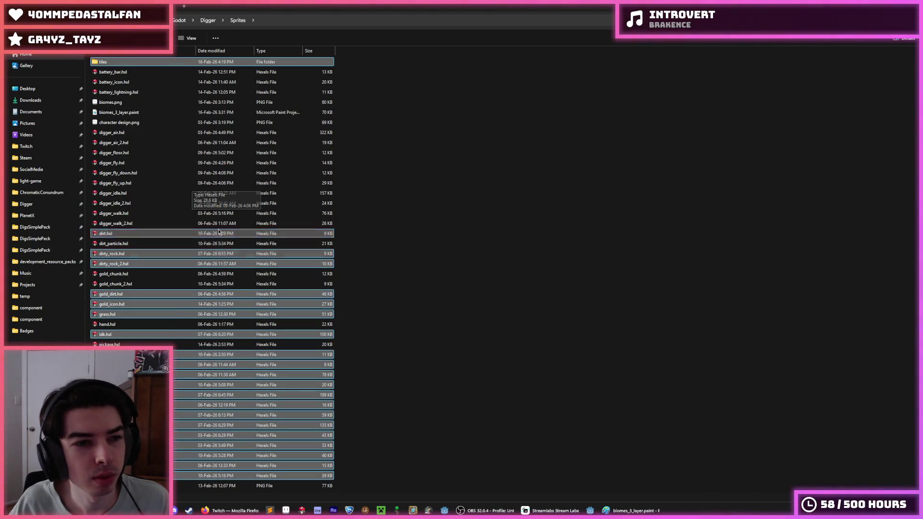
pyautogui.keyDown('ctrl'); pyautogui.click(114, 63); pyautogui.keyUp('ctrl')
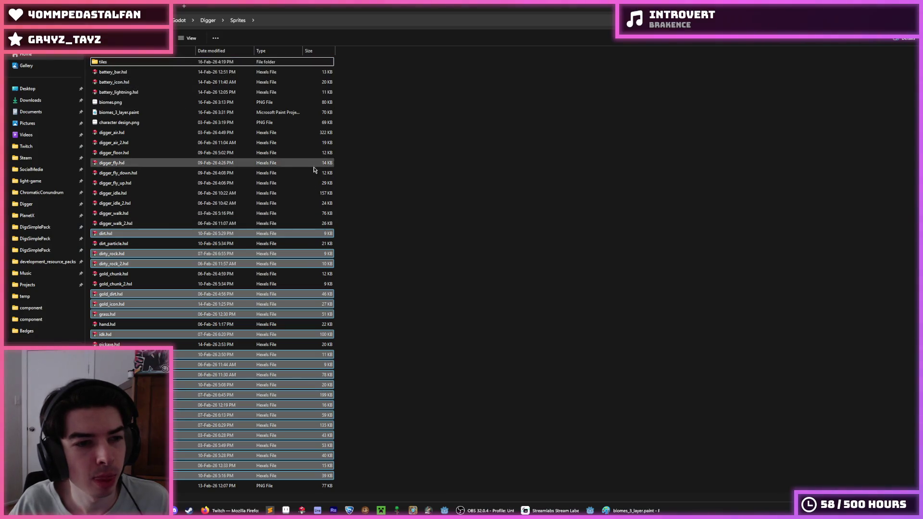
# Paste the selected tile sprites into the tiles folder and return to Sprites
pyautogui.doubleClick(135, 62)
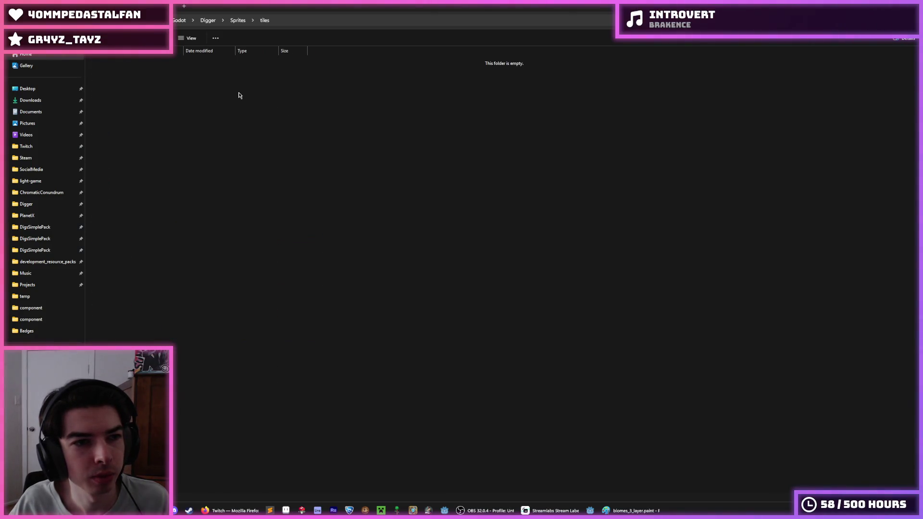
pyautogui.hotkey('ctrl', 'v')
pyautogui.hotkey('ctrl', 'z')
pyautogui.hotkey('alt', 'Left')
pyautogui.rightClick(390, 242)
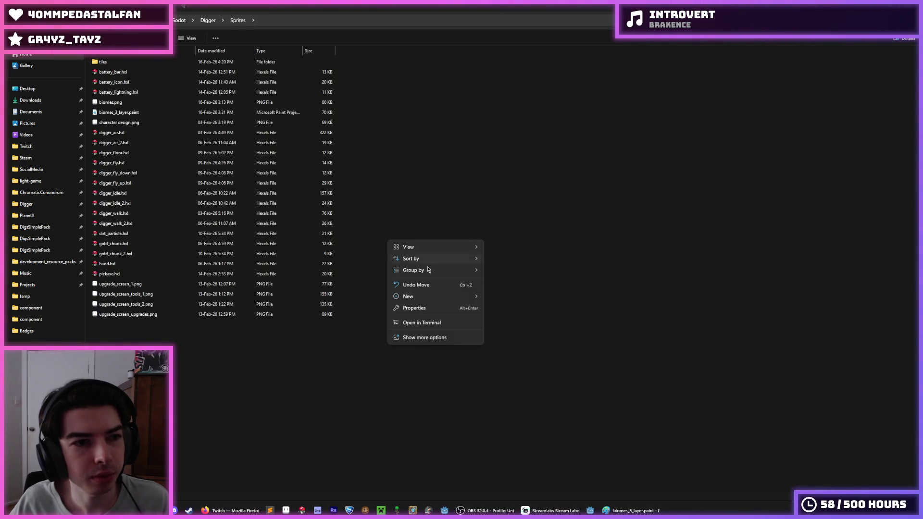
# Create a player folder and move the ten digger sprites into it
pyautogui.click(495, 297)
pyautogui.press('BackSpace')
pyautogui.write('yer')
pyautogui.press('Return')
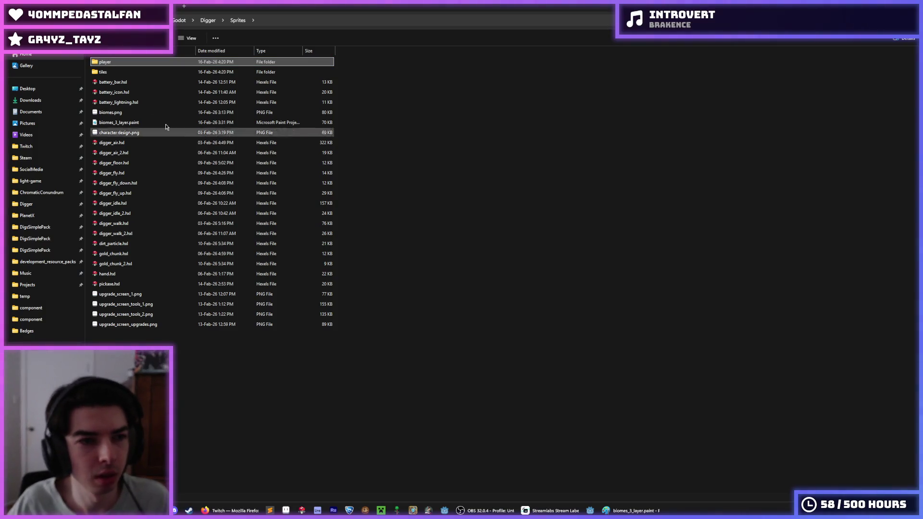
pyautogui.click(144, 142)
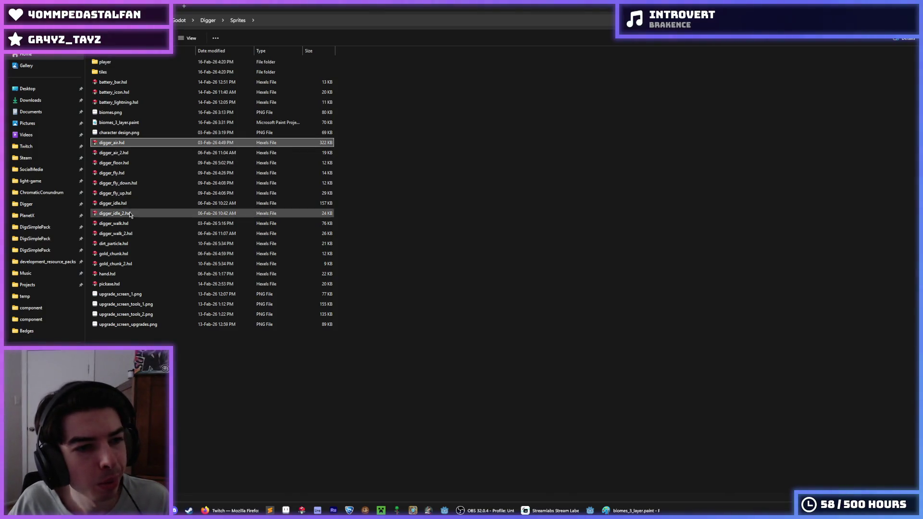
pyautogui.keyDown('shift'); pyautogui.click(132, 234); pyautogui.keyUp('shift')
pyautogui.moveTo(123, 148); pyautogui.dragTo(110, 62)
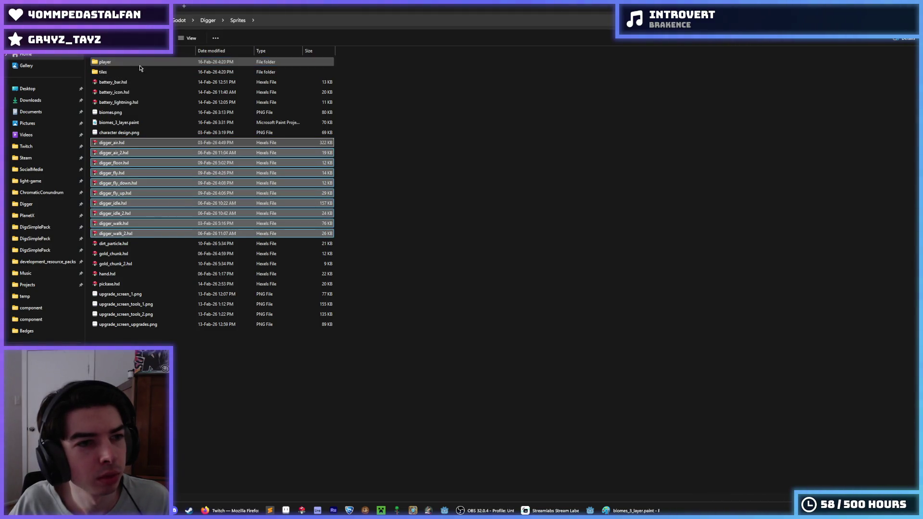
# Create a ui folder and move the three battery sprites into it
pyautogui.rightClick(392, 159)
pyautogui.moveTo(458, 217)
pyautogui.click(504, 216)
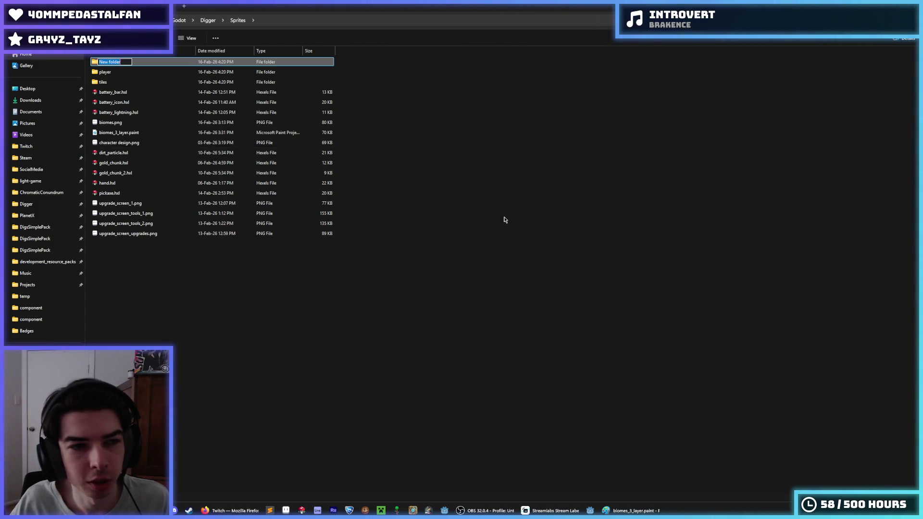
pyautogui.write('ui')
pyautogui.press('Return')
pyautogui.moveTo(130, 94)
pyautogui.mouseDown()
pyautogui.moveTo(155, 102)
pyautogui.moveTo(150, 116)
pyautogui.mouseUp()
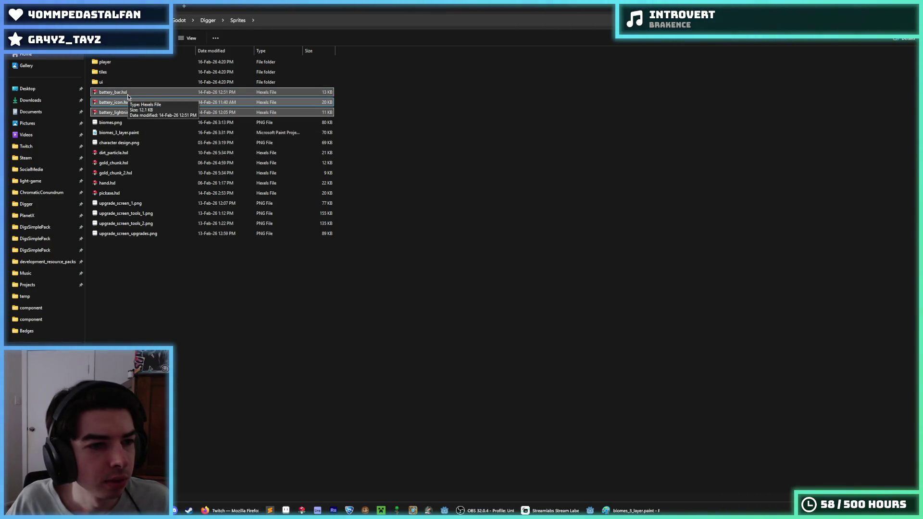
pyautogui.moveTo(127, 97)
pyautogui.mouseDown()
pyautogui.moveTo(124, 60)
pyautogui.moveTo(124, 83)
pyautogui.mouseUp()
# Create a tools folder and move pickaxe.hxl and hand.hxl into it
pyautogui.click(129, 153)
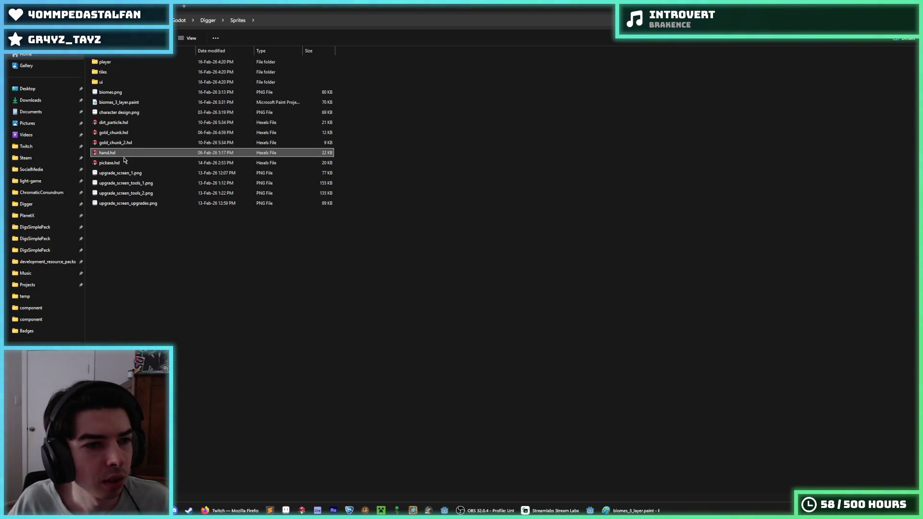
pyautogui.rightClick(224, 228)
pyautogui.click(327, 285)
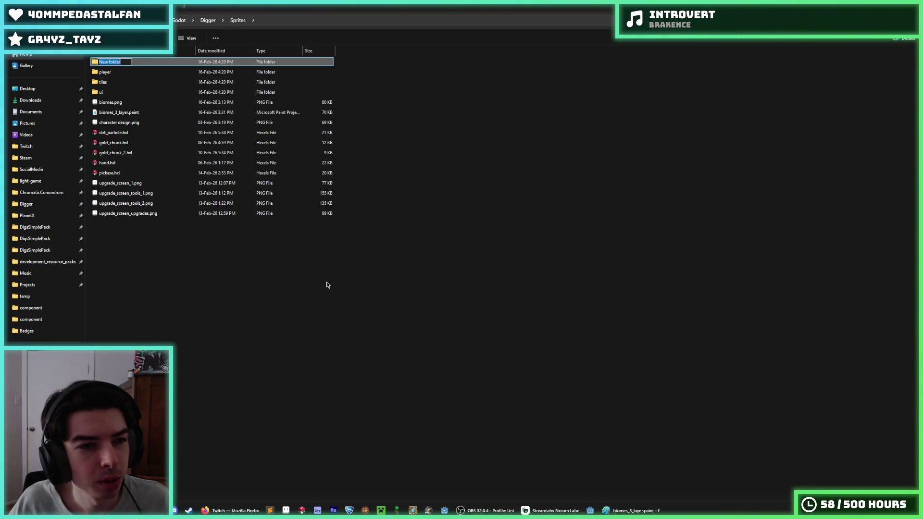
pyautogui.write('tools')
pyautogui.press('Return')
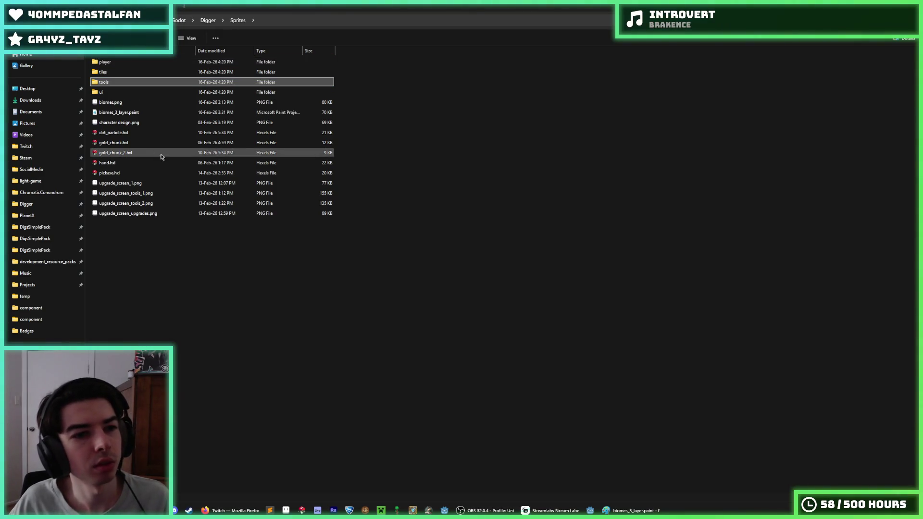
pyautogui.click(139, 174)
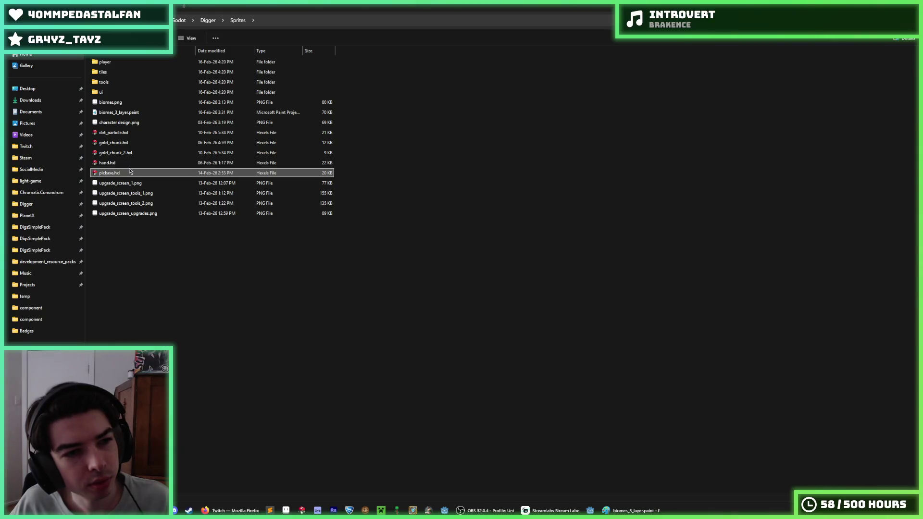
pyautogui.moveTo(129, 172); pyautogui.dragTo(118, 92)
pyautogui.moveTo(127, 165)
pyautogui.mouseDown()
pyautogui.moveTo(124, 73)
pyautogui.moveTo(137, 82)
pyautogui.mouseUp()
pyautogui.click(140, 152)
pyautogui.rightClick(201, 229)
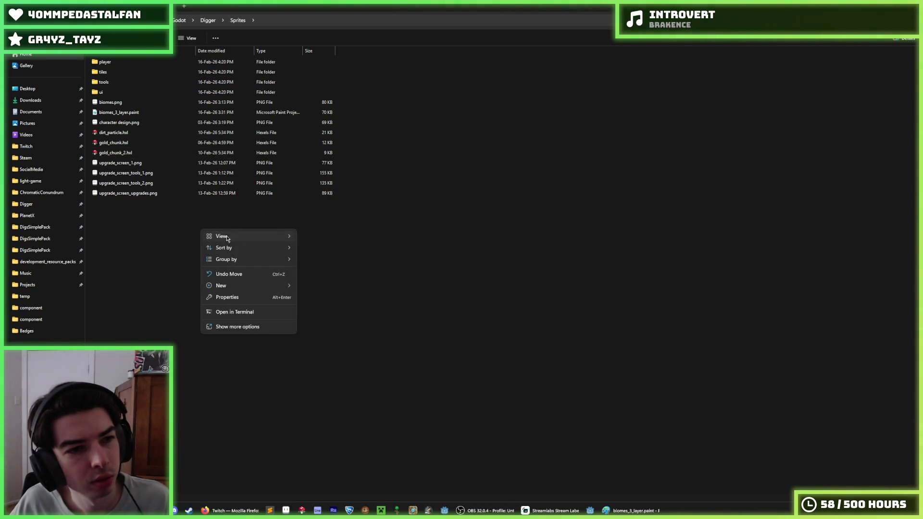
# Create a particles folder and move dirt_particle.hxl into it
pyautogui.click(313, 282)
pyautogui.write('pa')
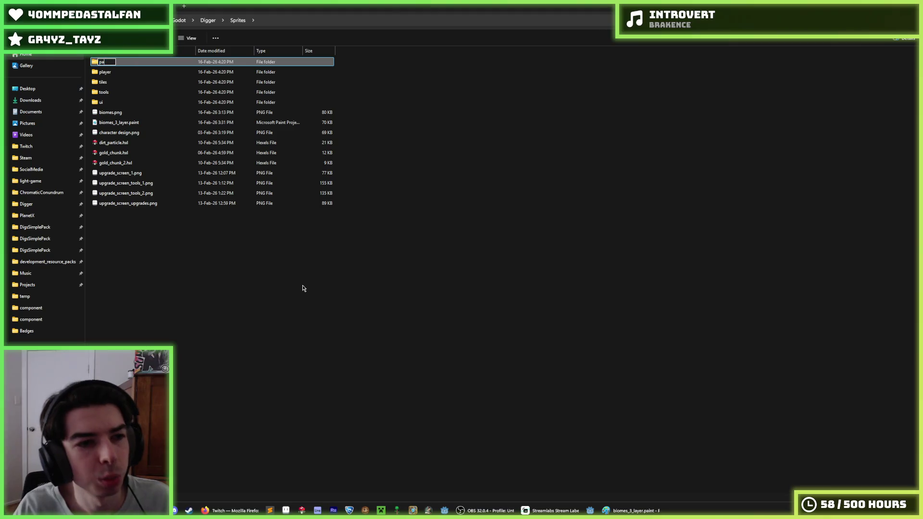
pyautogui.write('les')
pyautogui.press('Return')
pyautogui.click(125, 156)
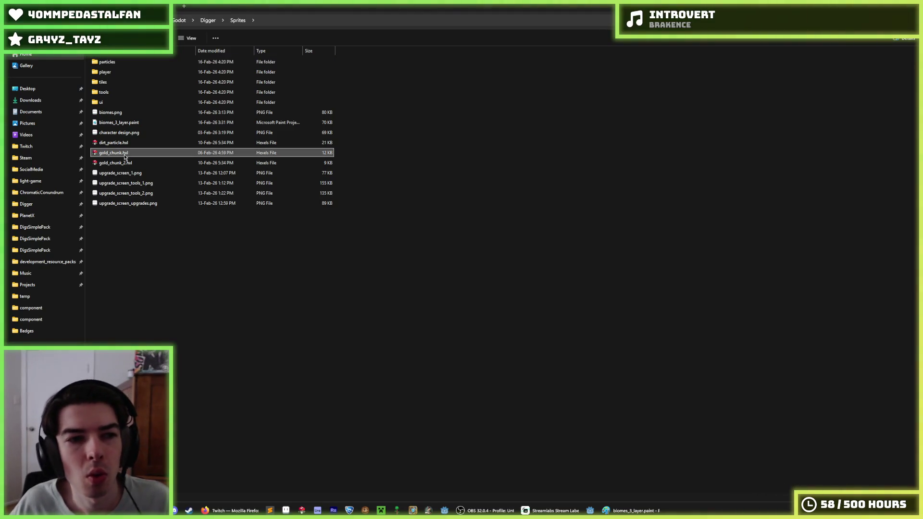
pyautogui.click(129, 144)
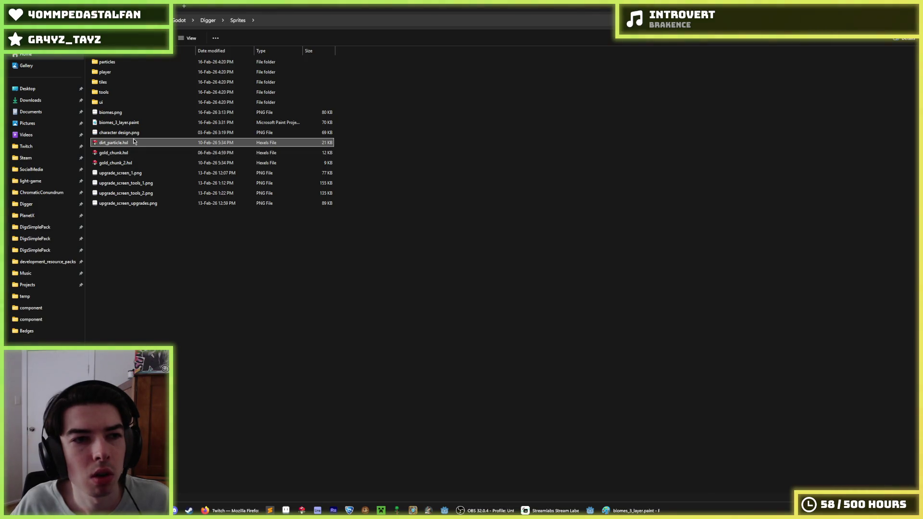
pyautogui.rightClick(218, 245)
pyautogui.press('Escape')
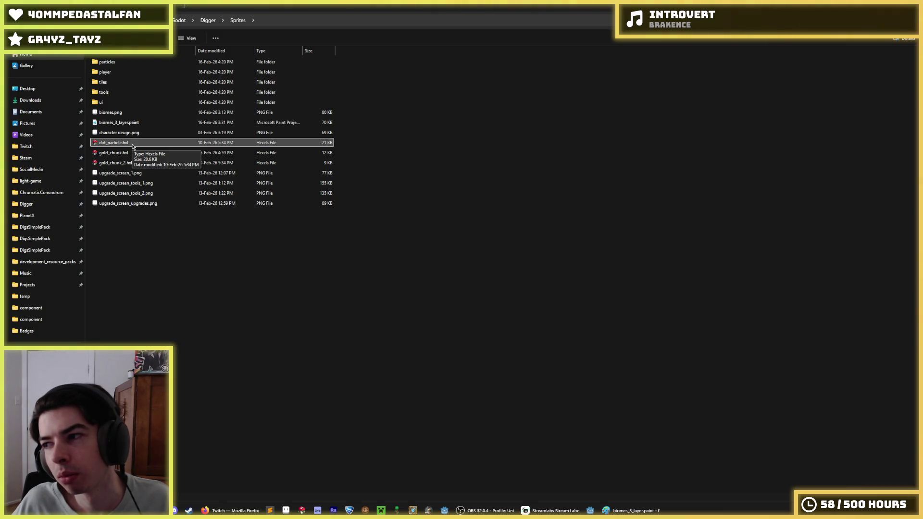
pyautogui.moveTo(132, 146)
pyautogui.mouseDown()
pyautogui.moveTo(110, 65)
pyautogui.moveTo(126, 145)
pyautogui.moveTo(122, 66)
pyautogui.mouseUp()
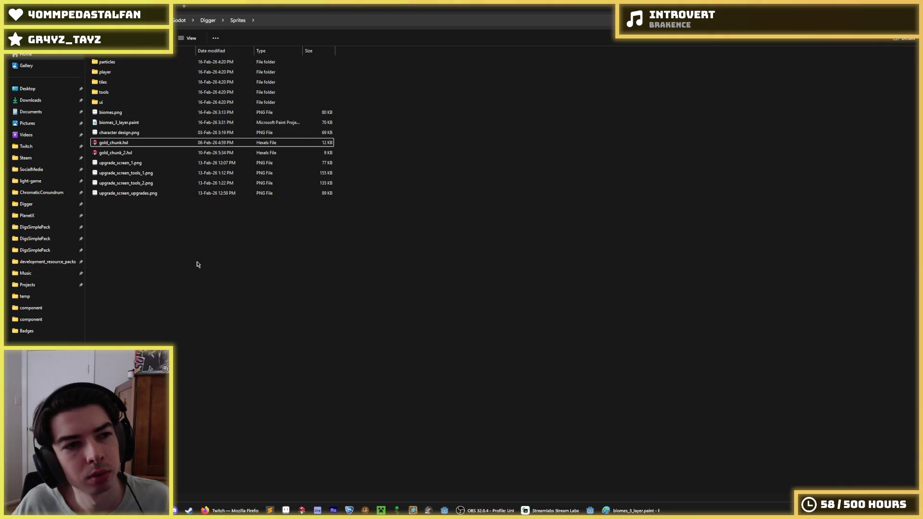
pyautogui.rightClick(197, 263)
pyautogui.click(335, 296)
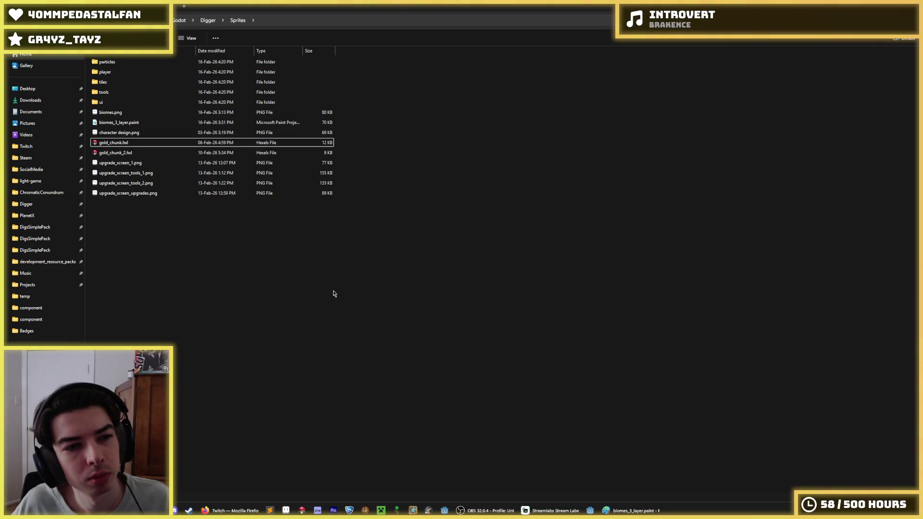
# Create a minerals folder and select gold_chunk.hxl and gold_chunk_2.hxl
pyautogui.rightClick(169, 223)
pyautogui.moveTo(226, 279)
pyautogui.click(275, 281)
pyautogui.write('minerals')
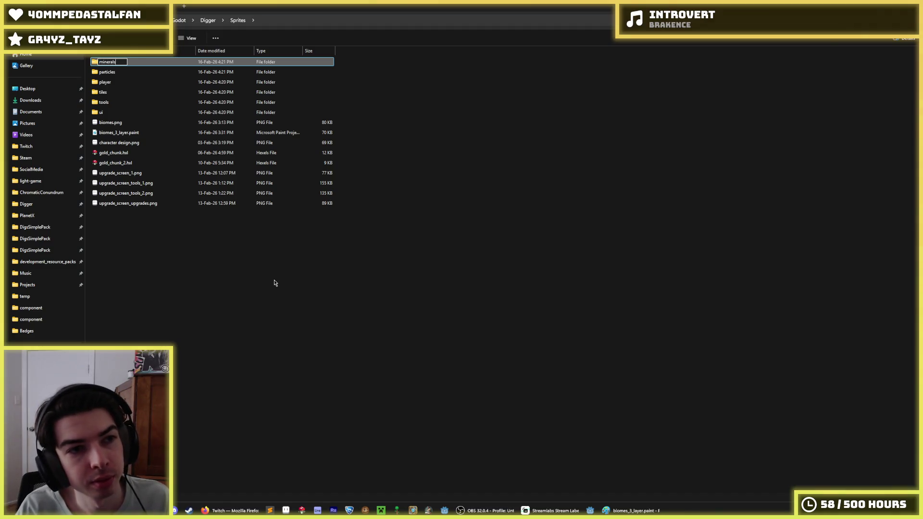
pyautogui.press('Return')
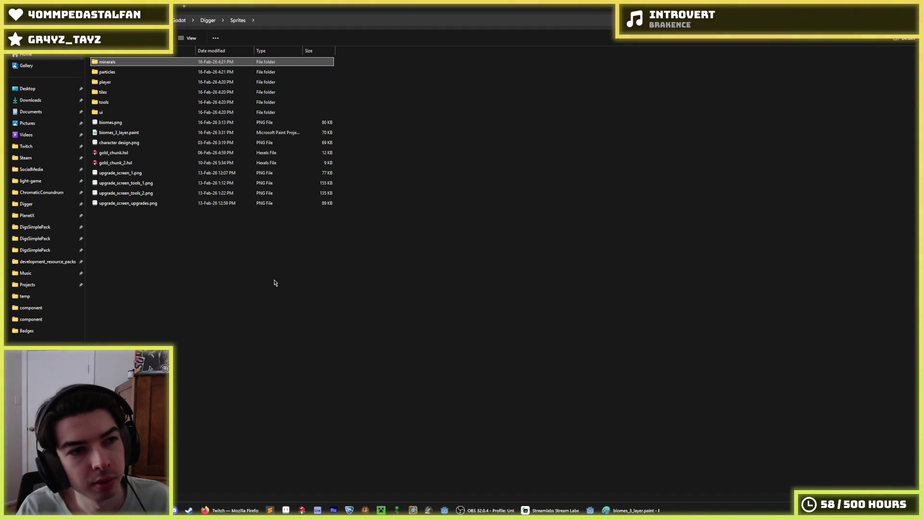
pyautogui.click(115, 163)
pyautogui.keyDown('shift'); pyautogui.click(117, 154); pyautogui.keyUp('shift')
# Move both gold_chunk files into minerals, check the tiles folder, then go back to Digger
pyautogui.moveTo(120, 156)
pyautogui.mouseDown()
pyautogui.moveTo(123, 61)
pyautogui.moveTo(122, 94)
pyautogui.mouseUp()
pyautogui.doubleClick(120, 84)
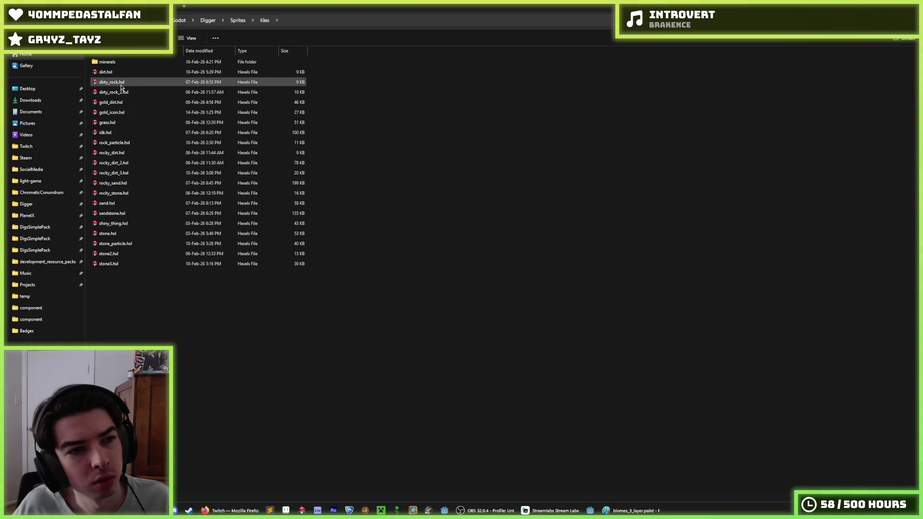
pyautogui.click(137, 133)
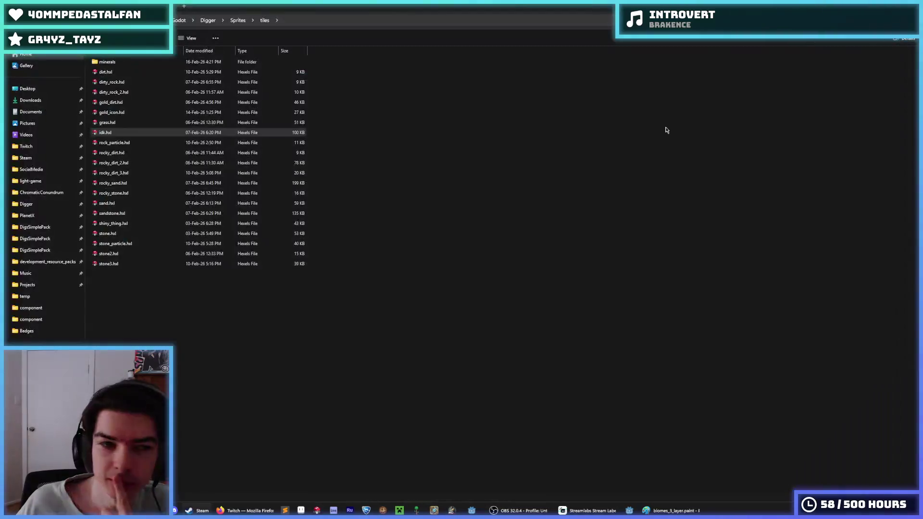
pyautogui.click(237, 22)
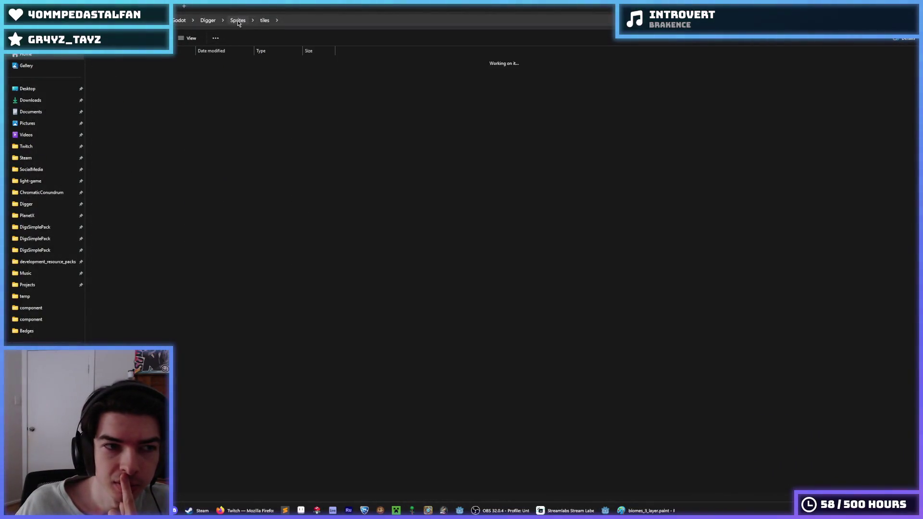
pyautogui.doubleClick(144, 82)
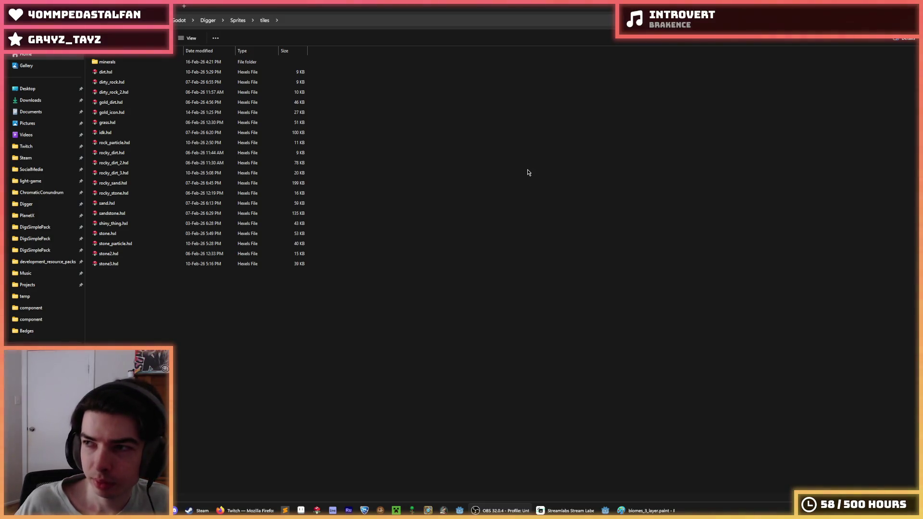
pyautogui.click(210, 22)
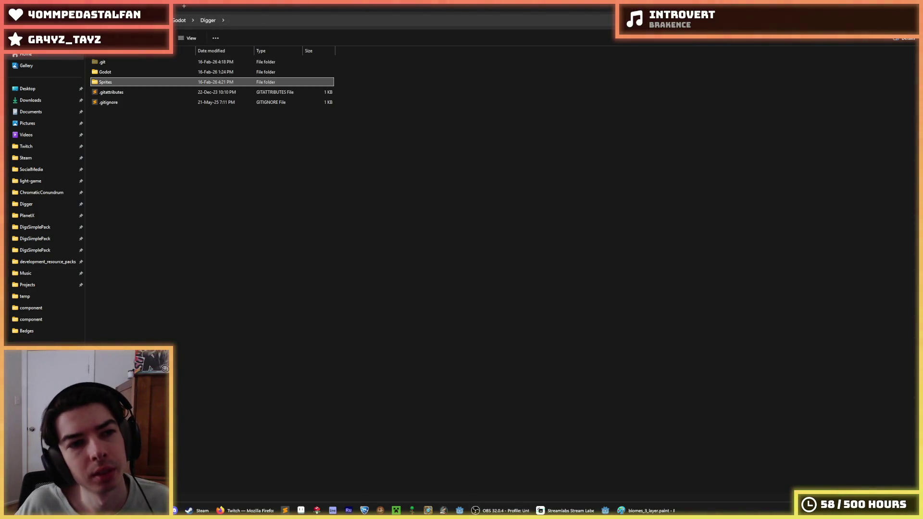
# Browse the Godot project's assets/image tile, tool and player folders
pyautogui.doubleClick(101, 83)
pyautogui.click(207, 20)
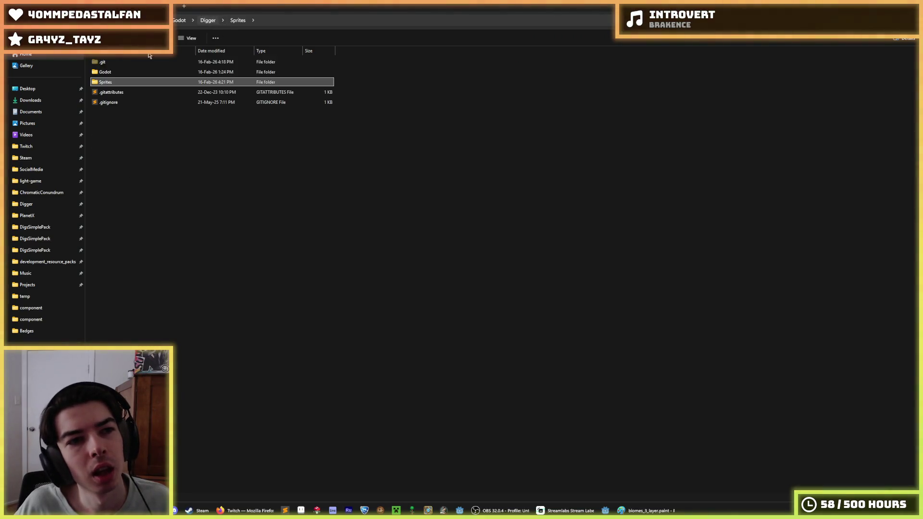
pyautogui.doubleClick(117, 72)
pyautogui.doubleClick(117, 72)
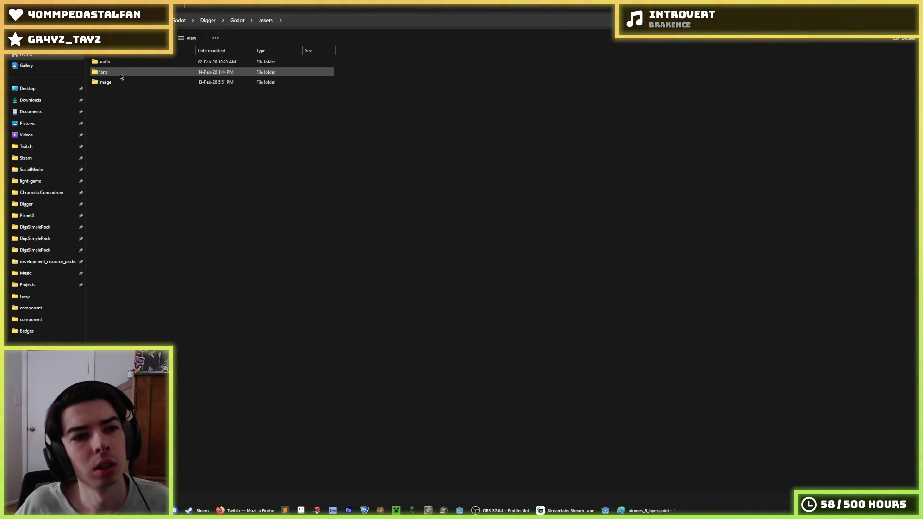
pyautogui.doubleClick(120, 74)
pyautogui.doubleClick(123, 92)
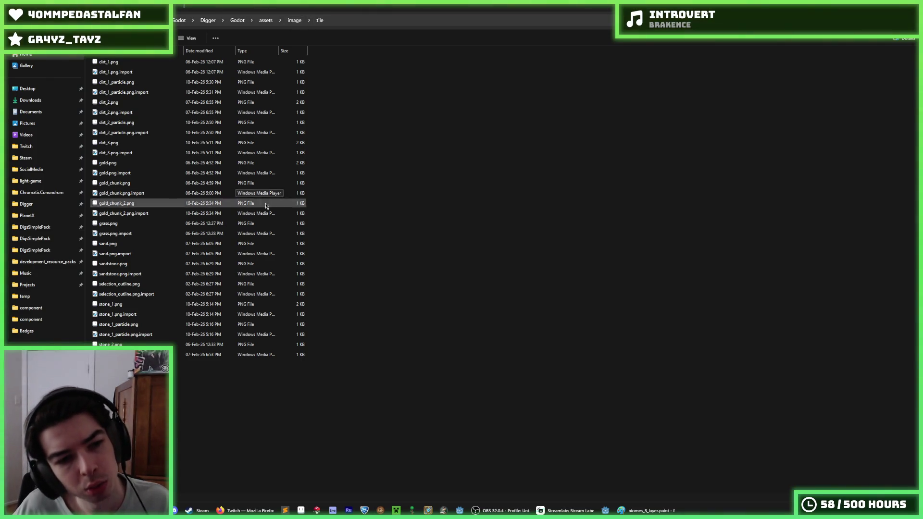
pyautogui.click(288, 22)
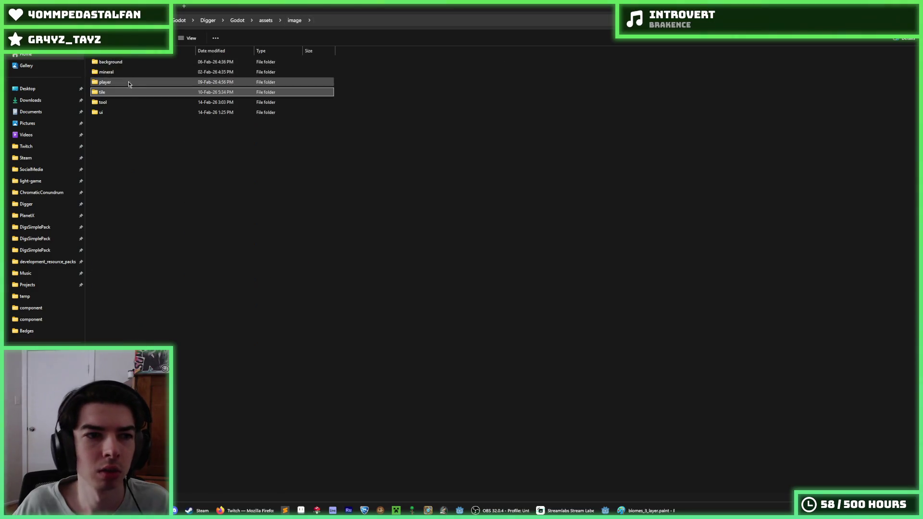
pyautogui.doubleClick(124, 101)
pyautogui.click(292, 22)
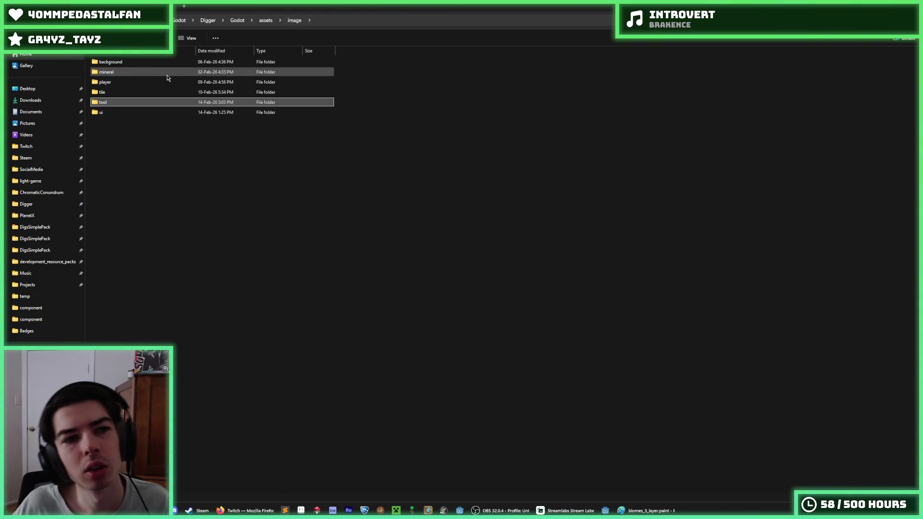
pyautogui.doubleClick(138, 80)
# Glance at the Twitch Timer folder, then review the gold_chunk images in the image tile folder
pyautogui.click(26, 146)
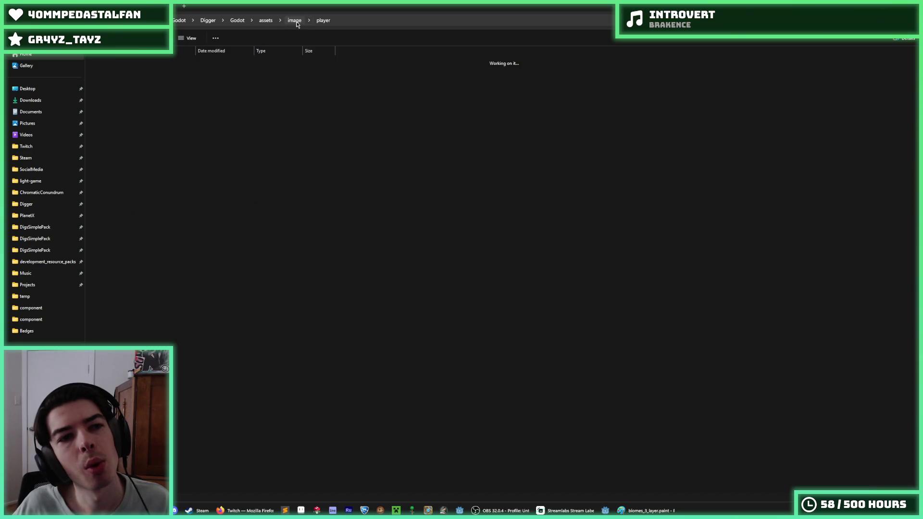
pyautogui.doubleClick(111, 82)
pyautogui.hotkey('alt', 'Up')
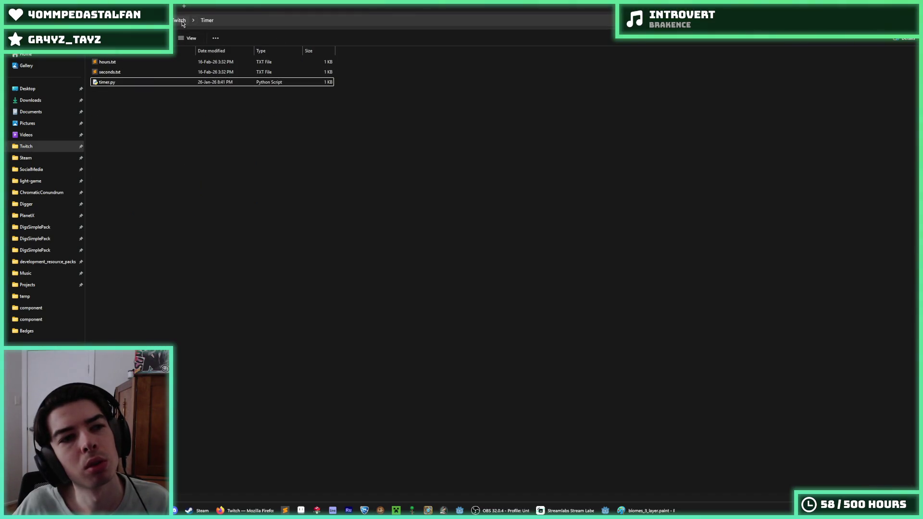
pyautogui.click(235, 116)
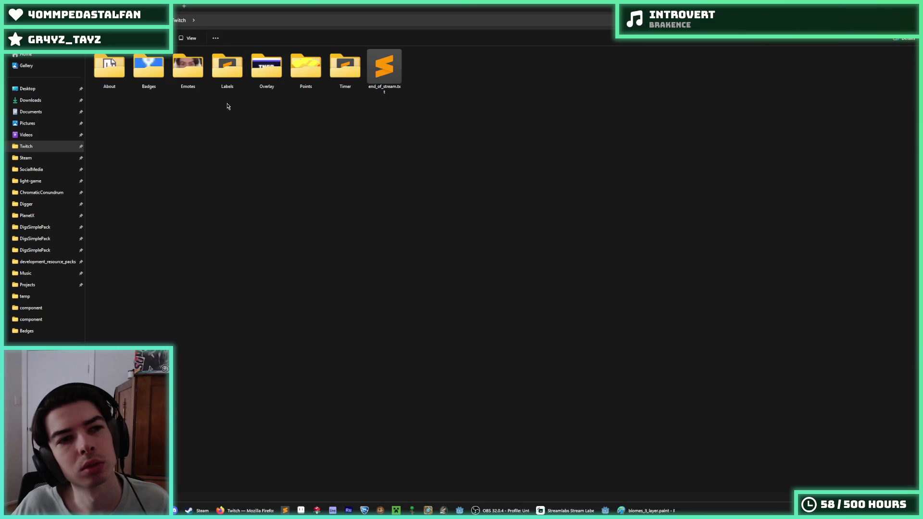
pyautogui.hotkey('alt', 'Left')
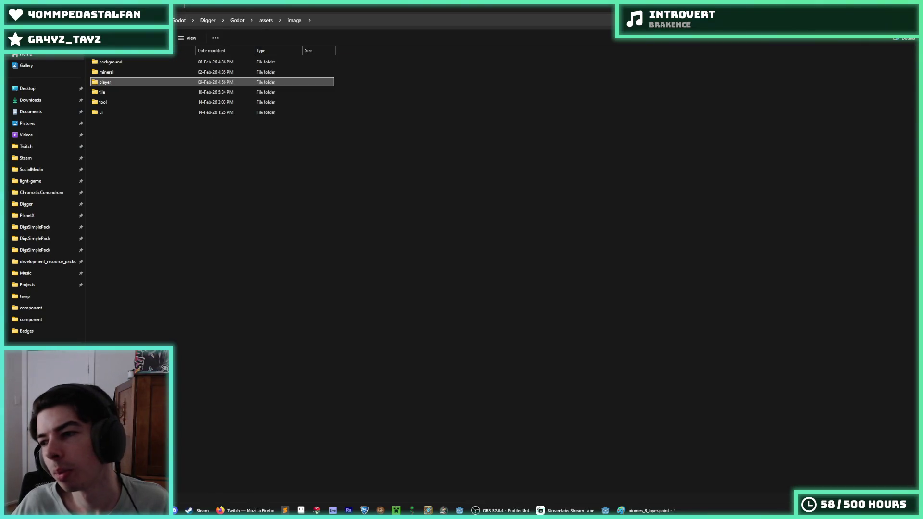
pyautogui.click(256, 212)
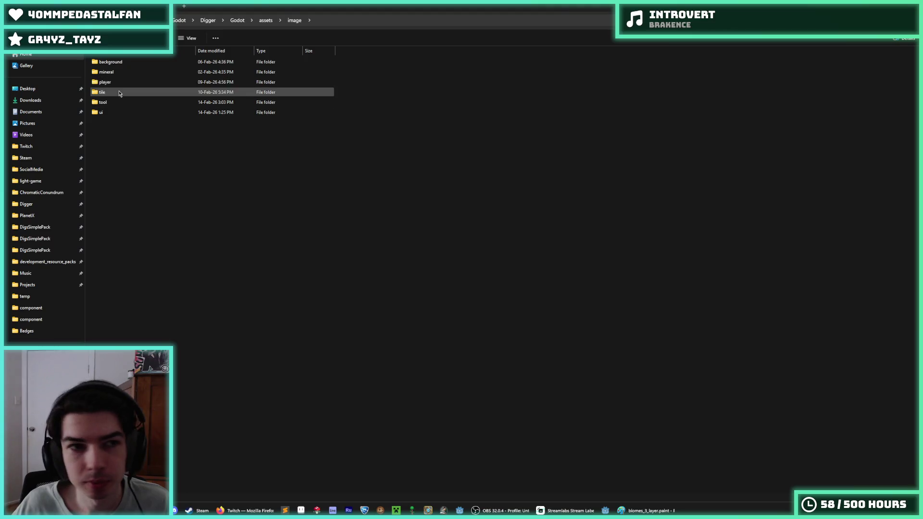
pyautogui.doubleClick(132, 92)
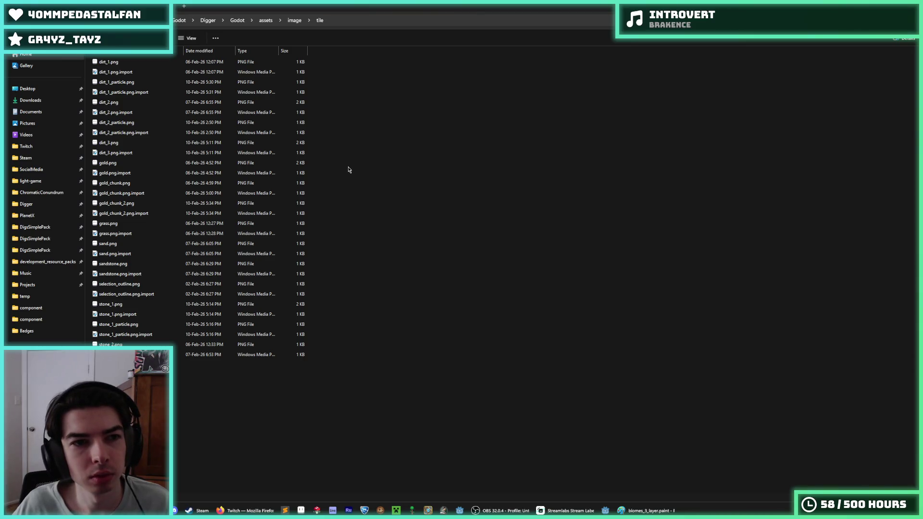
pyautogui.moveTo(333, 215)
pyautogui.mouseDown()
pyautogui.moveTo(93, 189)
pyautogui.moveTo(93, 181)
pyautogui.mouseUp()
pyautogui.click(378, 180)
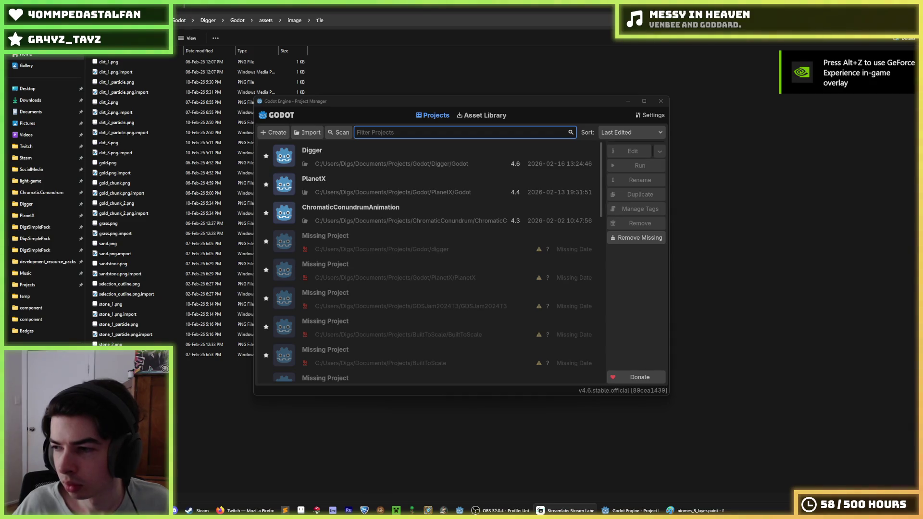
# Open the Digger project and delete selection_outline.png from the tile images
pyautogui.doubleClick(403, 159)
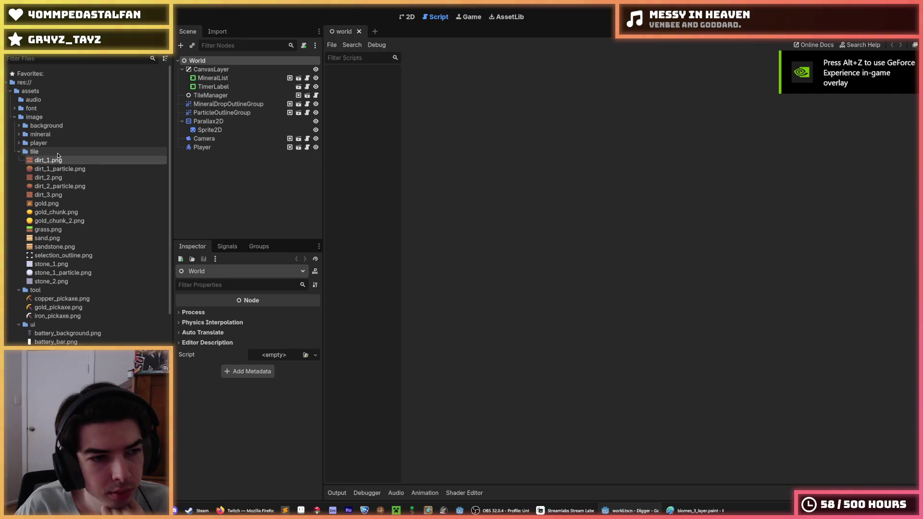
pyautogui.click(73, 255)
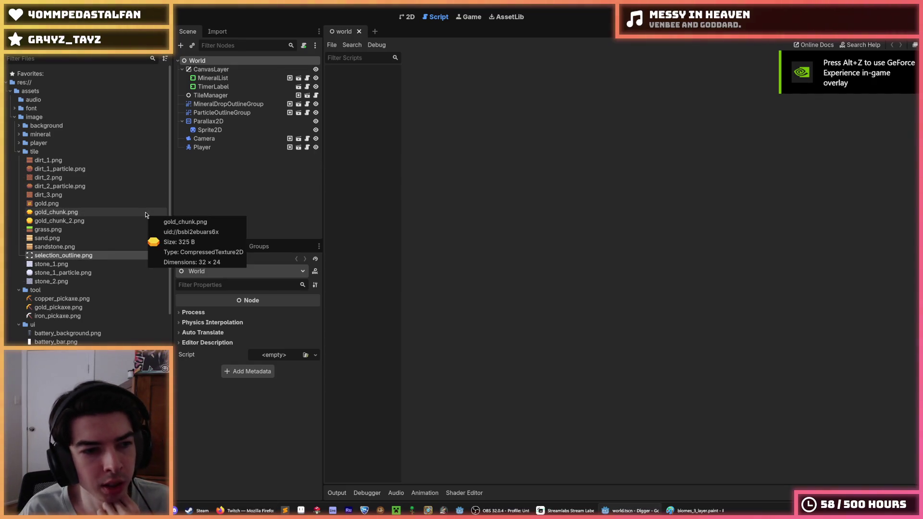
pyautogui.press('Delete')
pyautogui.press('Return')
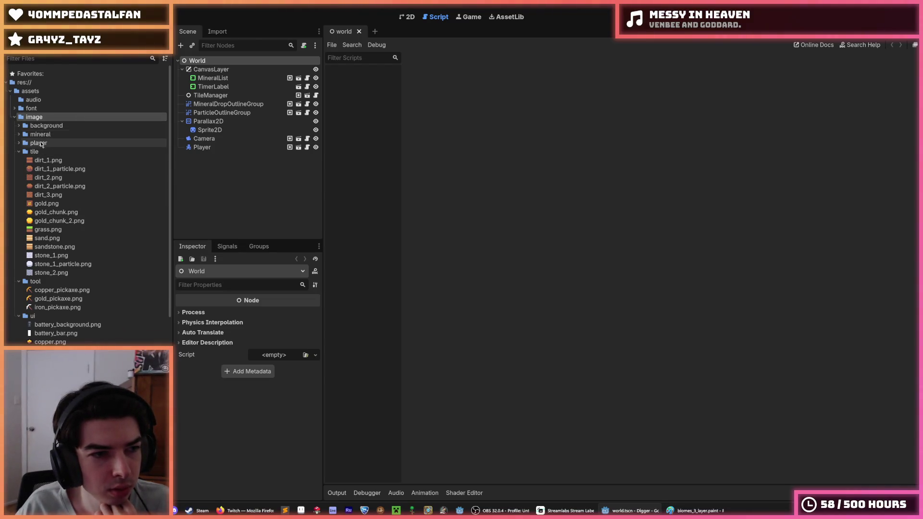
# Create a 'particle' folder under image, then select stone_1_particle.png
pyautogui.rightClick(45, 118)
pyautogui.moveTo(59, 127)
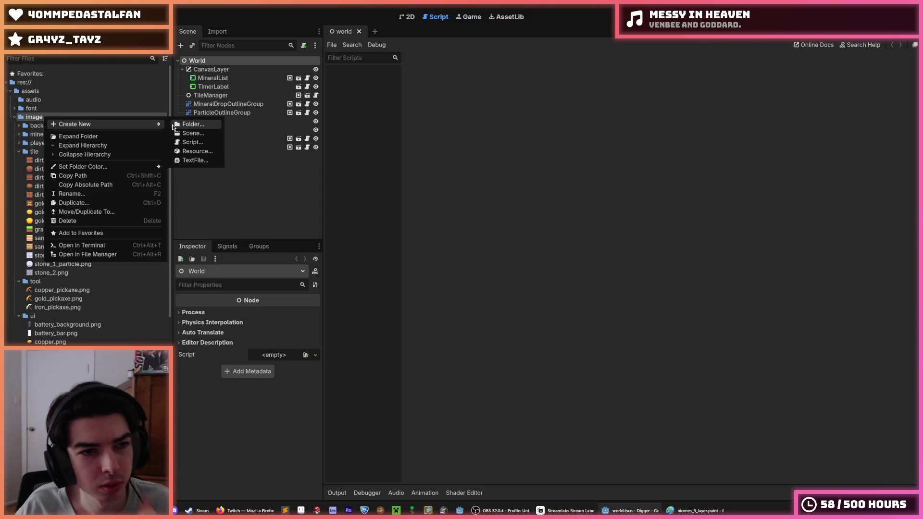
pyautogui.click(174, 125)
pyautogui.write('particle')
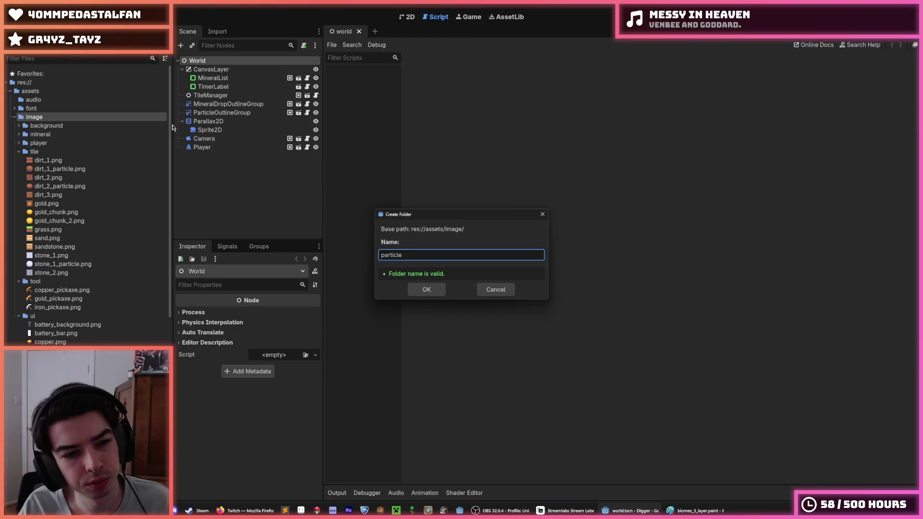
pyautogui.press('Return')
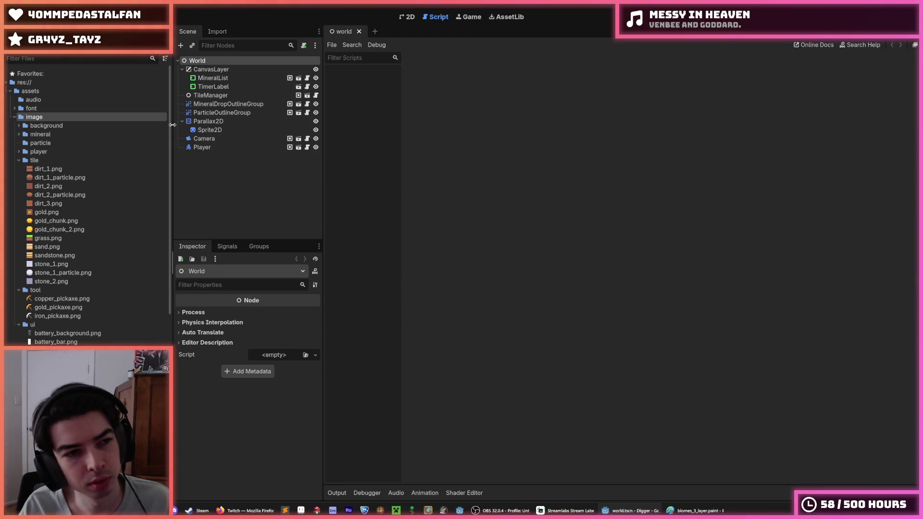
pyautogui.click(61, 272)
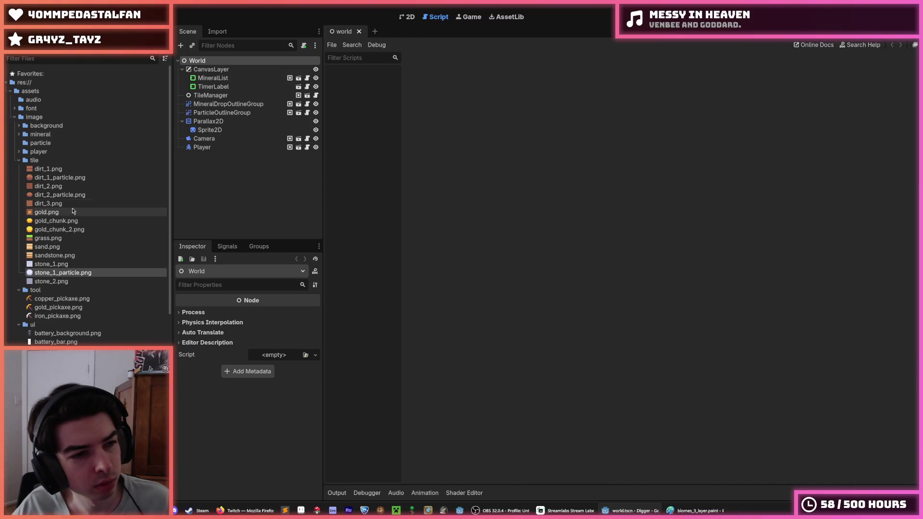
pyautogui.keyDown('ctrl'); pyautogui.click(63, 195); pyautogui.keyUp('ctrl')
pyautogui.keyDown('ctrl'); pyautogui.click(67, 178); pyautogui.keyUp('ctrl')
pyautogui.moveTo(76, 181); pyautogui.dragTo(41, 143)
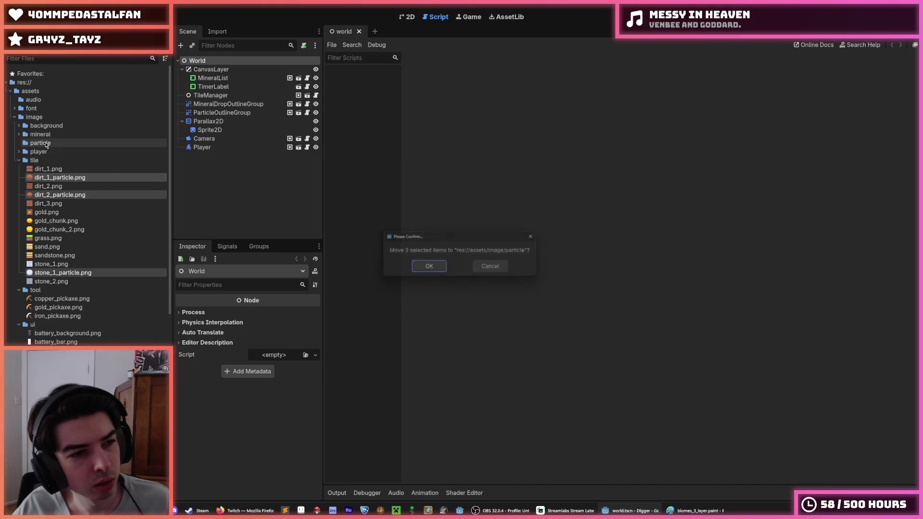
pyautogui.click(423, 271)
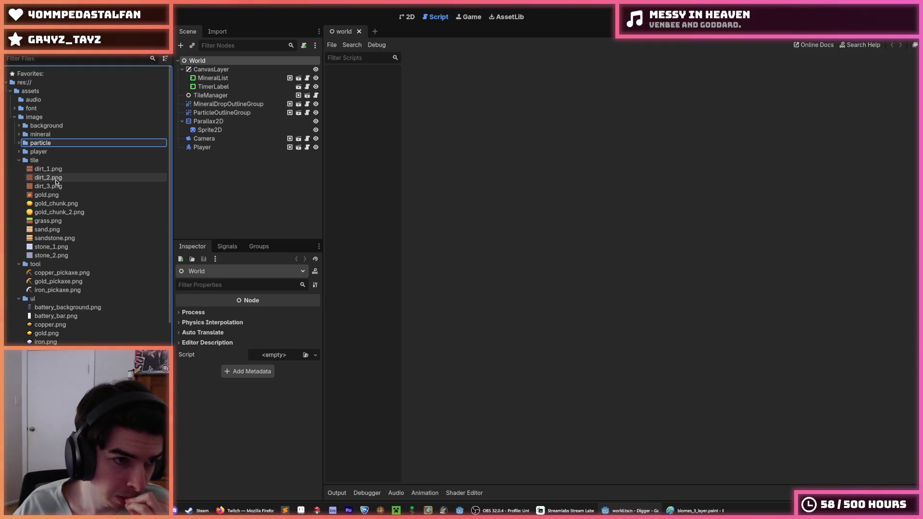
pyautogui.moveTo(127, 184)
pyautogui.press('Delete')
pyautogui.press('Return')
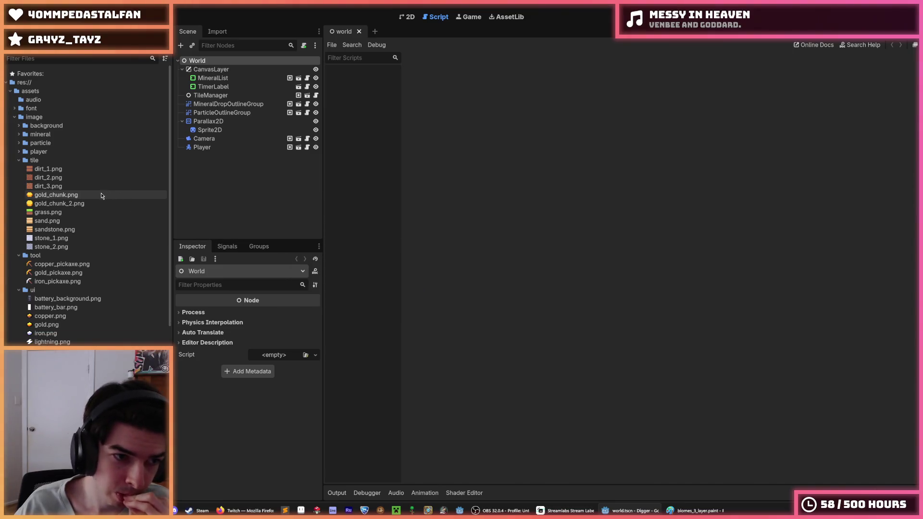
pyautogui.click(103, 195)
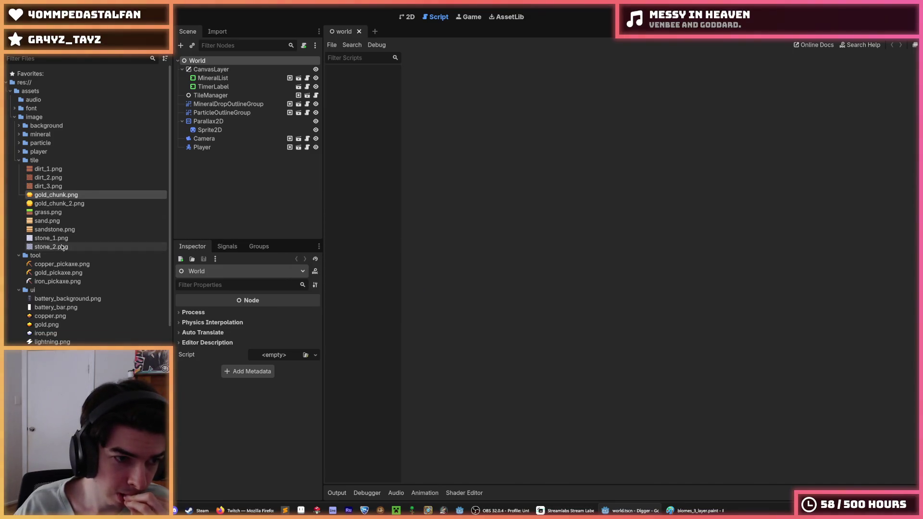
pyautogui.click(66, 211)
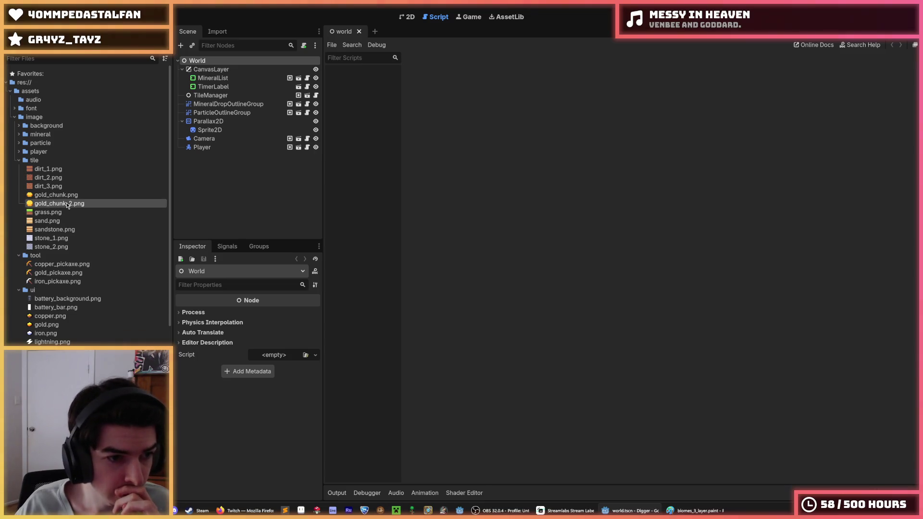
pyautogui.click(60, 220)
pyautogui.click(58, 212)
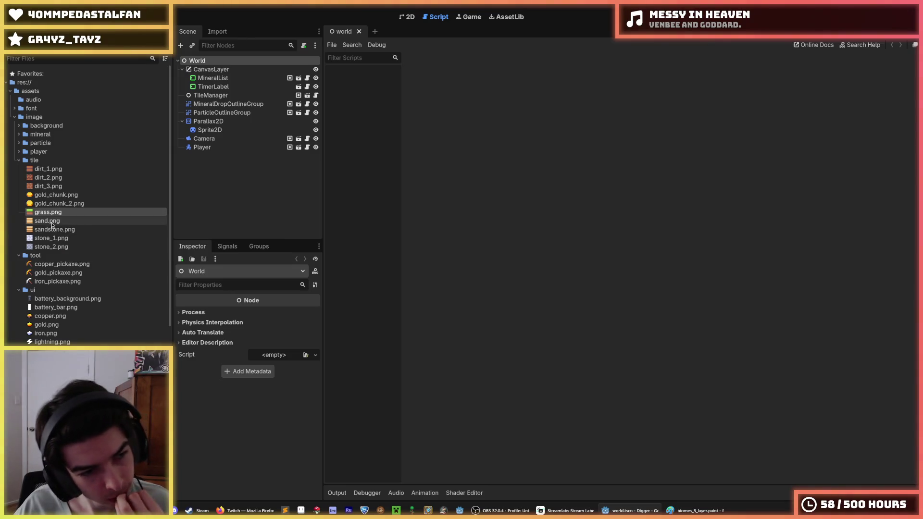
pyautogui.click(57, 229)
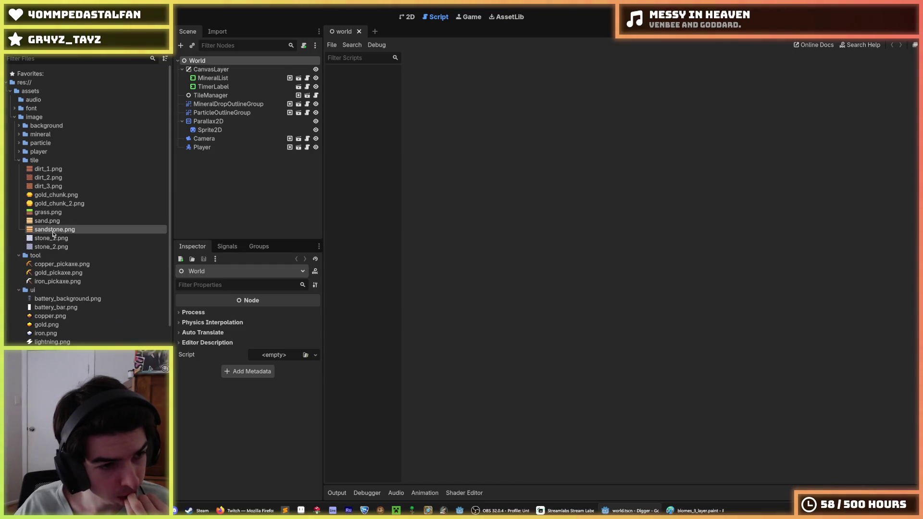
pyautogui.click(57, 223)
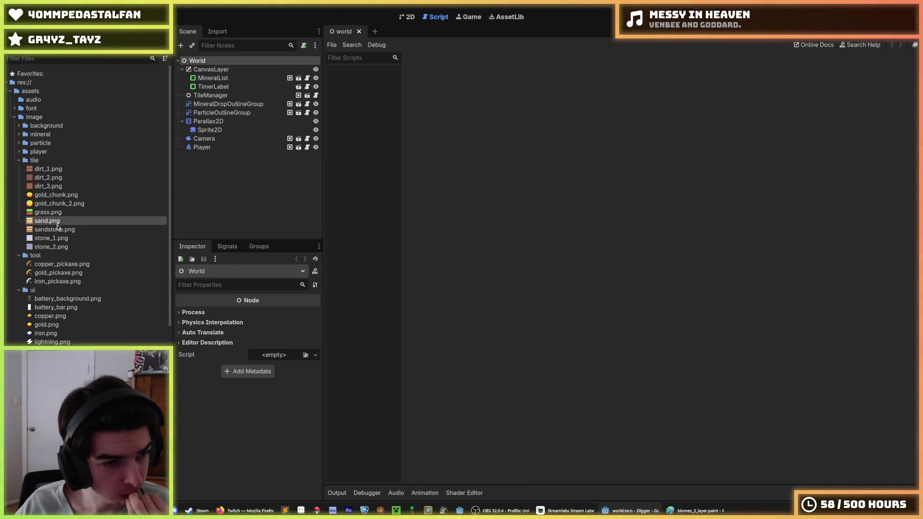
pyautogui.moveTo(57, 224)
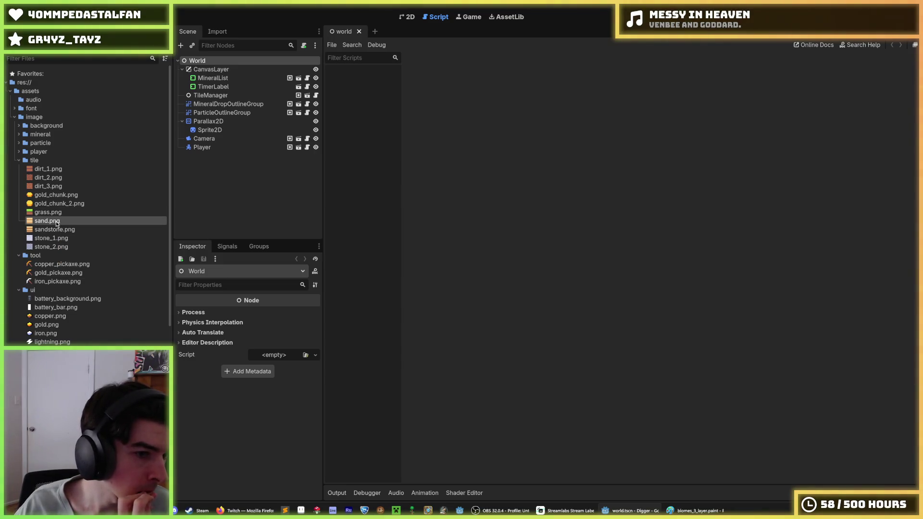
pyautogui.click(59, 211)
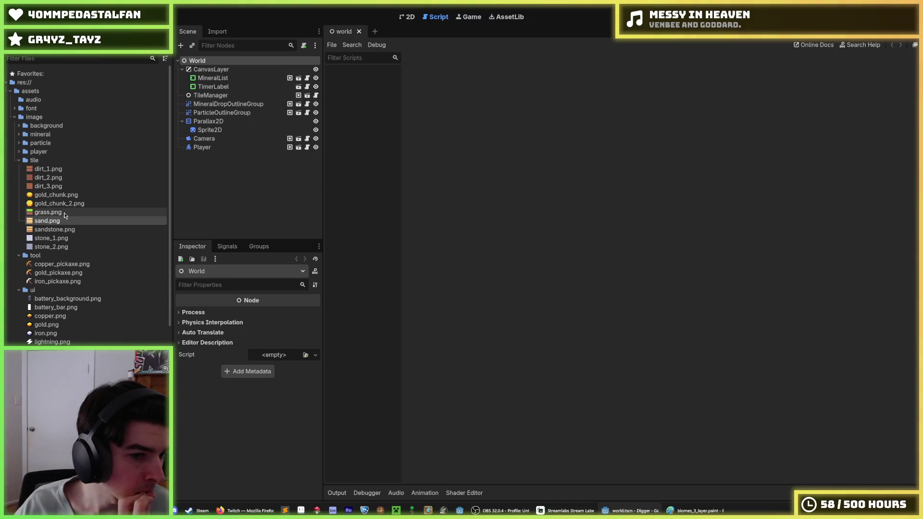
pyautogui.moveTo(64, 212)
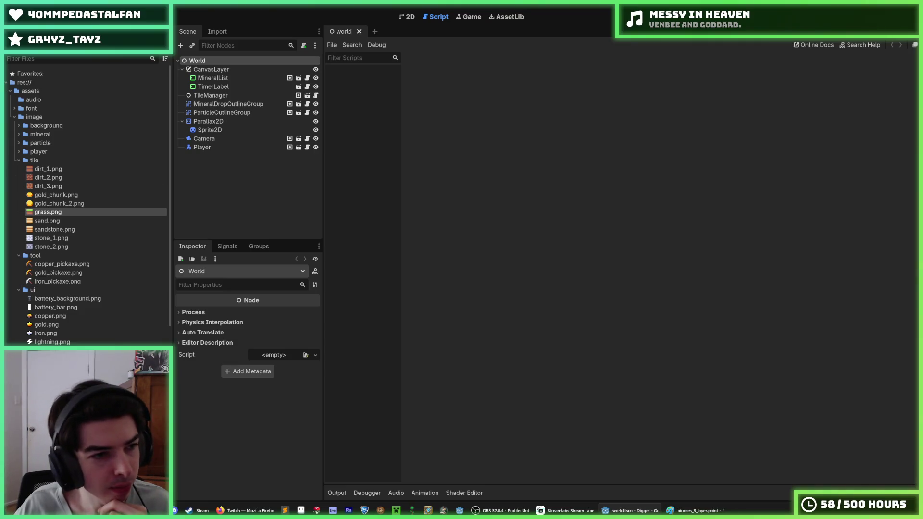
# Peek into the particle folder and gold_chunk.png, abandoning a new folder inside tile
pyautogui.click(18, 143)
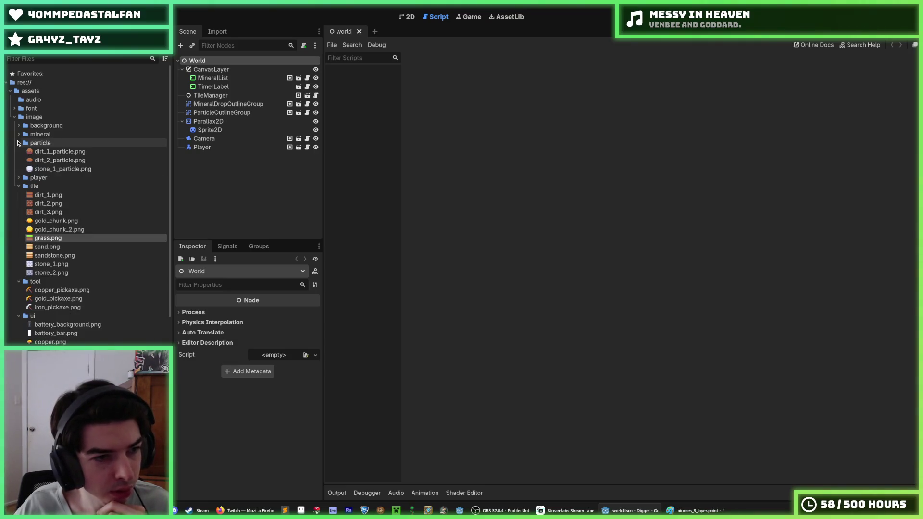
pyautogui.click(18, 143)
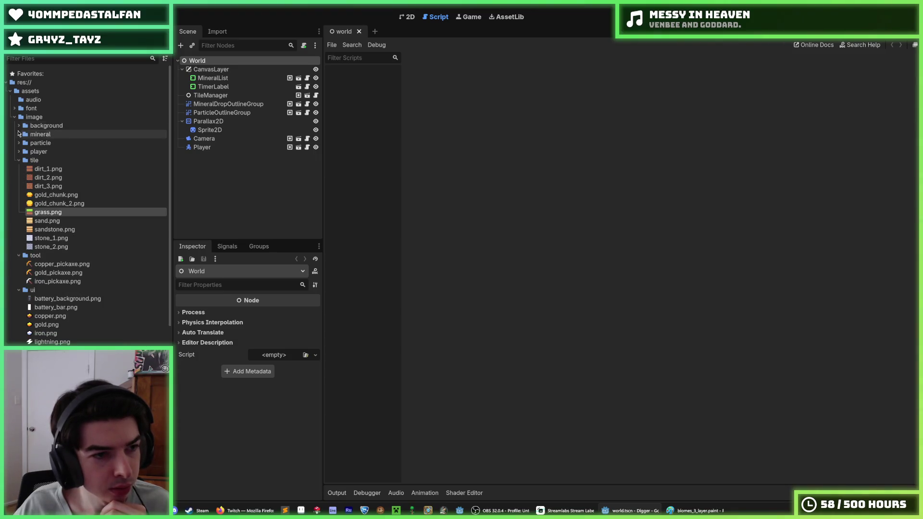
pyautogui.click(52, 195)
pyautogui.click(33, 160)
pyautogui.rightClick(40, 160)
pyautogui.moveTo(77, 164)
pyautogui.click(191, 166)
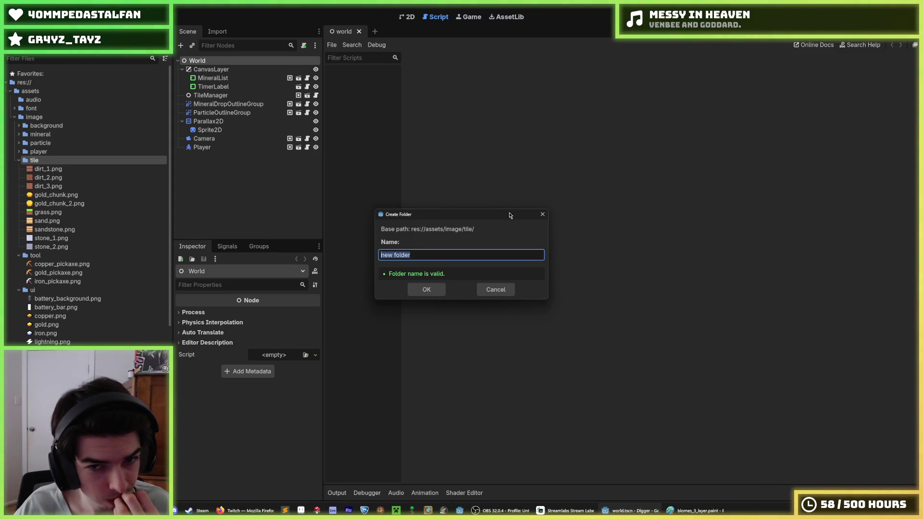
pyautogui.click(542, 213)
# Move gold_chunk.png and gold_chunk_2.png into image/mineral and delete the old gold.png there
pyautogui.click(33, 136)
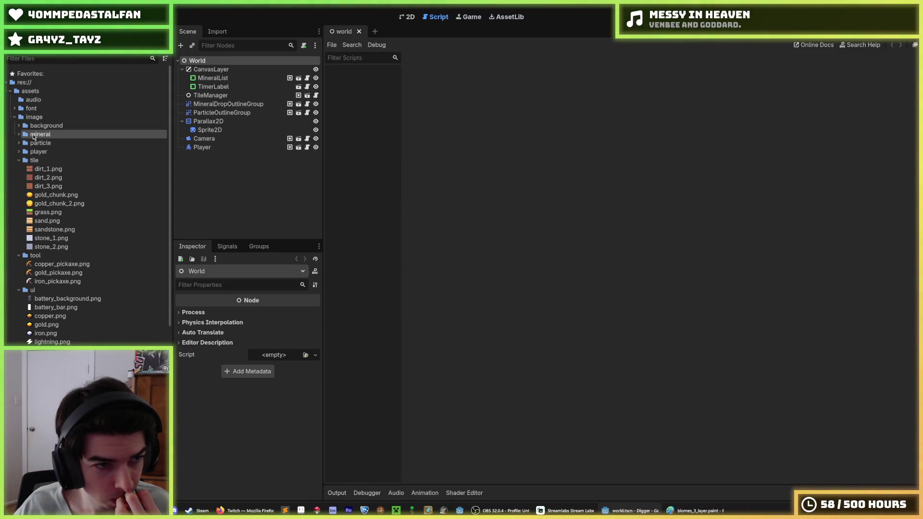
pyautogui.click(69, 196)
pyautogui.keyDown('shift'); pyautogui.click(73, 208); pyautogui.keyUp('shift')
pyautogui.moveTo(71, 205); pyautogui.dragTo(46, 135)
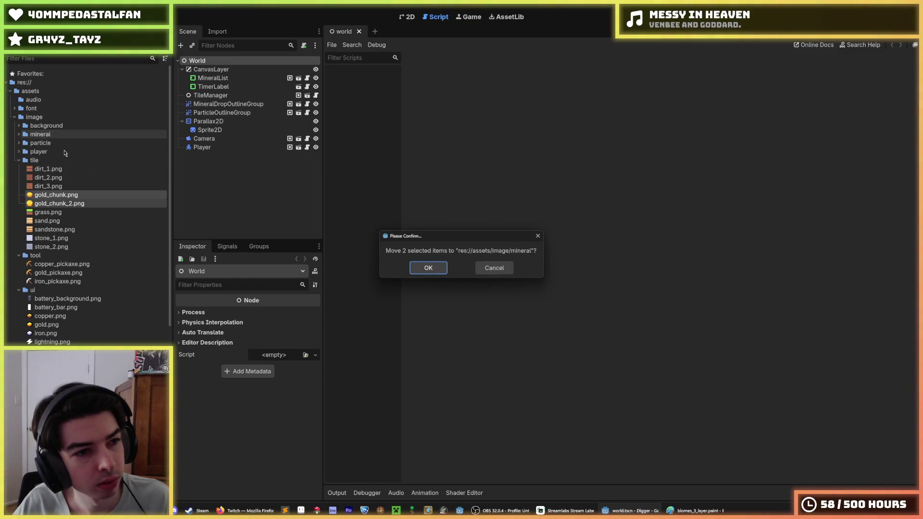
pyautogui.press('Return')
pyautogui.click(43, 145)
pyautogui.press('Delete')
pyautogui.click(387, 294)
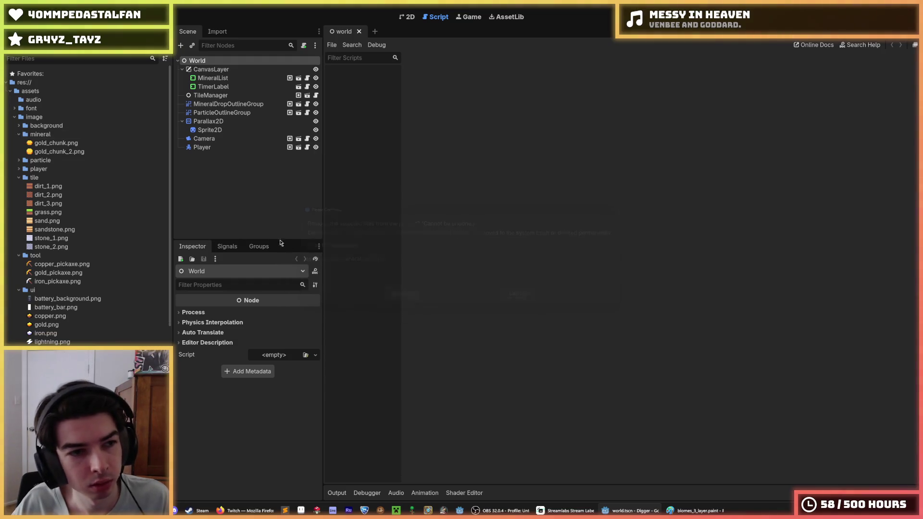
# Collapse the mineral and particle folders, select grass.png, and bring up the ui folder's actions
pyautogui.click(18, 134)
pyautogui.click(18, 143)
pyautogui.click(18, 142)
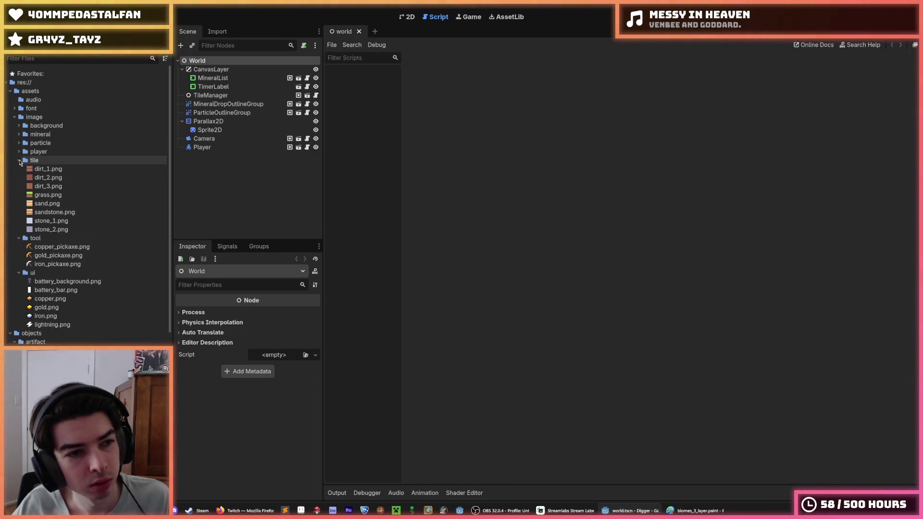
pyautogui.click(66, 196)
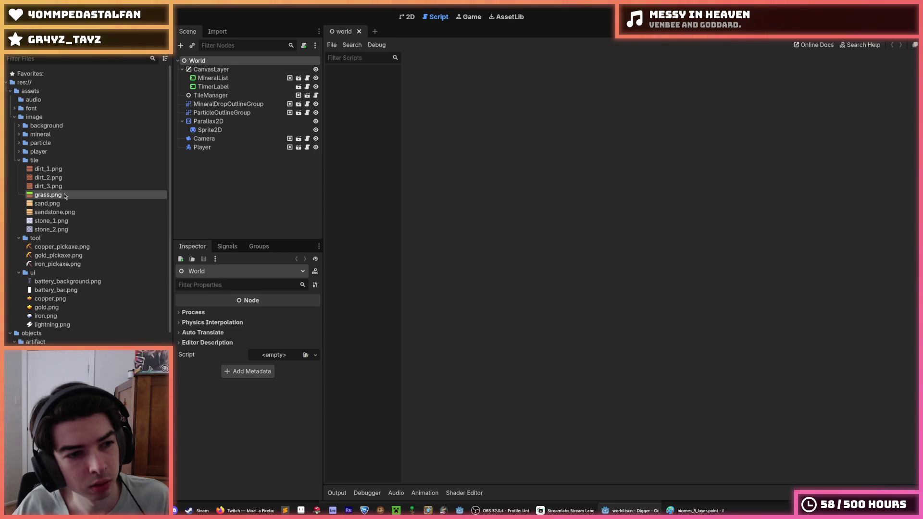
pyautogui.moveTo(58, 177)
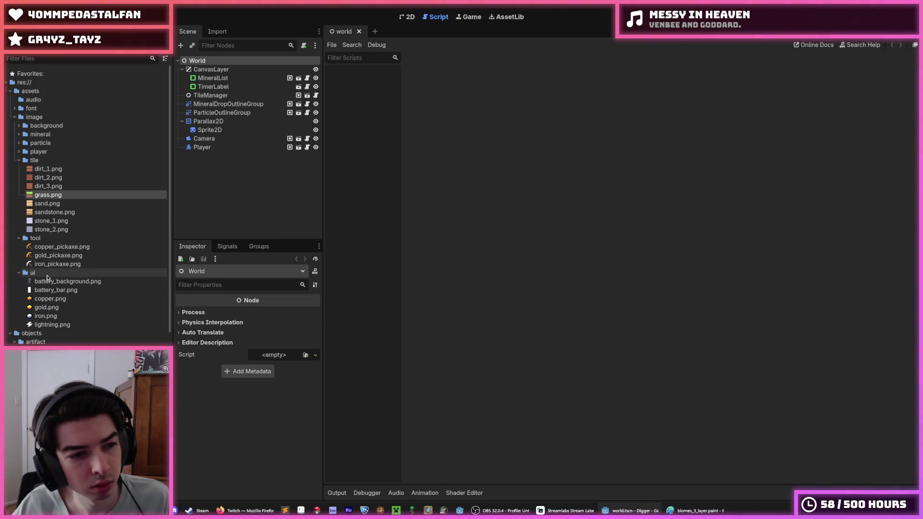
pyautogui.rightClick(48, 275)
# Create a 'battery' folder in ui holding battery_background.png, battery_bar.png and lightning.png
pyautogui.moveTo(96, 283)
pyautogui.click(188, 286)
pyautogui.write('battery')
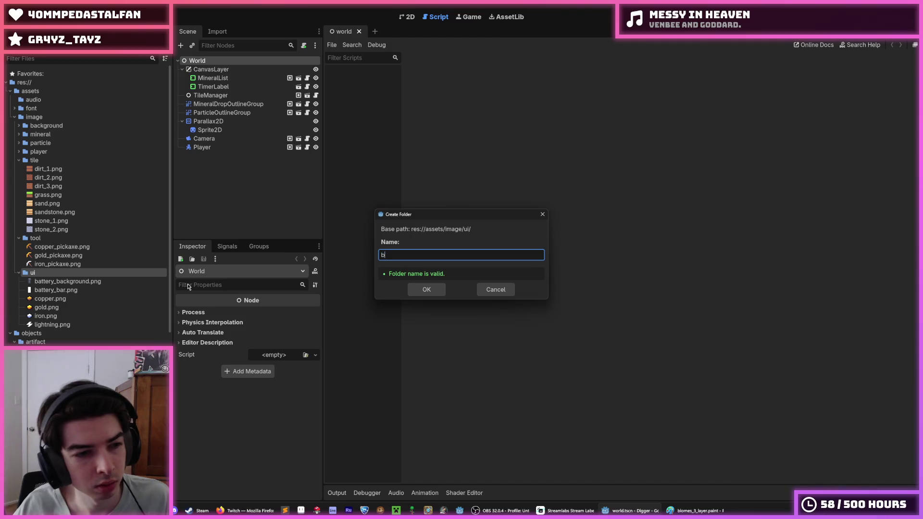
pyautogui.press('Return')
pyautogui.click(67, 290)
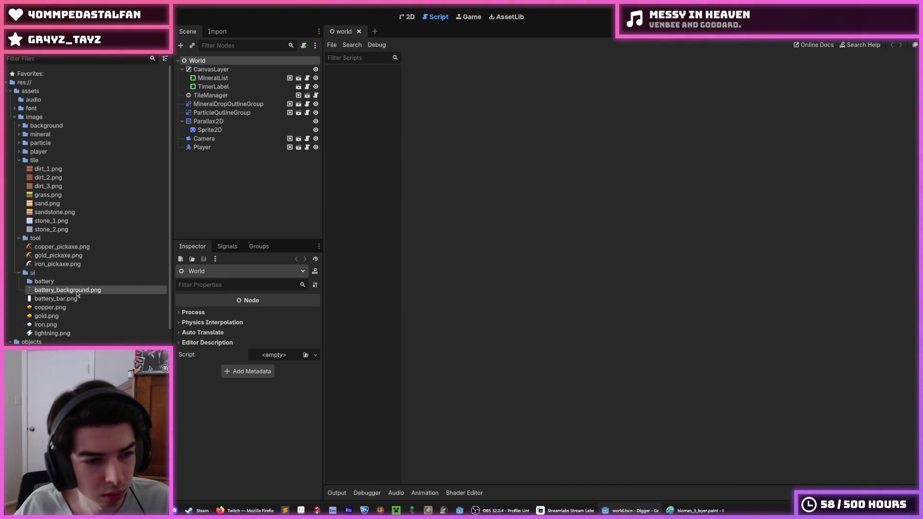
pyautogui.keyDown('shift'); pyautogui.click(73, 299); pyautogui.keyUp('shift')
pyautogui.keyDown('ctrl'); pyautogui.click(52, 333); pyautogui.keyUp('ctrl')
pyautogui.moveTo(58, 299); pyautogui.dragTo(55, 282)
pyautogui.press('Return')
# Create a 'mineral' folder in ui and move the copper, gold and iron icons into it
pyautogui.rightClick(48, 274)
pyautogui.moveTo(88, 282)
pyautogui.click(185, 283)
pyautogui.write('ml')
pyautogui.press('Return')
pyautogui.click(65, 299)
pyautogui.keyDown('shift'); pyautogui.click(46, 316); pyautogui.keyUp('shift')
pyautogui.moveTo(48, 301); pyautogui.dragTo(44, 290)
pyautogui.click(429, 269)
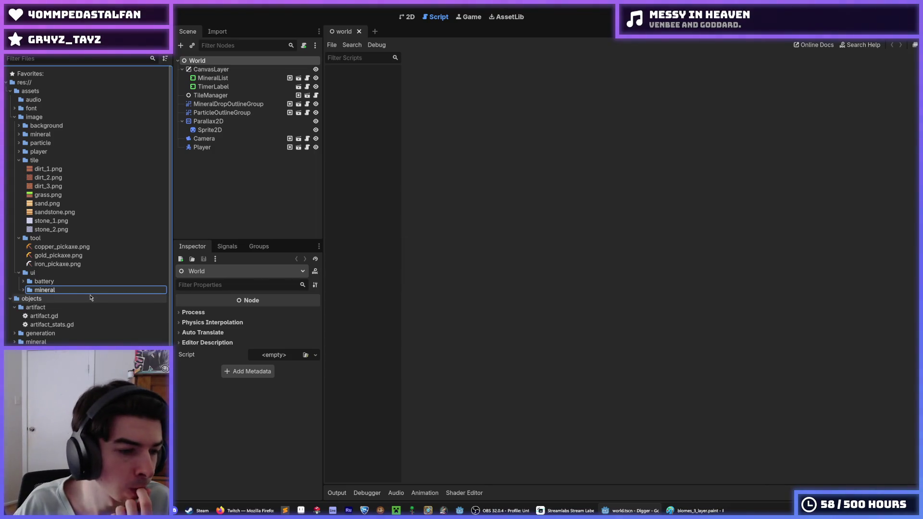
# Scroll over the reorganized file tree and bring up the project root's actions
pyautogui.scroll(-5, 90, 297)
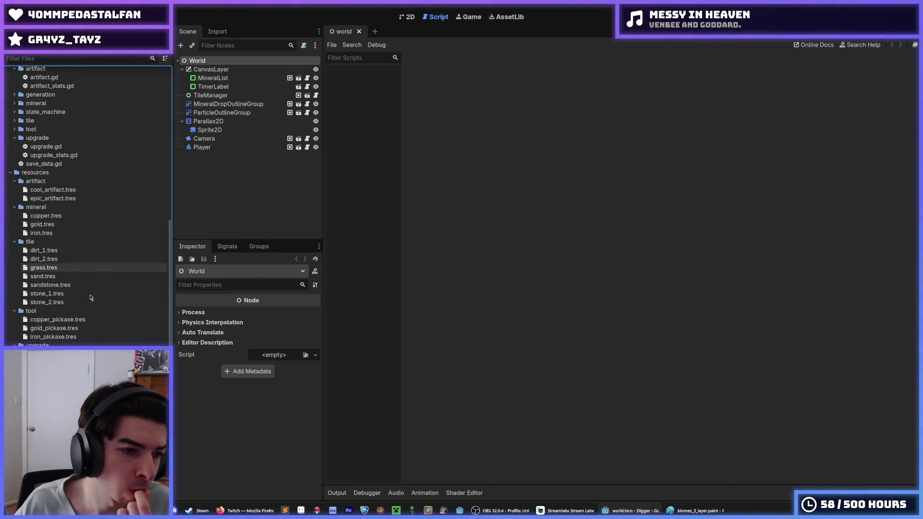
pyautogui.scroll(5, 33, 200)
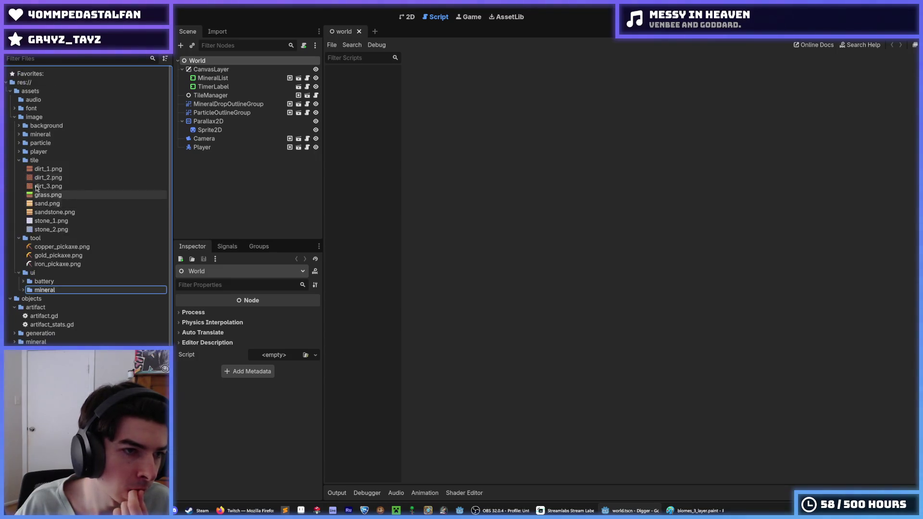
pyautogui.rightClick(28, 83)
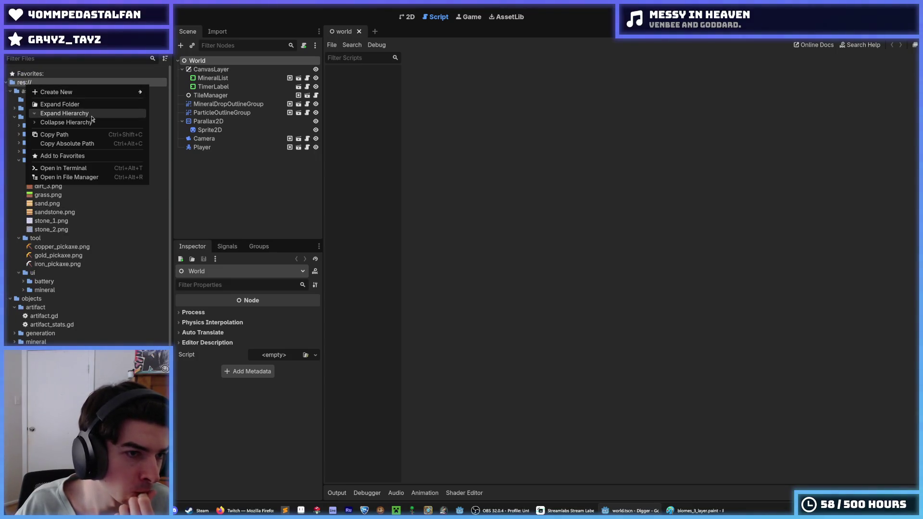
# Browse the scenes, ui and game_menu folders and the tile resource files in FileSystem
pyautogui.click(90, 122)
pyautogui.click(5, 82)
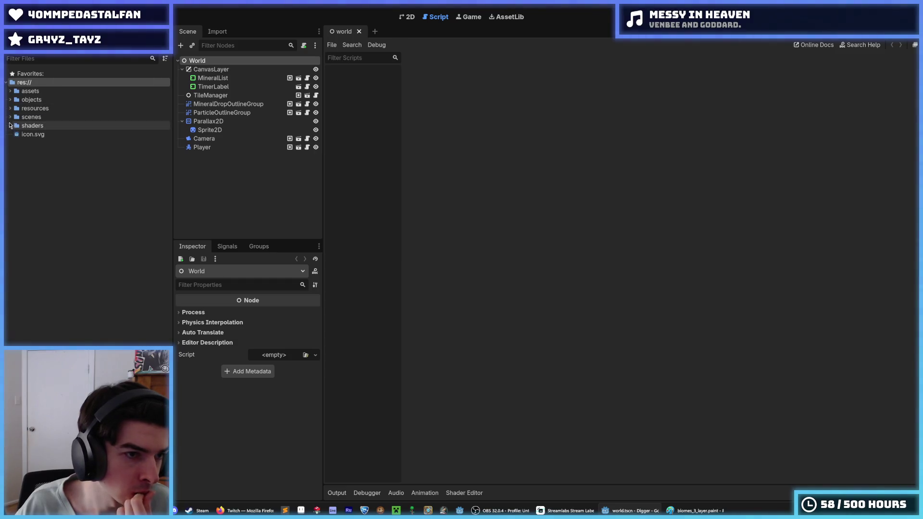
pyautogui.click(8, 117)
pyautogui.moveTo(18, 134); pyautogui.dragTo(15, 137)
pyautogui.click(14, 160)
pyautogui.click(19, 178)
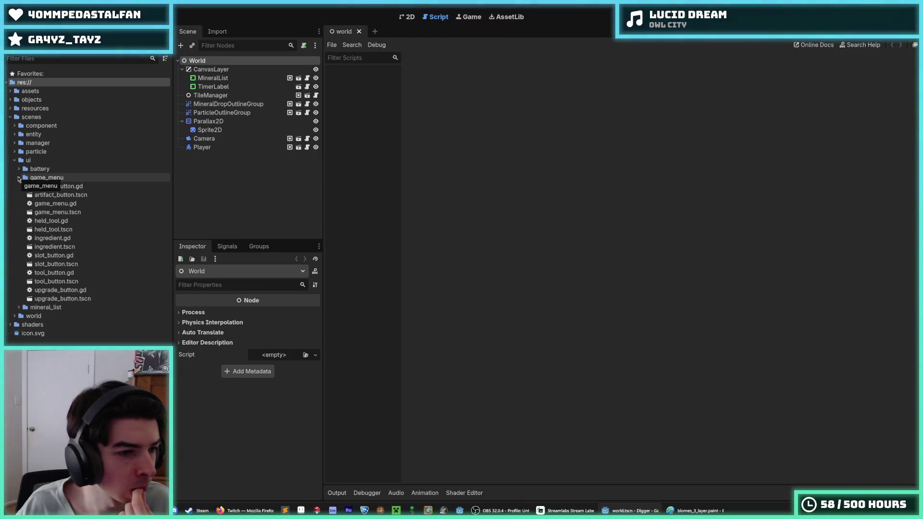
pyautogui.click(19, 178)
pyautogui.click(15, 161)
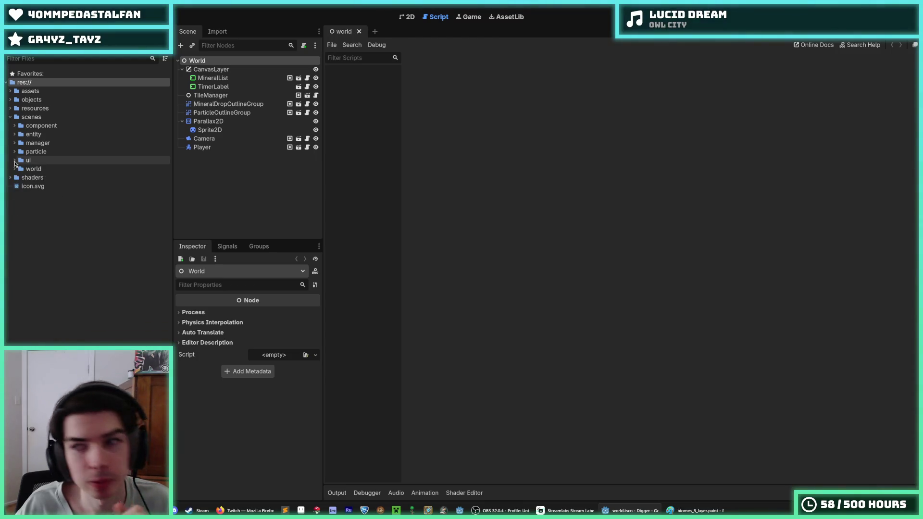
pyautogui.click(10, 117)
pyautogui.click(10, 108)
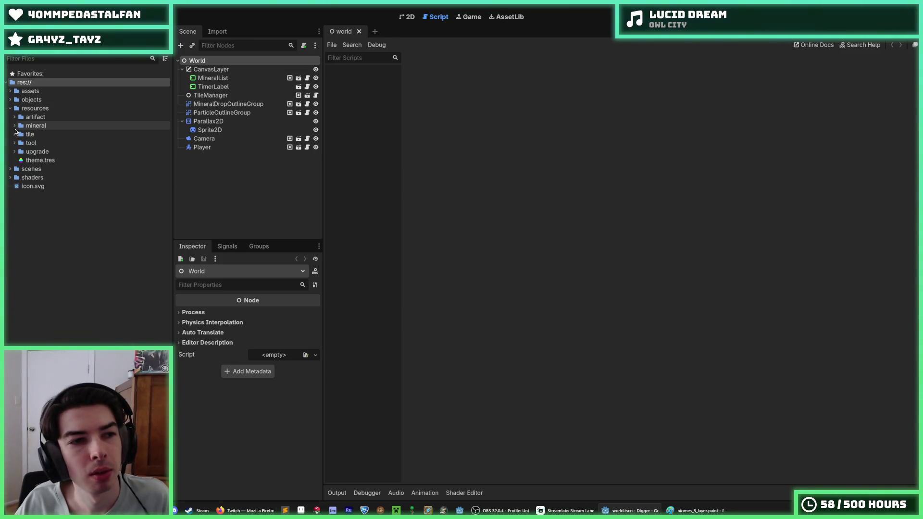
pyautogui.click(14, 134)
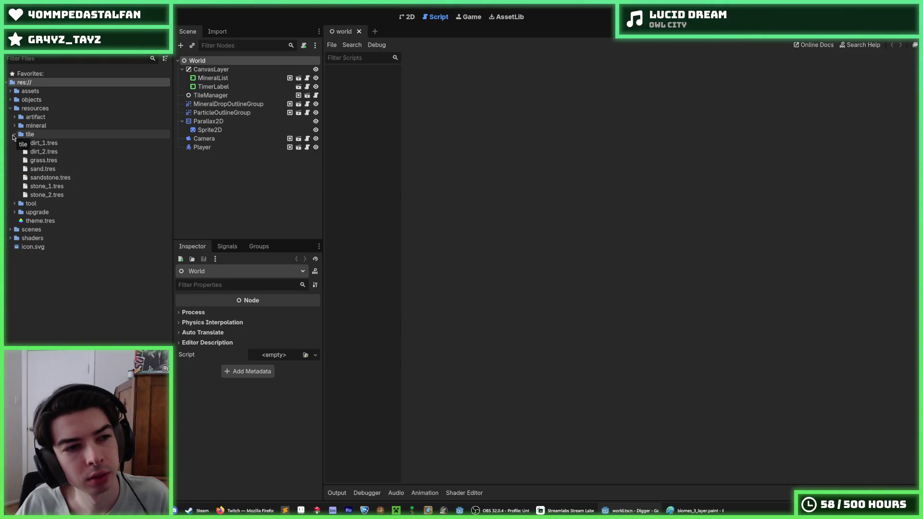
pyautogui.click(12, 134)
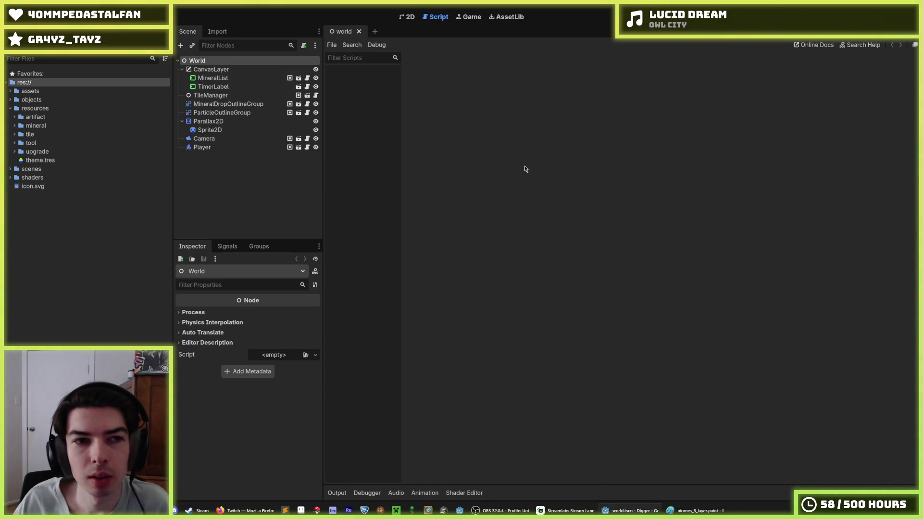
# Inspect the world scene's CanvasLayer, TimerLabel and TileManager nodes
pyautogui.click(237, 71)
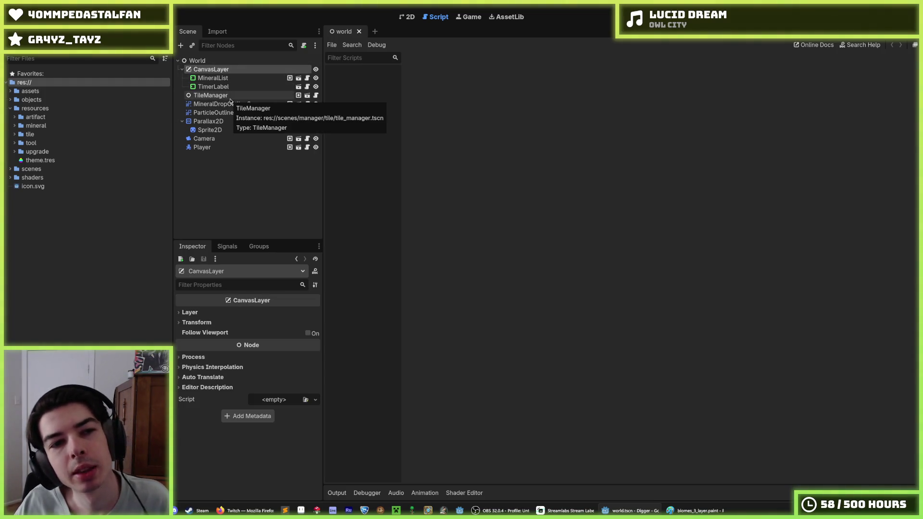
pyautogui.click(216, 86)
pyautogui.click(214, 78)
pyautogui.click(218, 88)
pyautogui.click(216, 80)
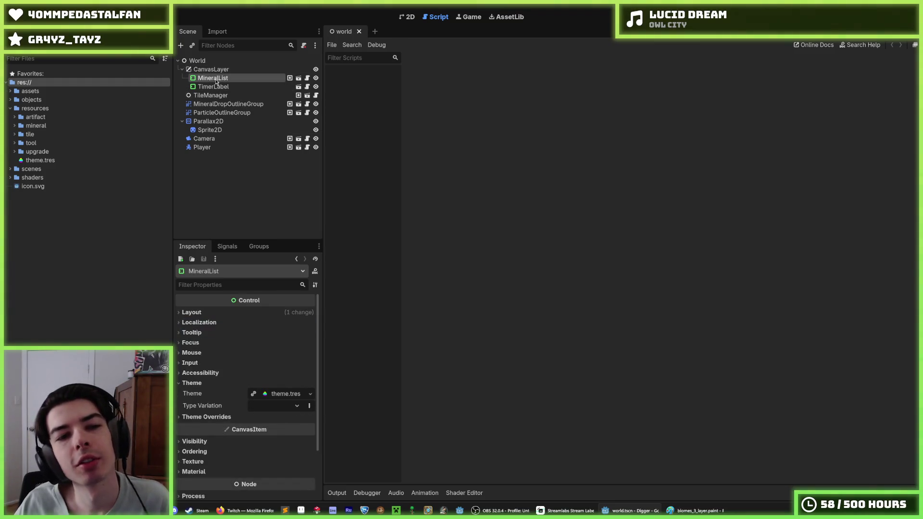
pyautogui.click(220, 96)
# Compare the two outline group nodes and the Camera, then open the TileManager scene in its own tab
pyautogui.click(232, 102)
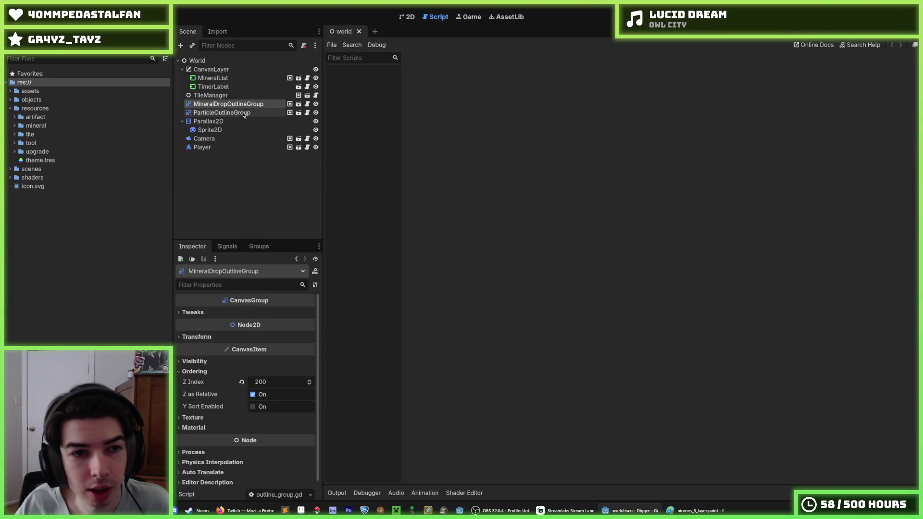
pyautogui.click(246, 113)
pyautogui.click(245, 106)
pyautogui.click(246, 112)
pyautogui.click(245, 105)
pyautogui.click(236, 121)
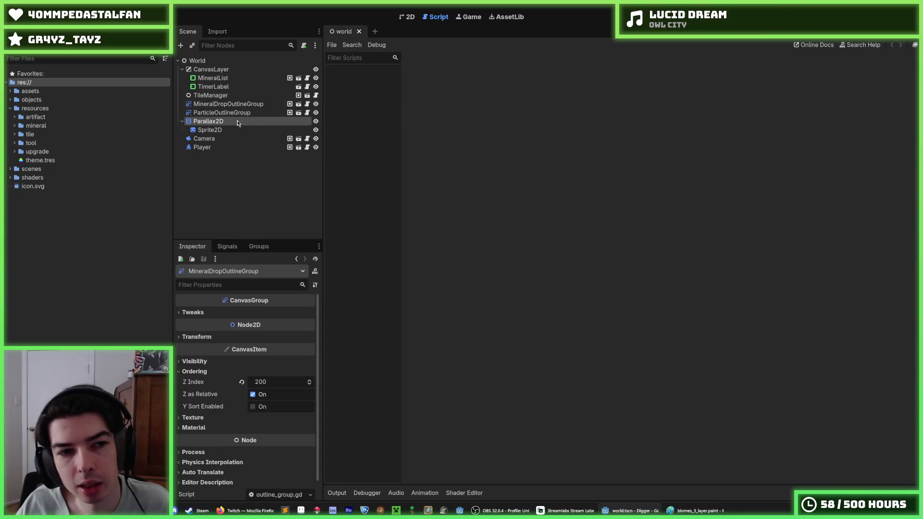
pyautogui.click(237, 138)
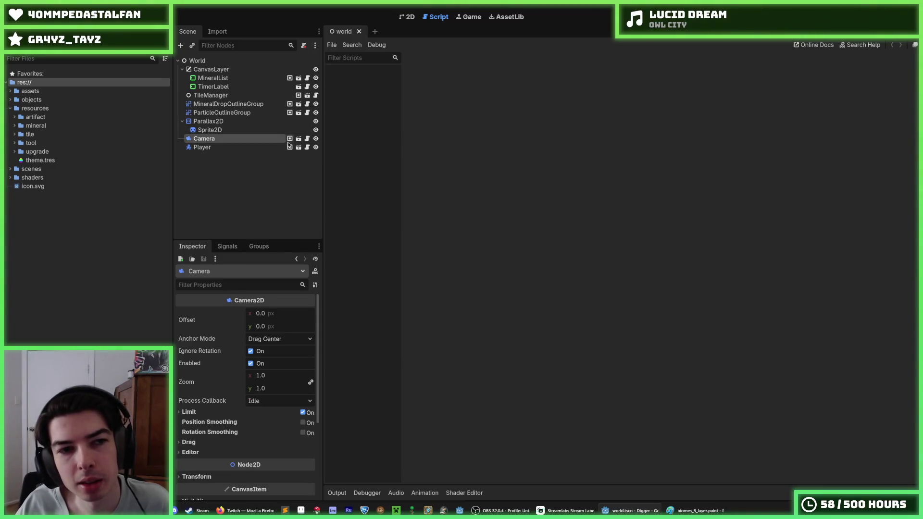
pyautogui.click(298, 96)
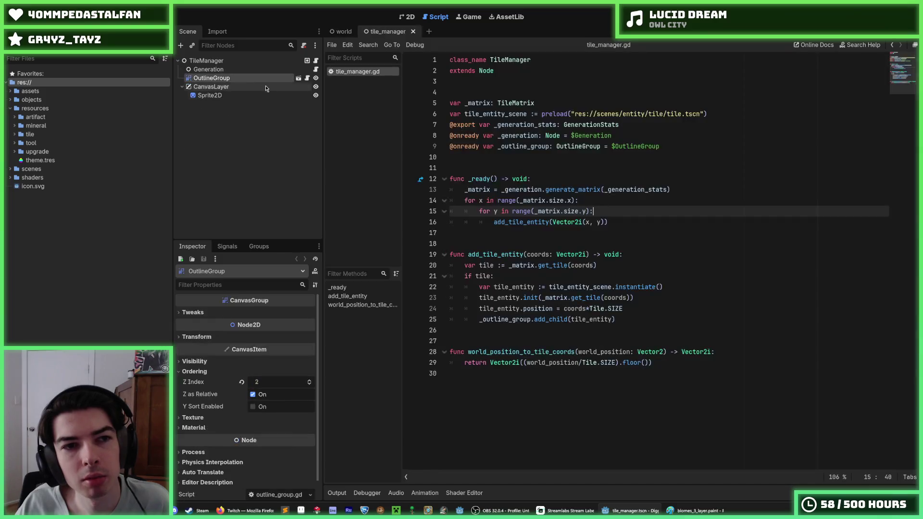
# Open generation.gd at _add_tiles' tile-layer branches and glance at the Generation node's Process settings
pyautogui.click(315, 69)
pyautogui.scroll(-7, 525, 149)
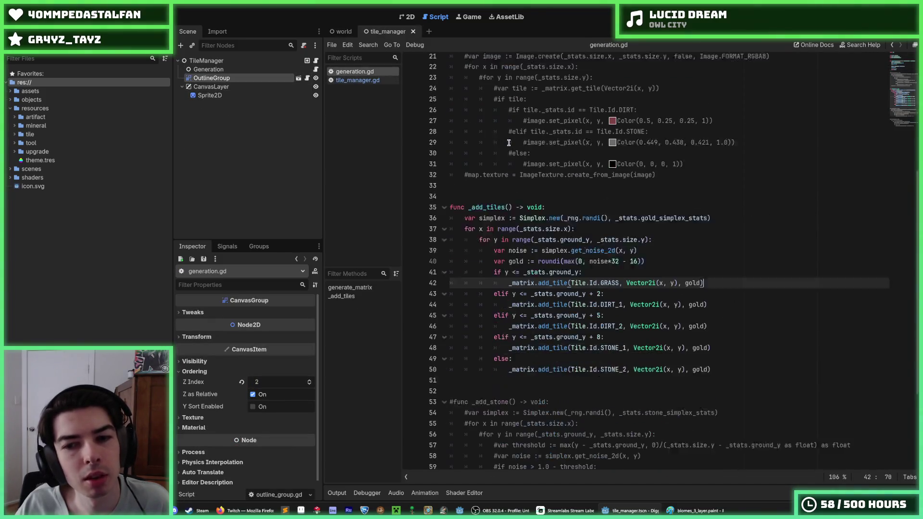
pyautogui.click(722, 321)
pyautogui.moveTo(722, 320)
pyautogui.mouseDown()
pyautogui.moveTo(495, 202)
pyautogui.moveTo(495, 175)
pyautogui.mouseUp()
pyautogui.click(565, 160)
pyautogui.click(208, 70)
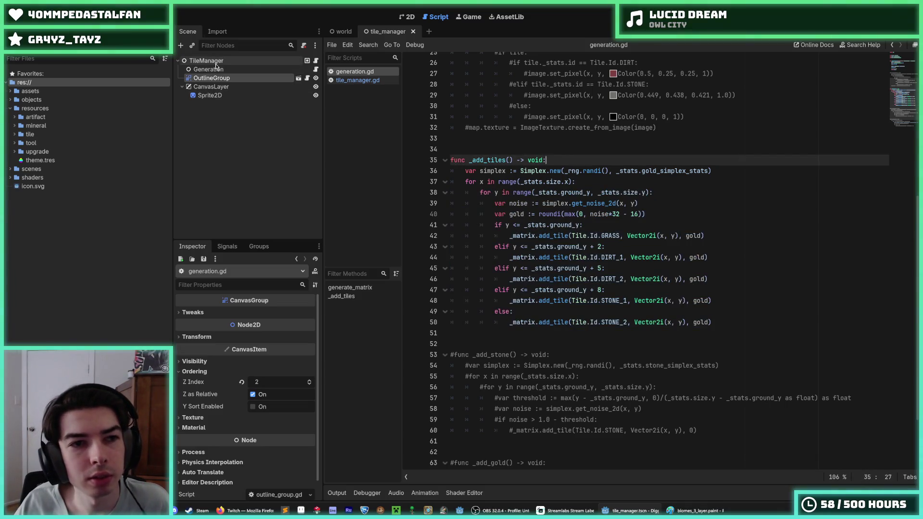
pyautogui.click(211, 312)
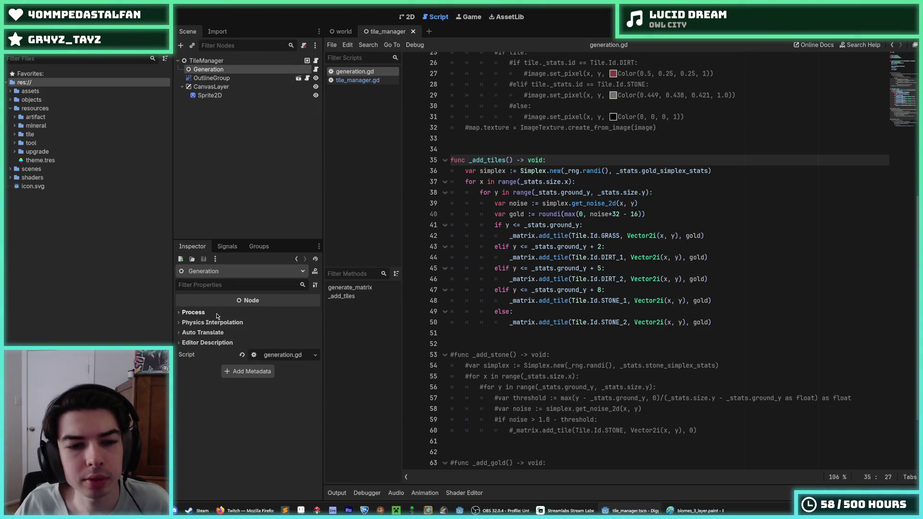
pyautogui.click(211, 316)
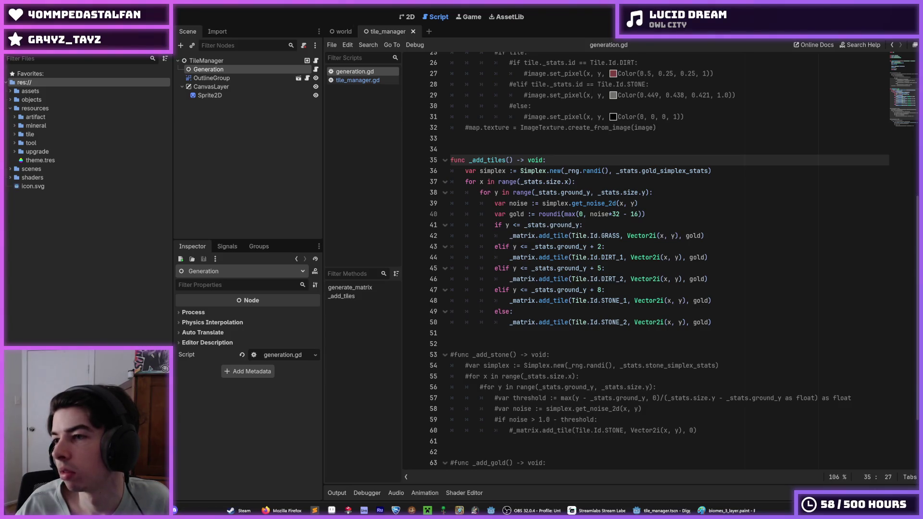
# Walk through _add_tiles' x-column loop and GRASS condition, selecting the STONE_1 tile line
pyautogui.click(668, 179)
pyautogui.scroll(-1, 666, 185)
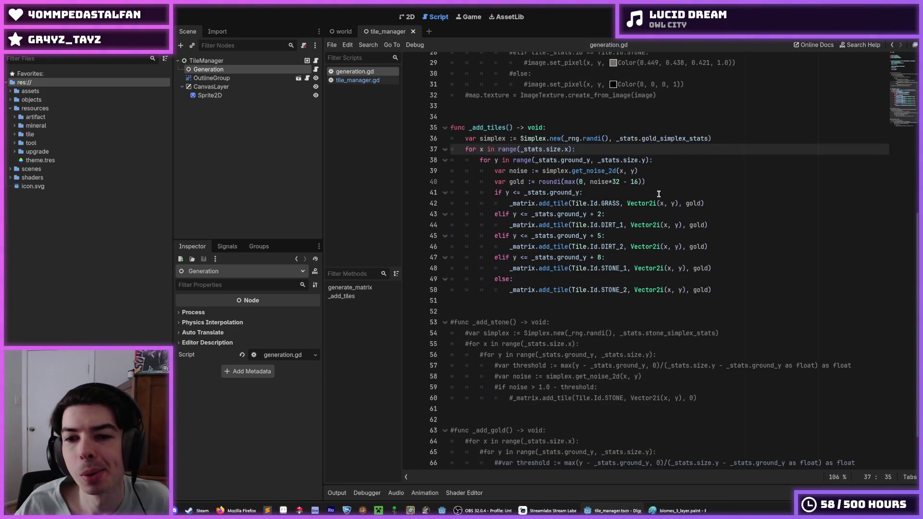
pyautogui.click(668, 194)
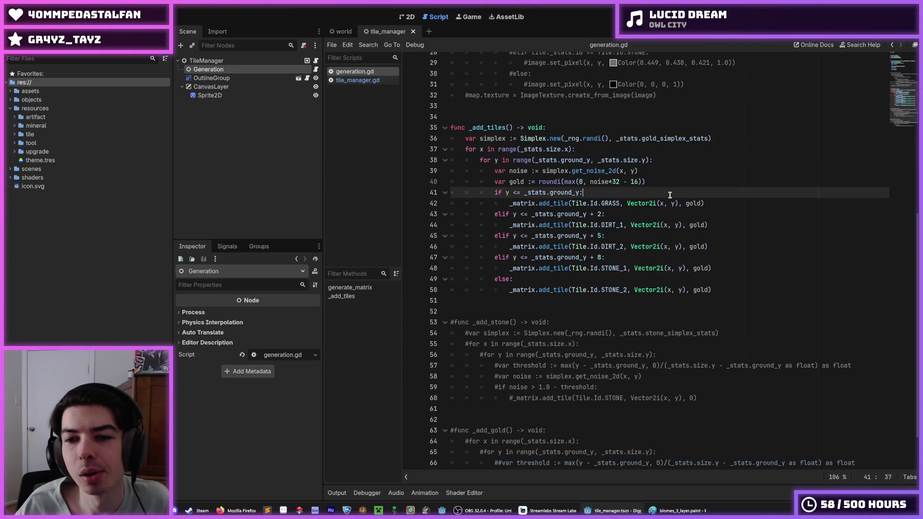
pyautogui.click(723, 267)
pyautogui.moveTo(712, 267); pyautogui.dragTo(496, 267)
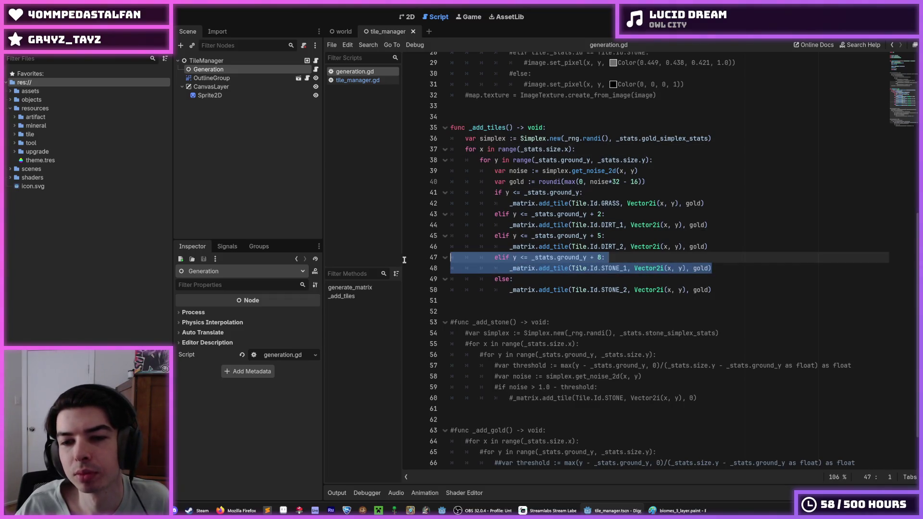
pyautogui.click(639, 279)
# Review the DIRT_1 and DIRT_2 depth conditions, then expand TileManager's Generation Stats (48×48, ground Y 4)
pyautogui.click(747, 268)
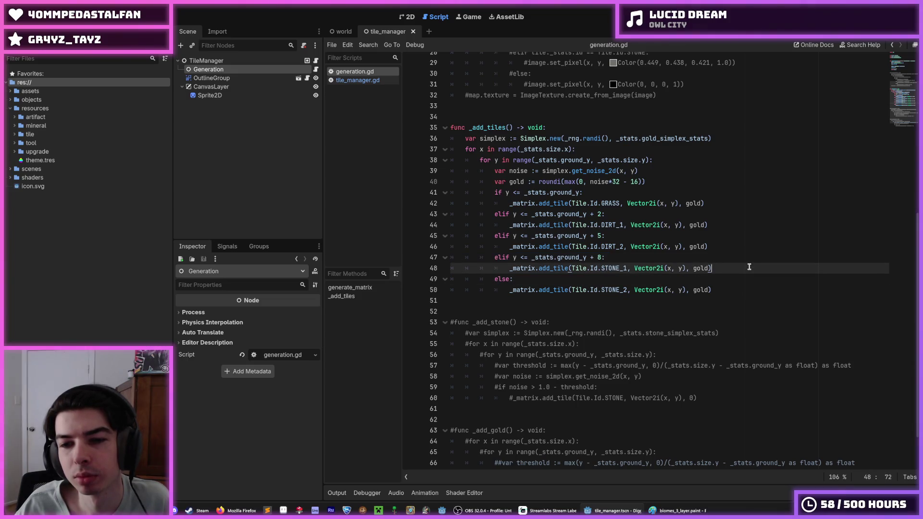
pyautogui.click(725, 261)
pyautogui.click(721, 264)
pyautogui.click(720, 256)
pyautogui.click(720, 246)
pyautogui.click(721, 234)
pyautogui.click(723, 224)
pyautogui.click(723, 216)
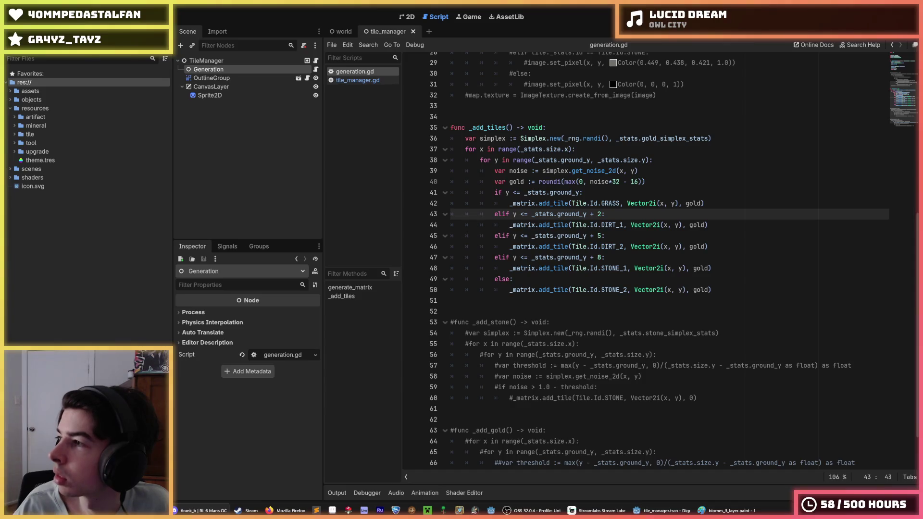
pyautogui.click(680, 238)
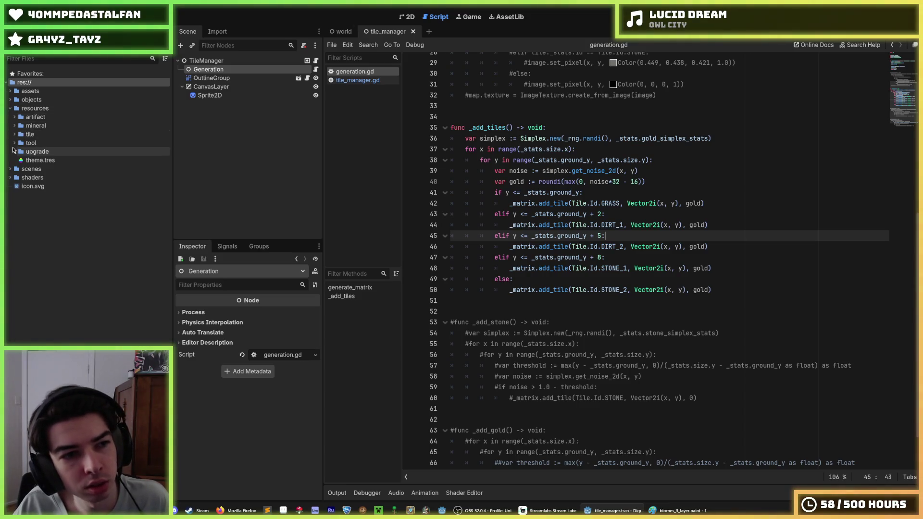
pyautogui.click(206, 61)
pyautogui.click(278, 313)
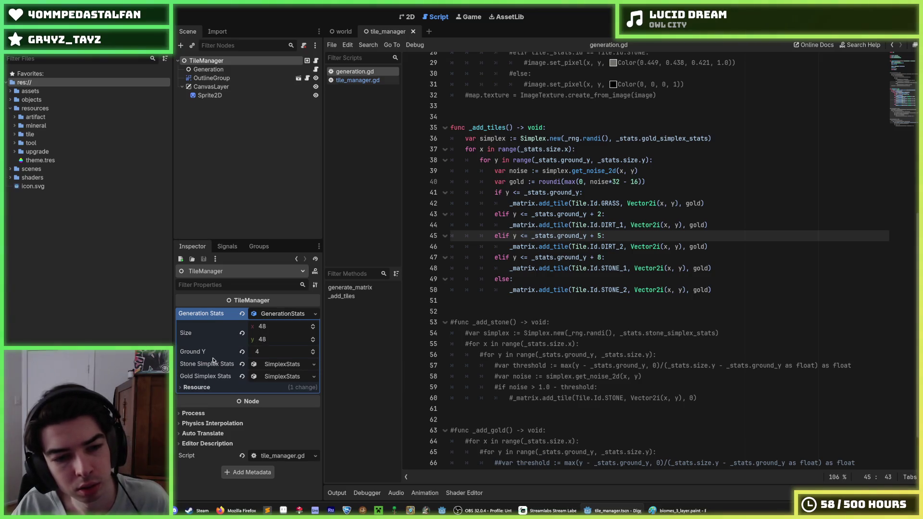
# Expand and compare the Stone and Gold Simplex Stats noise settings in the Inspector
pyautogui.click(276, 365)
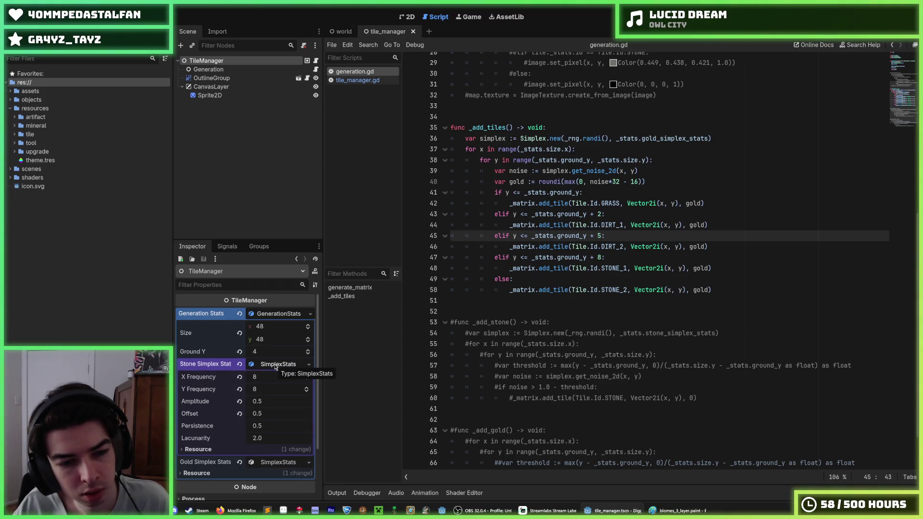
pyautogui.click(276, 365)
pyautogui.click(270, 376)
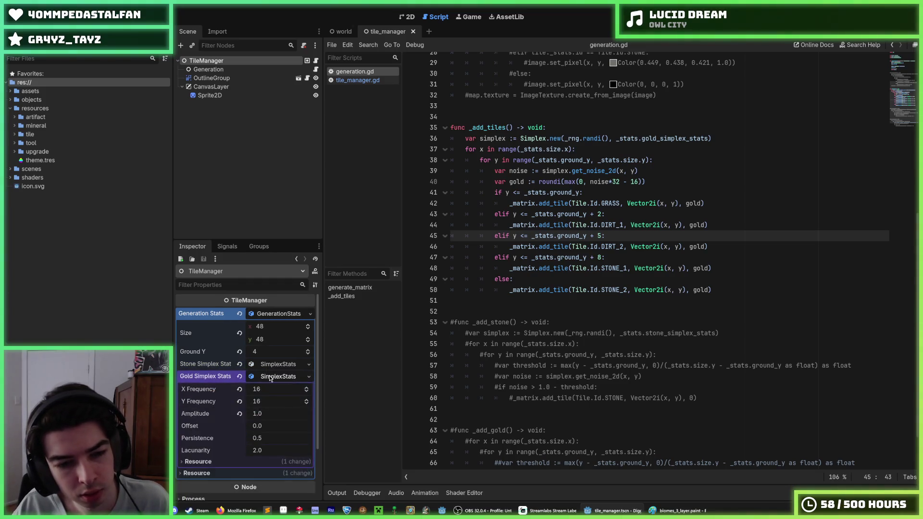
pyautogui.click(270, 377)
pyautogui.click(278, 365)
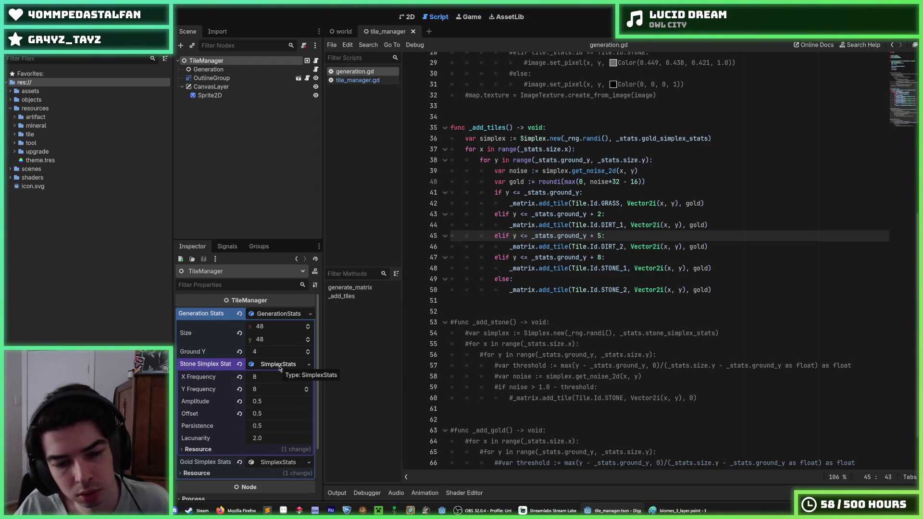
pyautogui.click(279, 367)
pyautogui.click(280, 366)
pyautogui.click(280, 366)
pyautogui.click(280, 365)
pyautogui.click(281, 365)
pyautogui.click(282, 365)
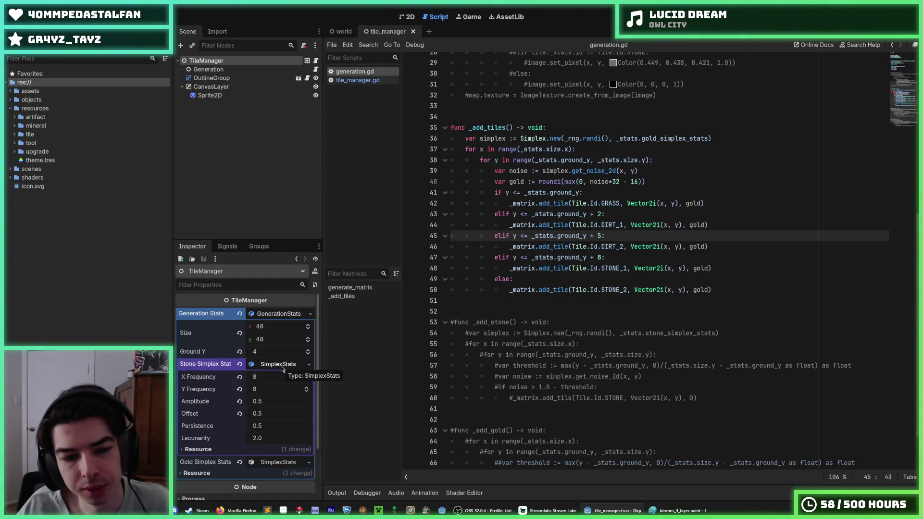
pyautogui.click(282, 366)
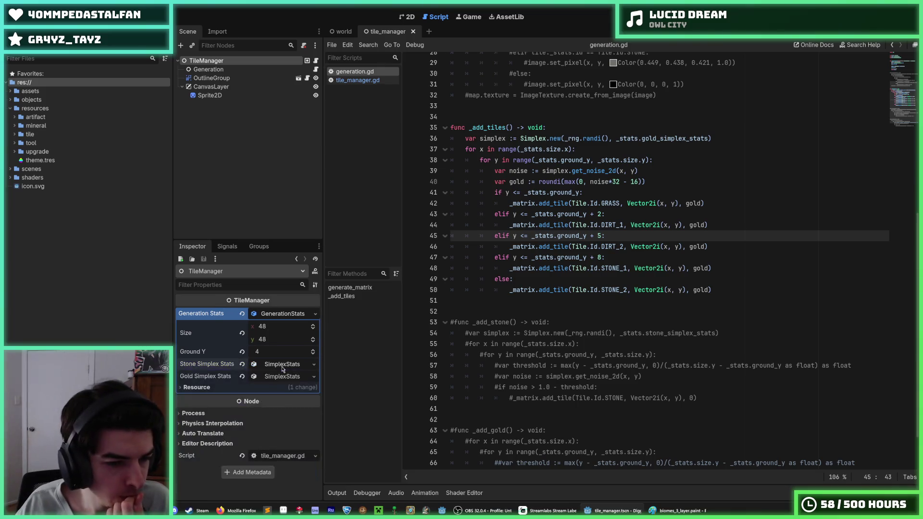
pyautogui.click(282, 366)
pyautogui.click(283, 366)
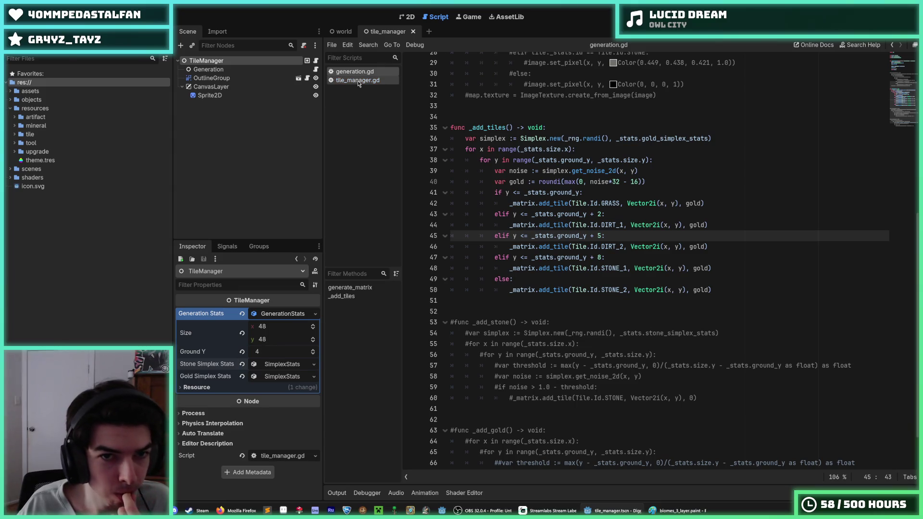
# Return to generation.gd with the caret on blank line 33 above _add_tiles
pyautogui.click(315, 70)
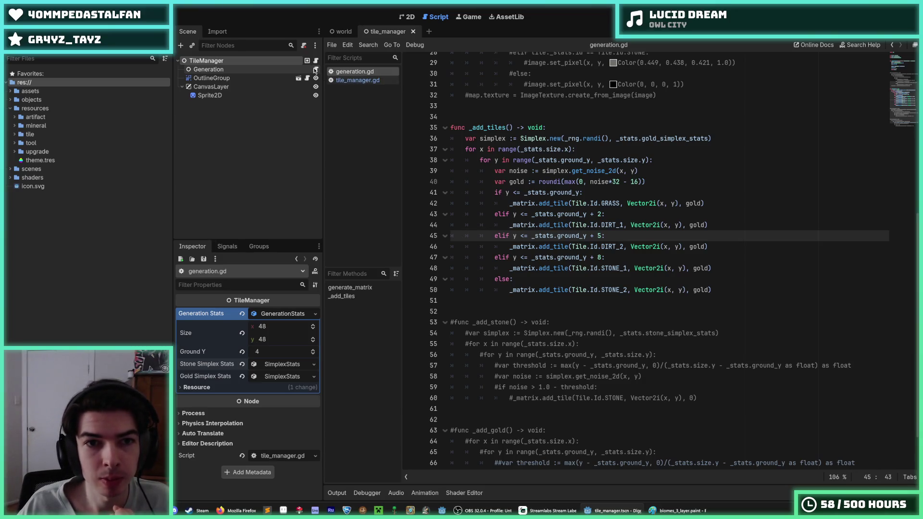
pyautogui.click(472, 117)
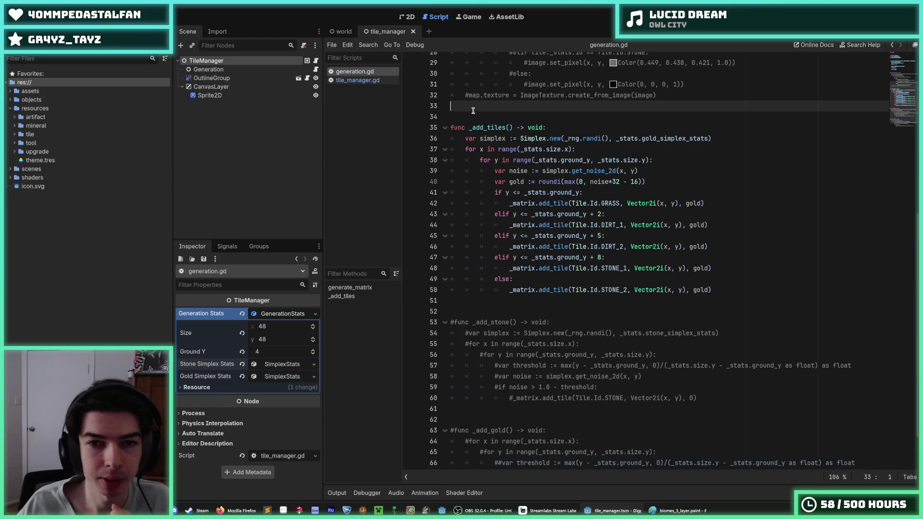
pyautogui.click(472, 107)
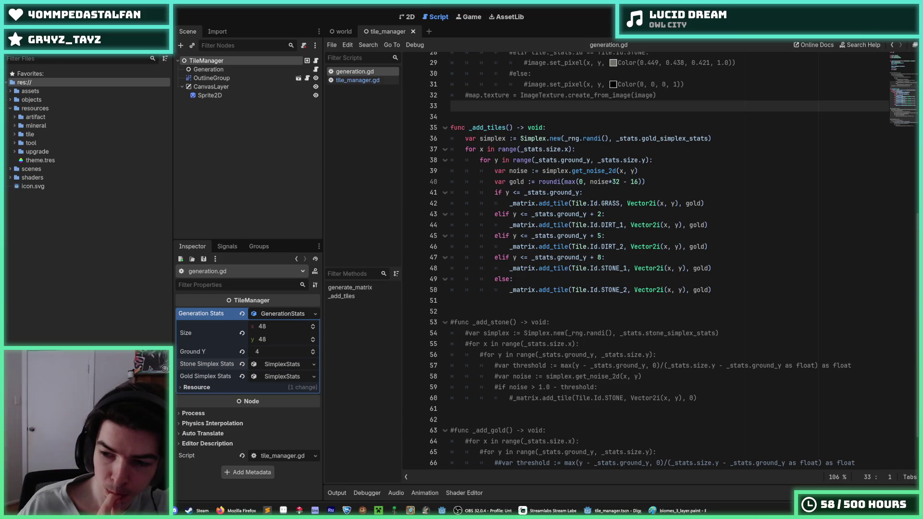
pyautogui.hotkey('alt', 'Tab')
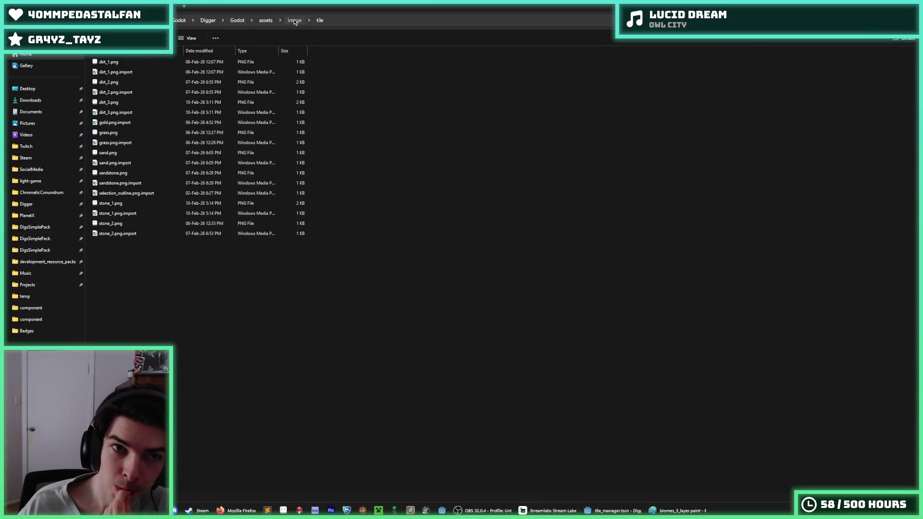
# Run timer.py from the Twitch Timer folder, then close its terminal
pyautogui.click(294, 20)
pyautogui.click(26, 146)
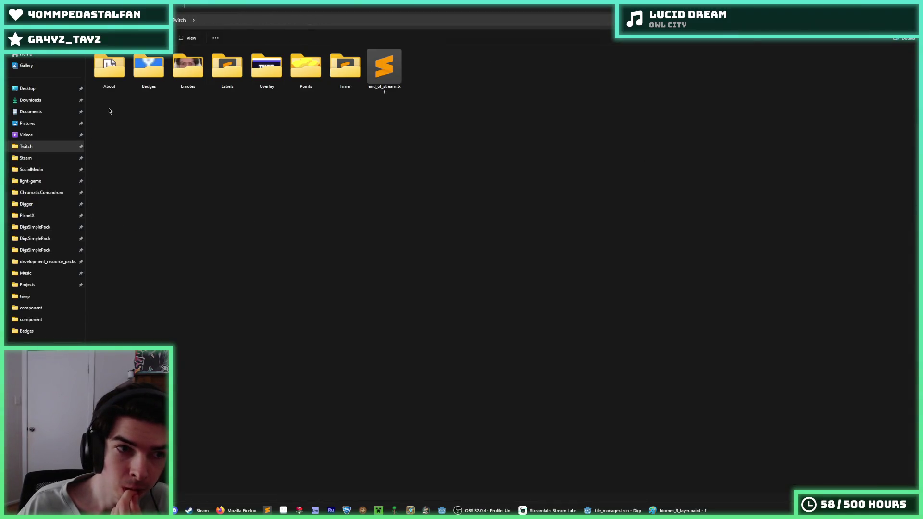
pyautogui.doubleClick(331, 71)
pyautogui.doubleClick(329, 82)
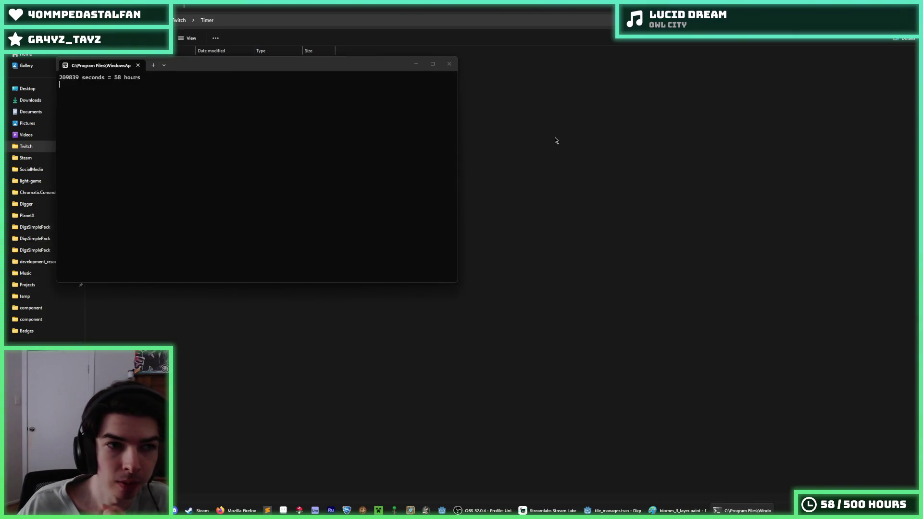
pyautogui.hotkey('ctrl', 'c')
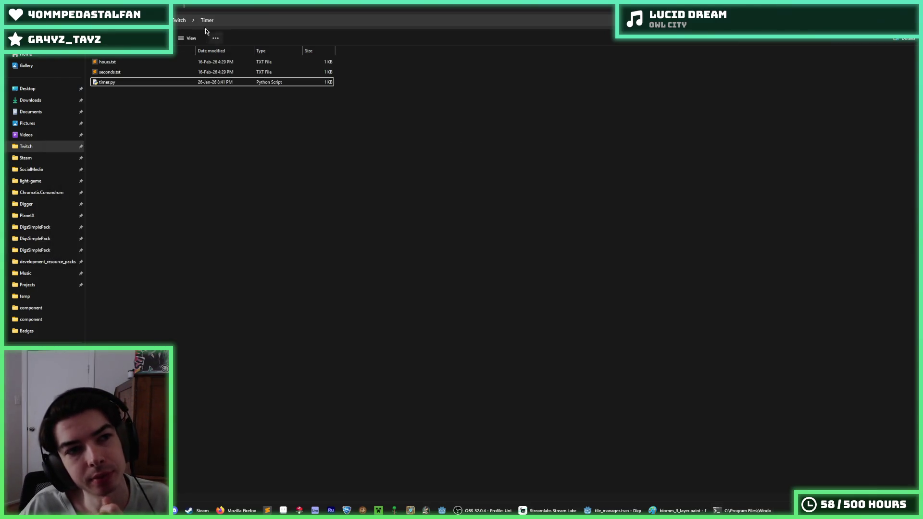
pyautogui.hotkey('alt', 'Left')
pyautogui.hotkey('alt', 'Left')
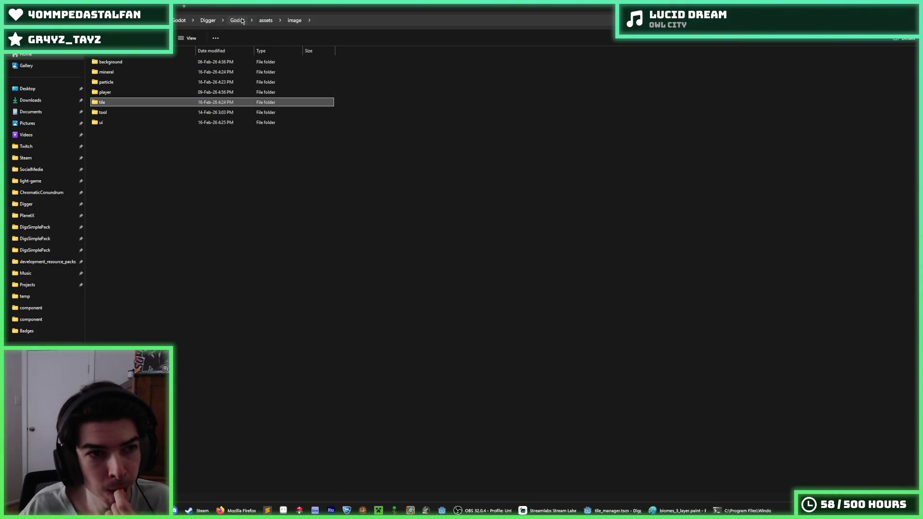
# Go up to the Digger Godot project folder and return to the Godot editor
pyautogui.click(240, 21)
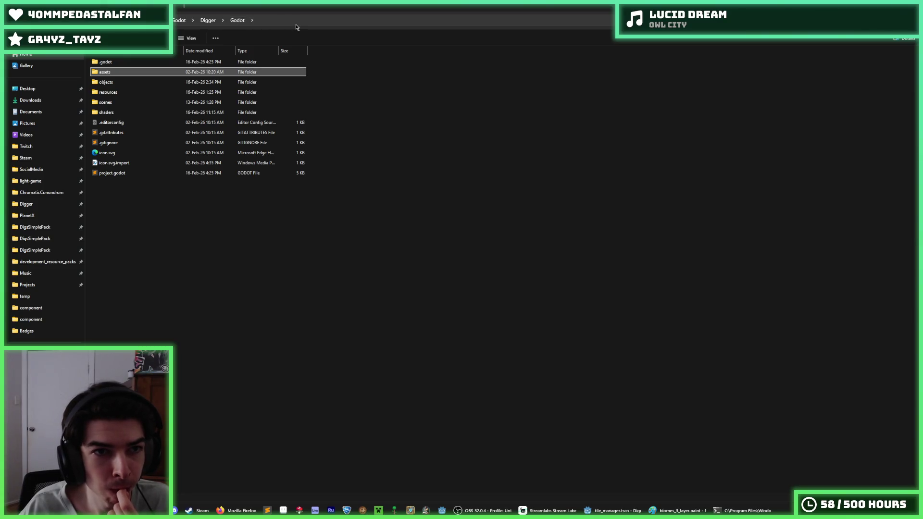
pyautogui.click(294, 213)
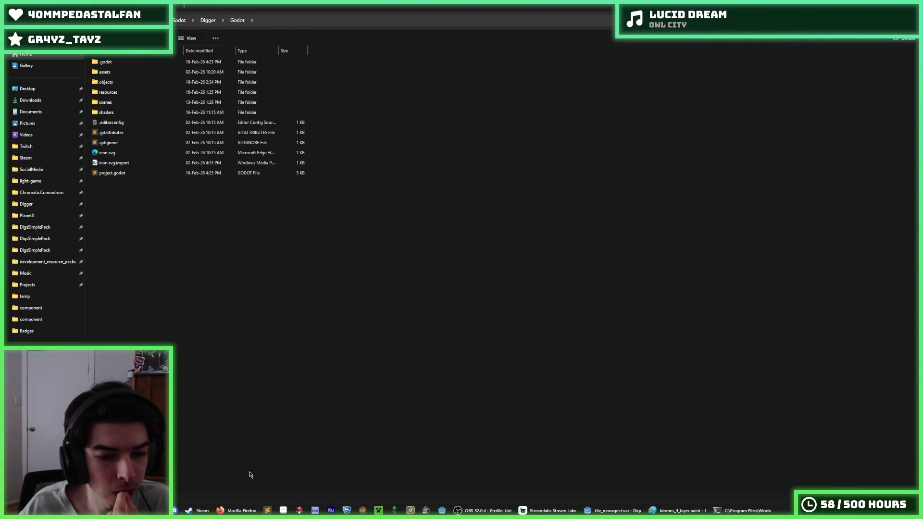
pyautogui.click(611, 510)
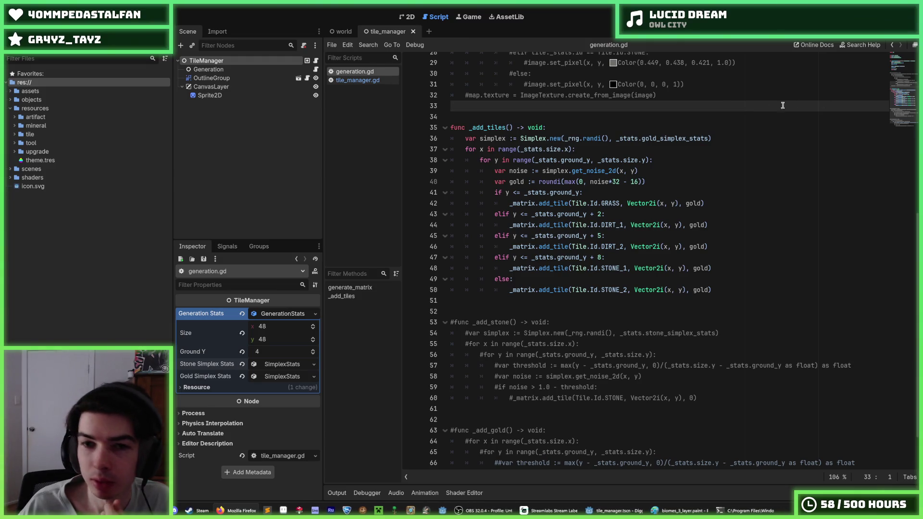
pyautogui.press('F5')
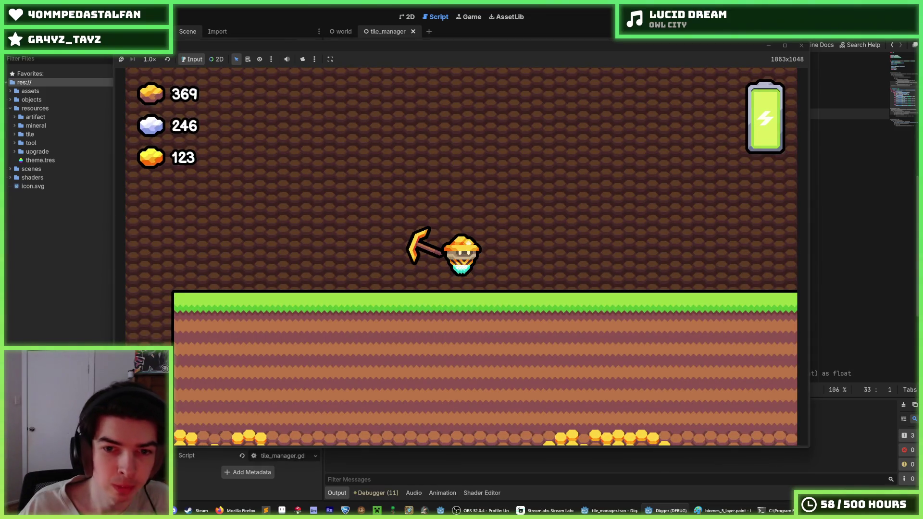
pyautogui.press('Down')
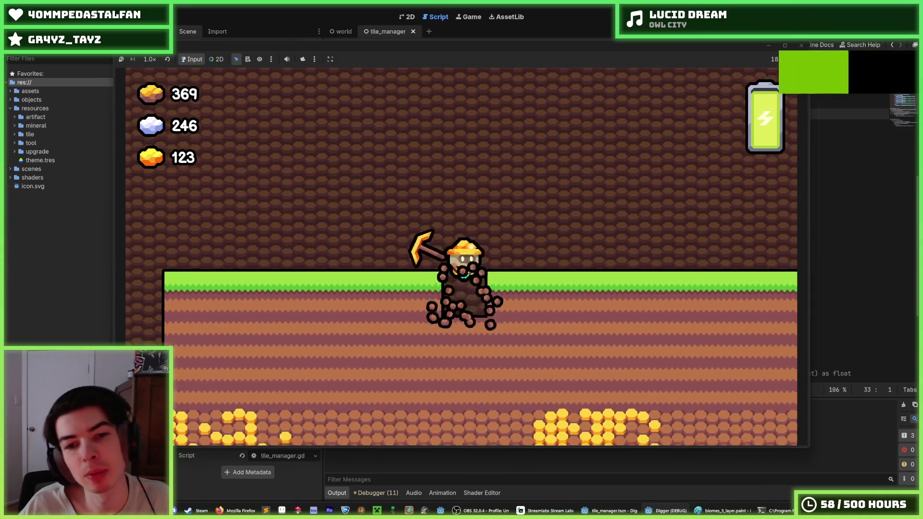
pyautogui.press('Down')
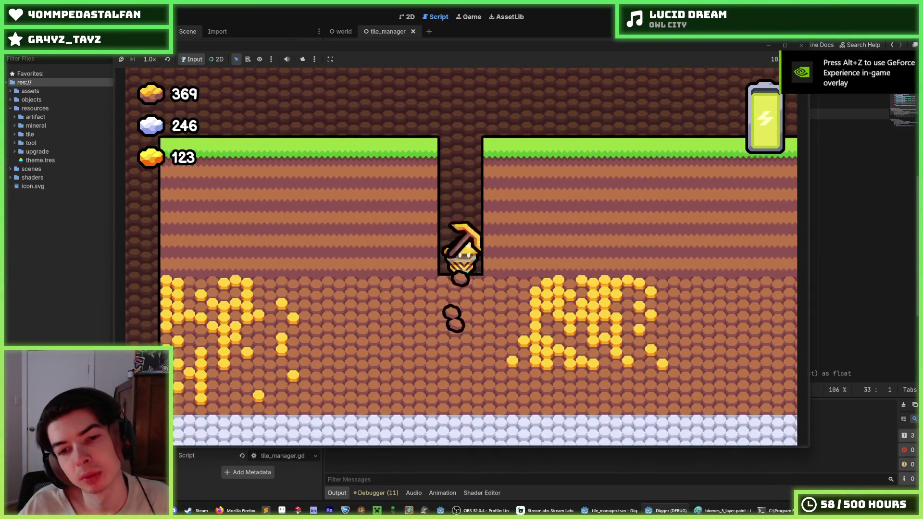
pyautogui.press('Down')
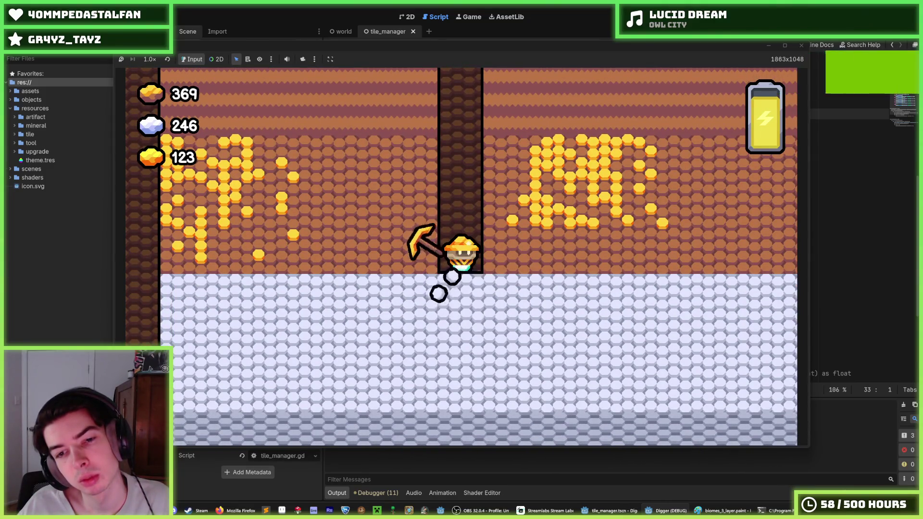
pyautogui.press('Right')
pyautogui.press('Right')
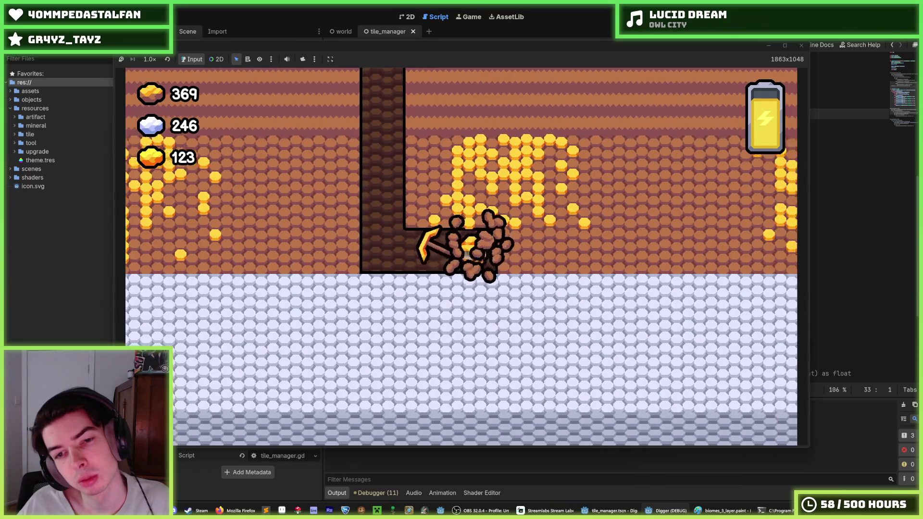
pyautogui.press('Up')
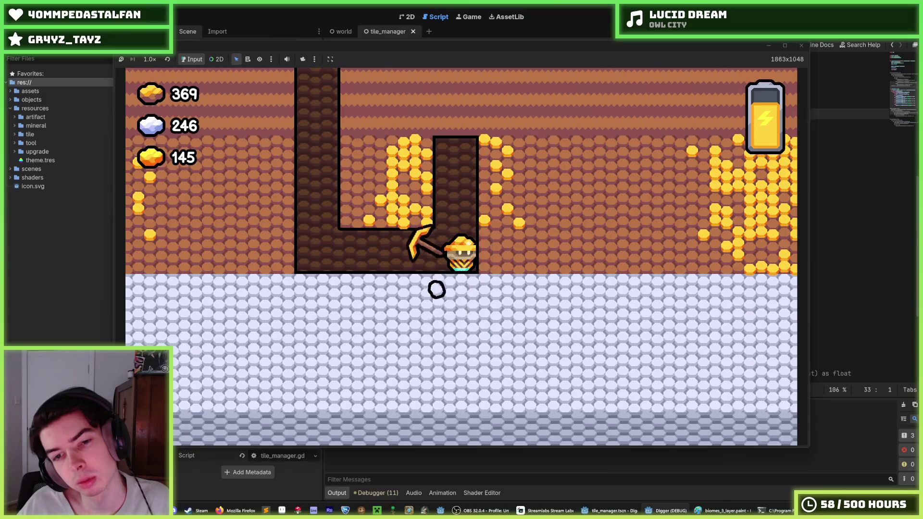
pyautogui.press('F8')
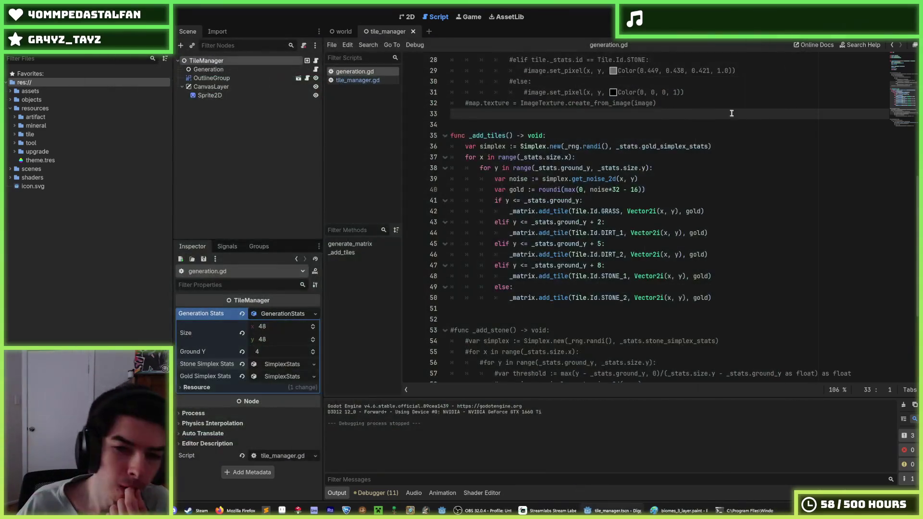
# Place the caret at the _add_tiles declaration and at the ends of lines 39–40
pyautogui.click(630, 132)
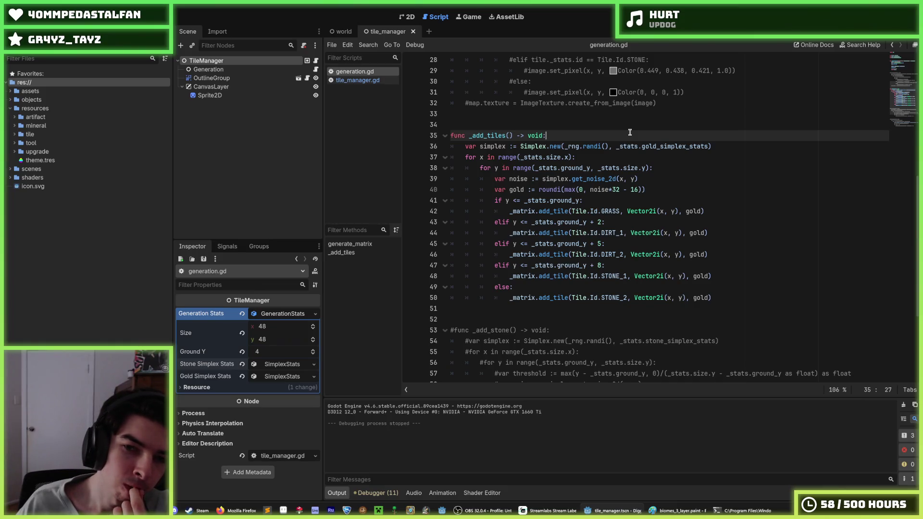
pyautogui.click(672, 191)
pyautogui.click(658, 176)
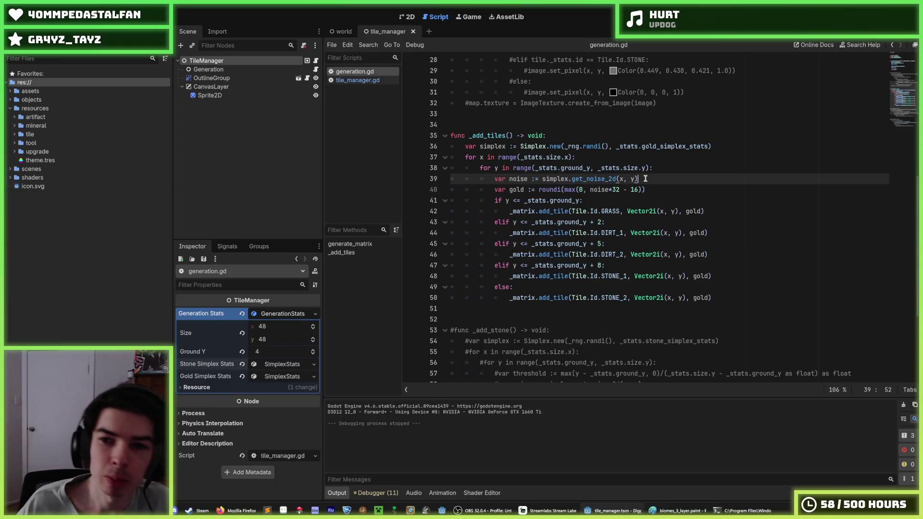
pyautogui.click(672, 190)
pyautogui.click(652, 173)
pyautogui.click(660, 190)
pyautogui.click(655, 180)
pyautogui.click(661, 191)
pyautogui.click(655, 179)
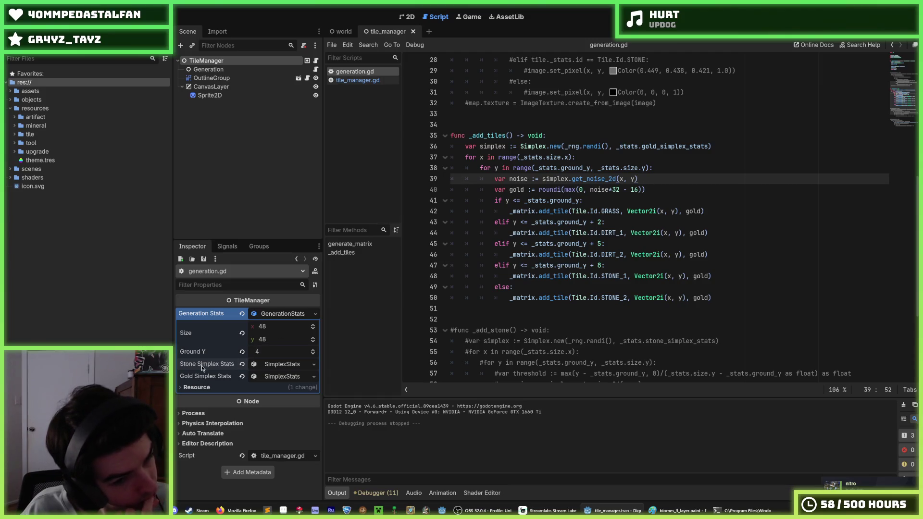
# Expand the objects and generation folders and open generation_stats.gd
pyautogui.moveTo(203, 368)
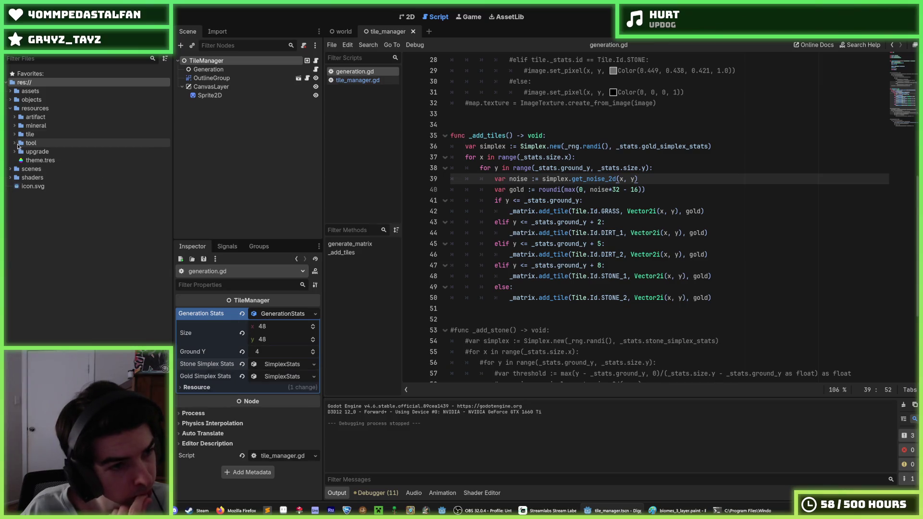
pyautogui.click(10, 100)
pyautogui.click(15, 117)
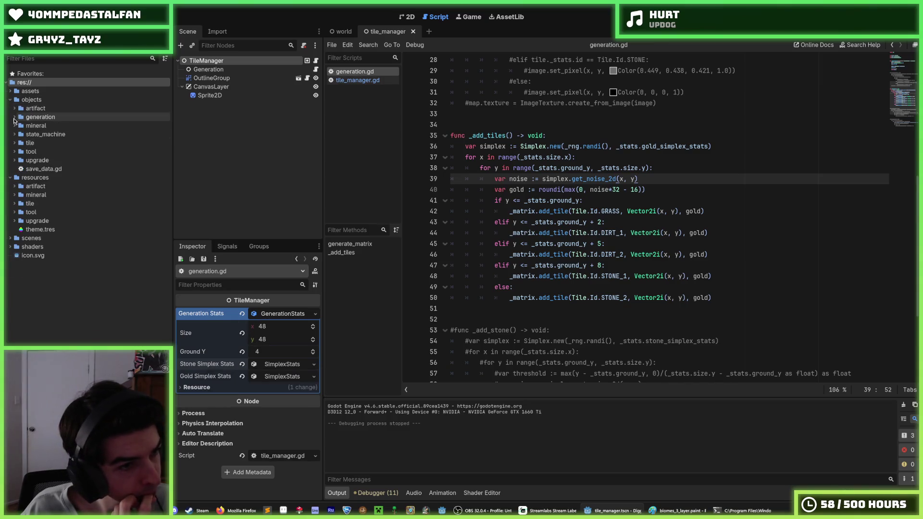
pyautogui.doubleClick(42, 134)
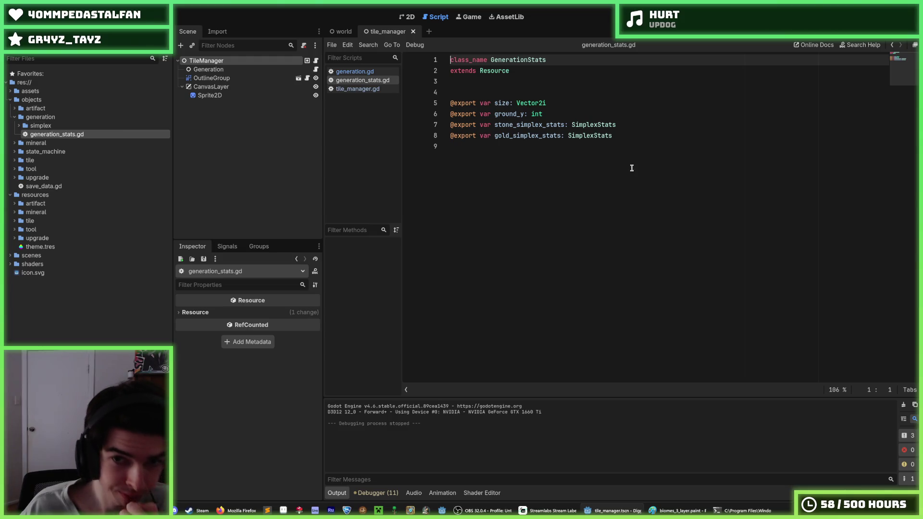
# Cut the stone_simplex_stats export line from generation_stats.gd
pyautogui.click(634, 138)
pyautogui.click(637, 129)
pyautogui.moveTo(637, 129); pyautogui.dragTo(435, 129)
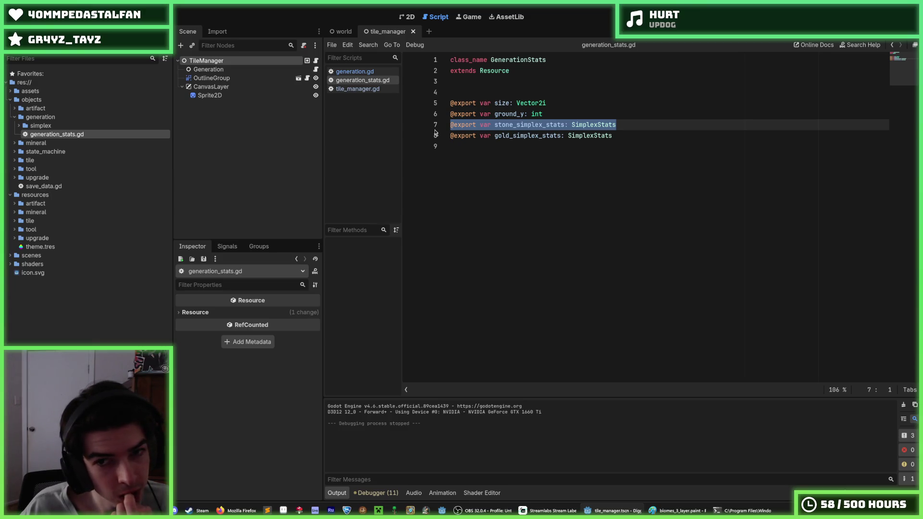
pyautogui.hotkey('ctrl', 'x')
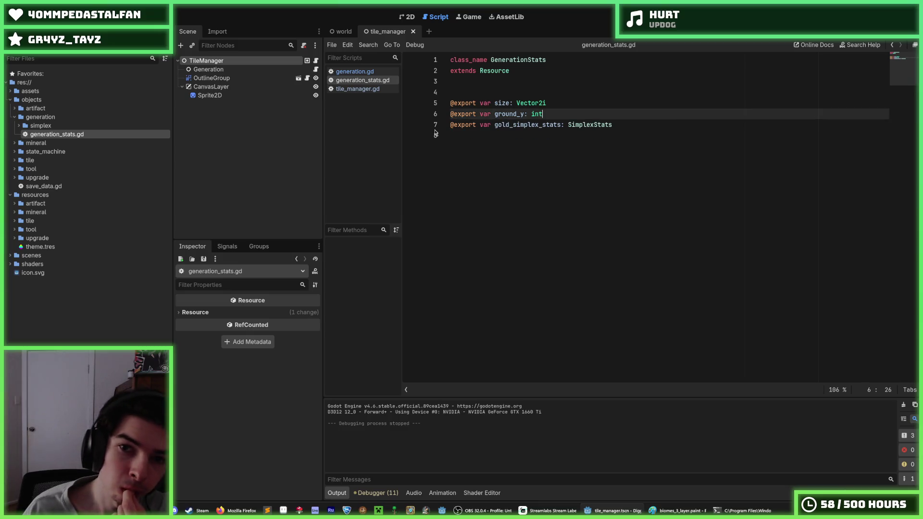
# Duplicate the gold_simplex_stats line and clear the copy's name to prepare a mineral export
pyautogui.press('Right')
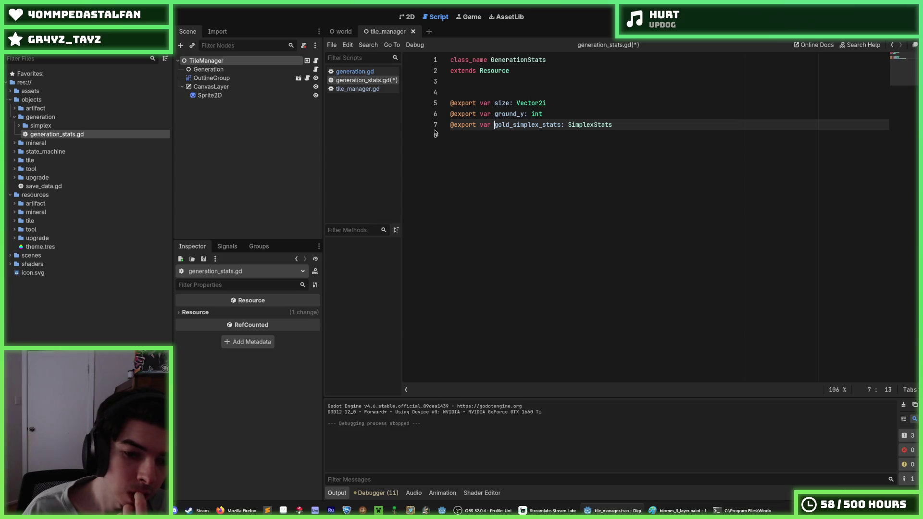
pyautogui.hotkey('shift', 'Right')
pyautogui.hotkey('shift', 'Right')
pyautogui.hotkey('shift', 'Right')
pyautogui.write('mineral')
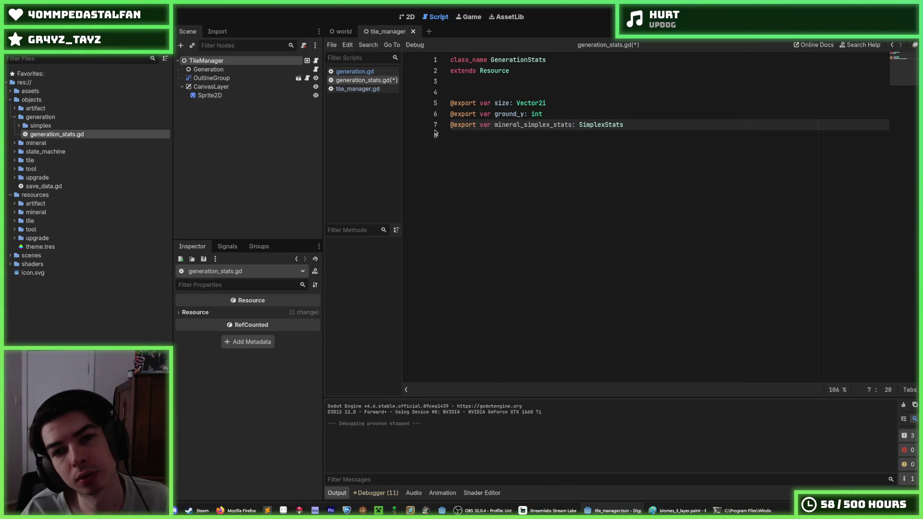
pyautogui.hotkey('ctrl', 'z')
pyautogui.press('Right')
pyautogui.hotkey('ctrl', 'shift', 'd')
pyautogui.press('Up')
pyautogui.press('BackSpace')
pyautogui.press('BackSpace')
pyautogui.press('BackSpace')
# Name the copy mineral_simplex_stats and give TileManager's Mineral Simplex Stats a new SimplexStats
pyautogui.write('mineral')
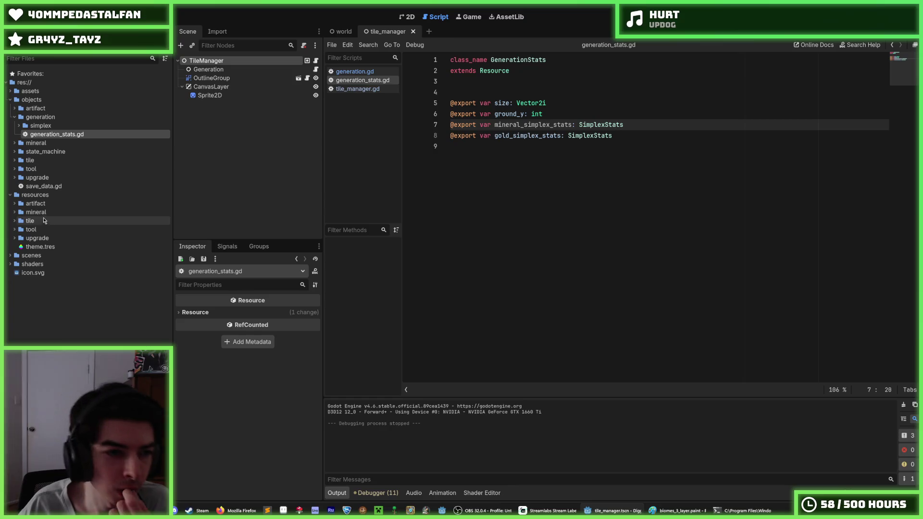
pyautogui.click(223, 68)
pyautogui.click(222, 61)
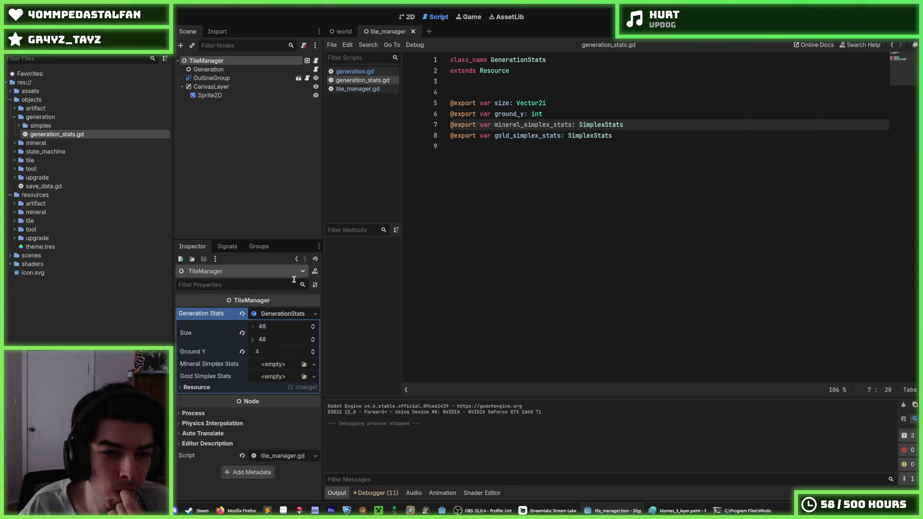
pyautogui.click(268, 376)
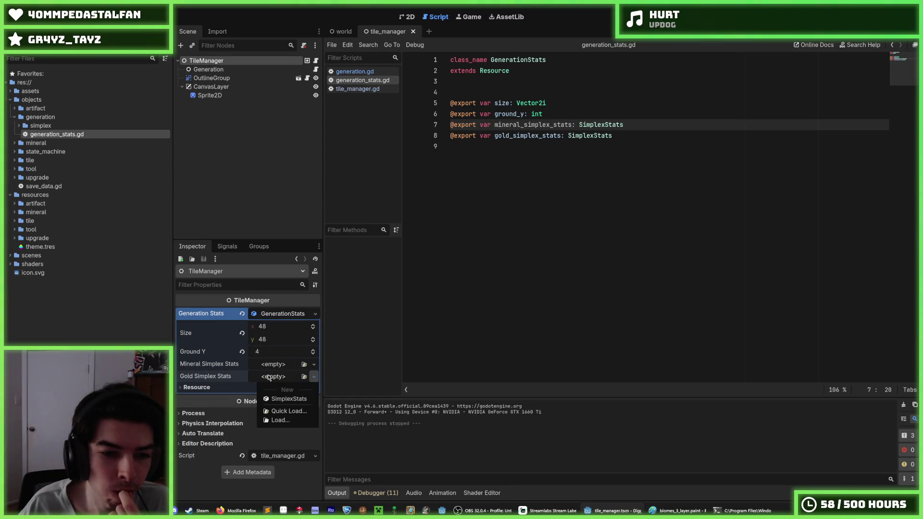
pyautogui.click(268, 368)
pyautogui.click(268, 365)
pyautogui.click(270, 385)
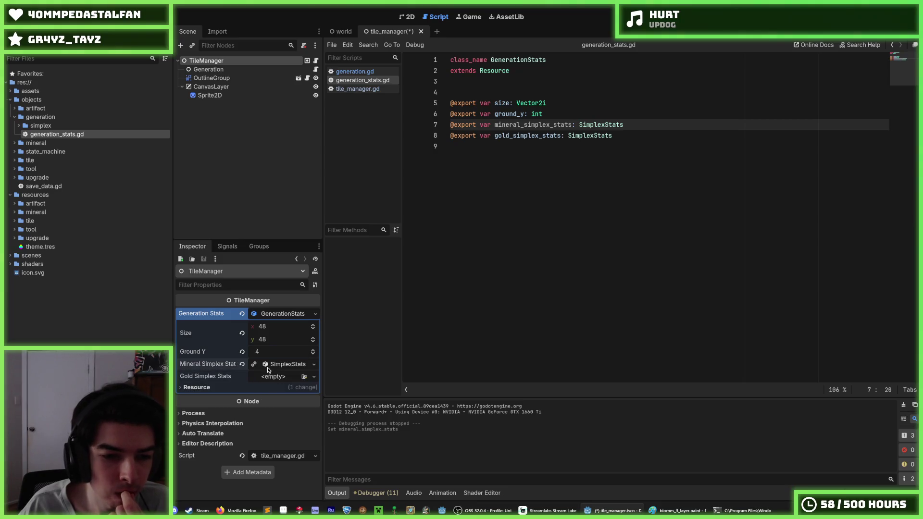
pyautogui.click(268, 368)
# Set the mineral X and Y frequency to 16 and amplitude to 1.0, then return to generation.gd
pyautogui.moveTo(269, 380); pyautogui.dragTo(289, 379)
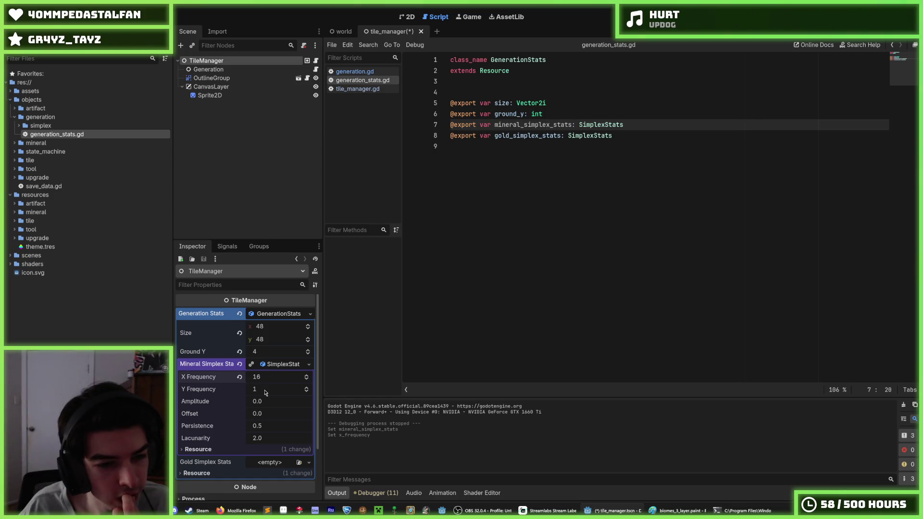
pyautogui.moveTo(265, 392); pyautogui.dragTo(276, 393)
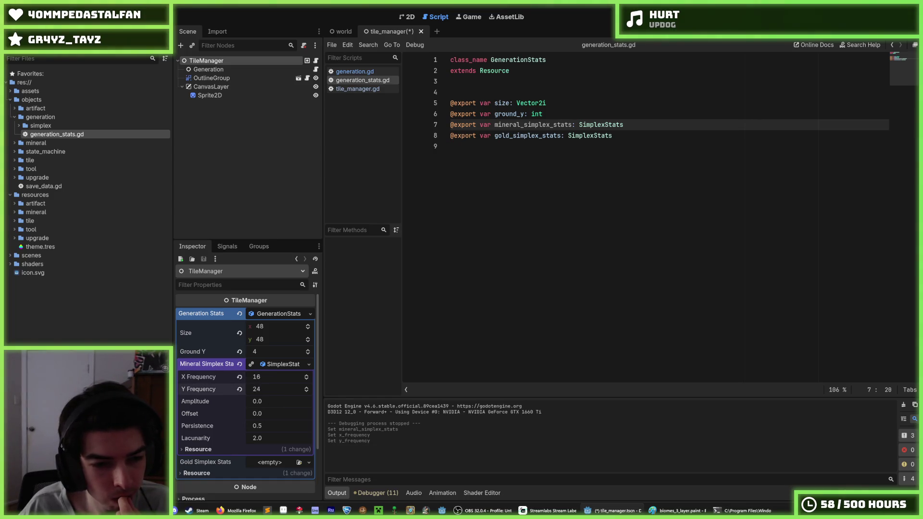
pyautogui.moveTo(260, 402); pyautogui.dragTo(270, 402)
pyautogui.click(263, 404)
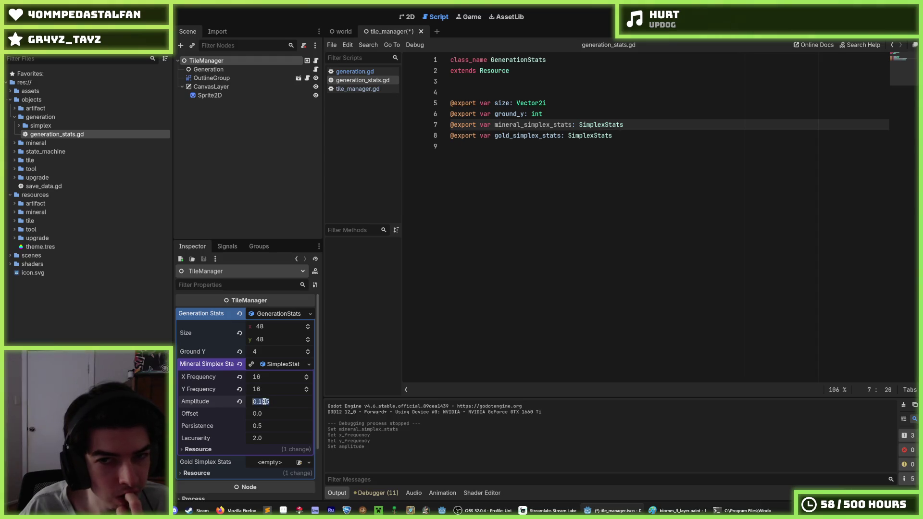
pyautogui.write('1')
pyautogui.press('Return')
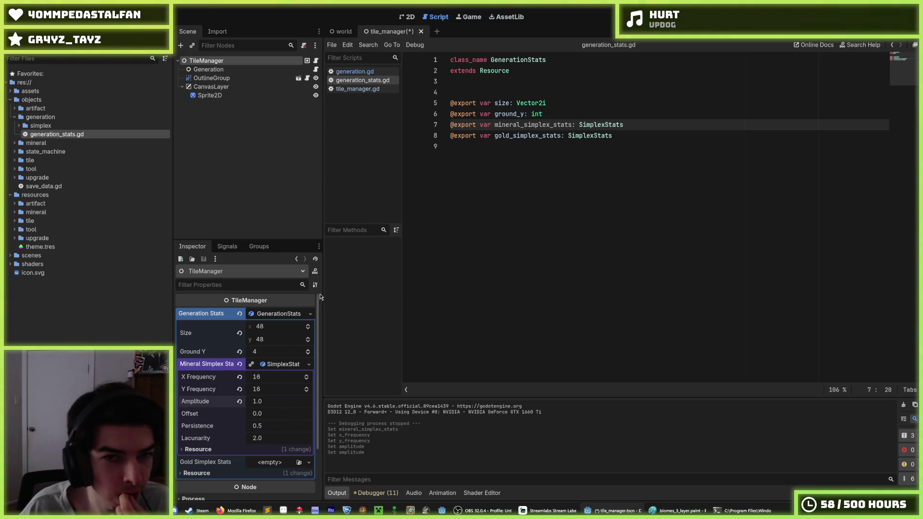
pyautogui.click(358, 72)
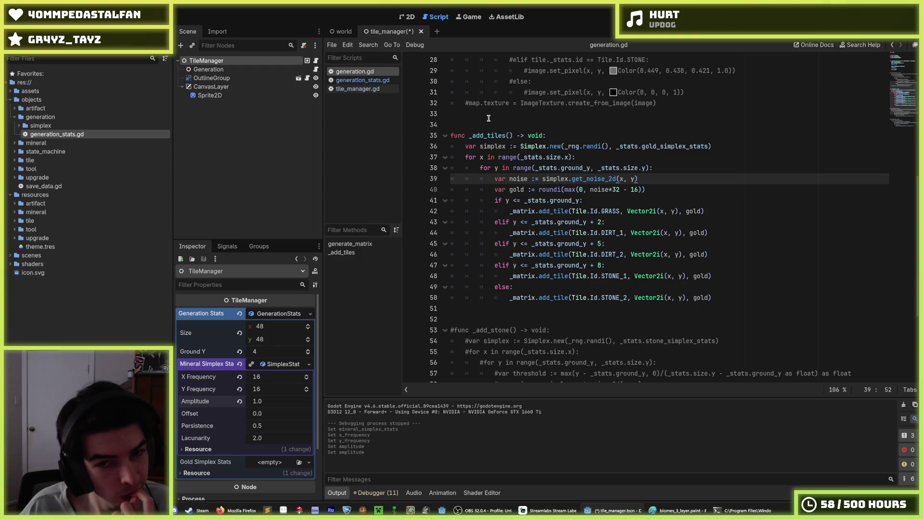
# Review lines 39–40 of generation.gd, briefly switching to generation_stats.gd and back
pyautogui.click(681, 191)
pyautogui.click(665, 181)
pyautogui.click(664, 191)
pyautogui.click(657, 181)
pyautogui.click(655, 190)
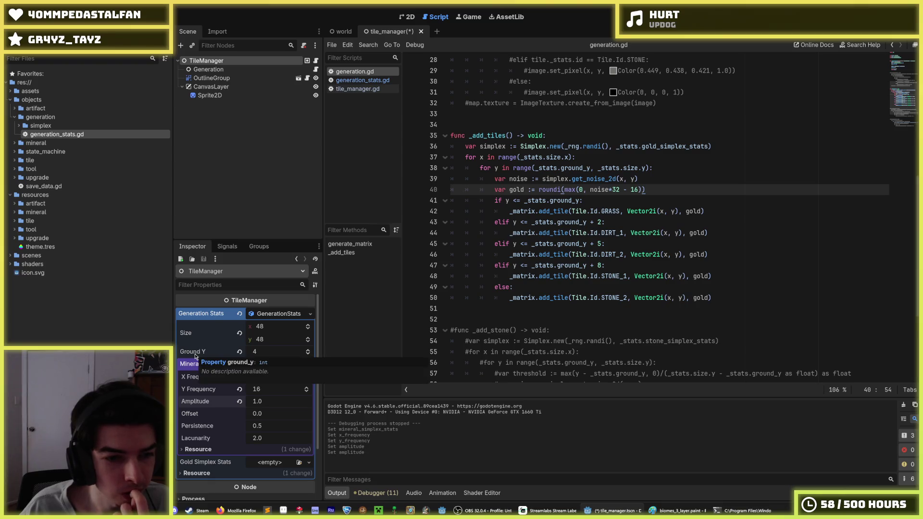
pyautogui.click(361, 80)
pyautogui.click(355, 89)
pyautogui.click(360, 80)
pyautogui.click(355, 71)
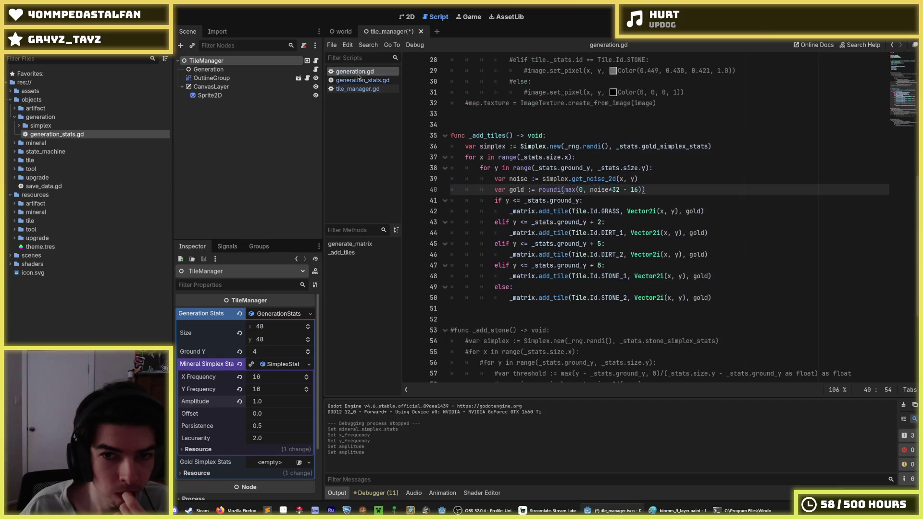
# Dismiss the Image class tooltip and place the caret around lines 38–40
pyautogui.scroll(9, 484, 134)
pyautogui.scroll(-9, 532, 179)
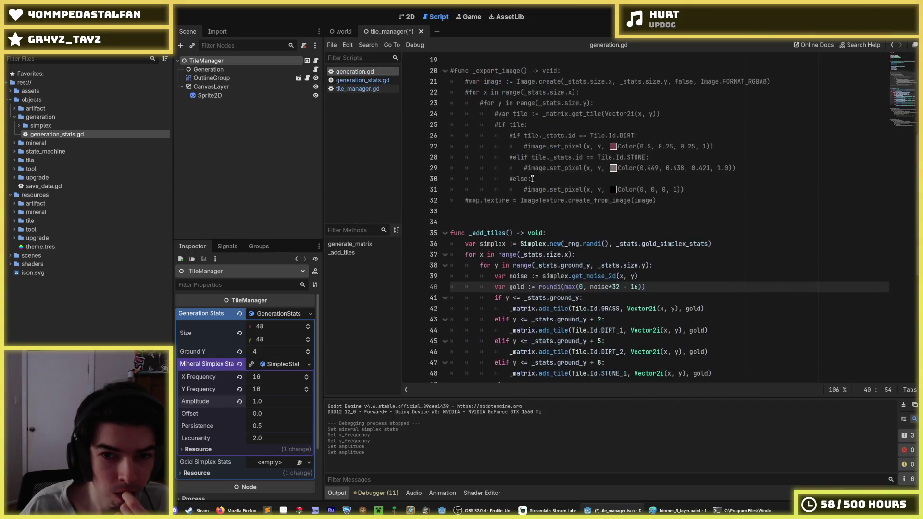
pyautogui.click(529, 172)
pyautogui.click(660, 172)
pyautogui.click(658, 189)
pyautogui.click(661, 168)
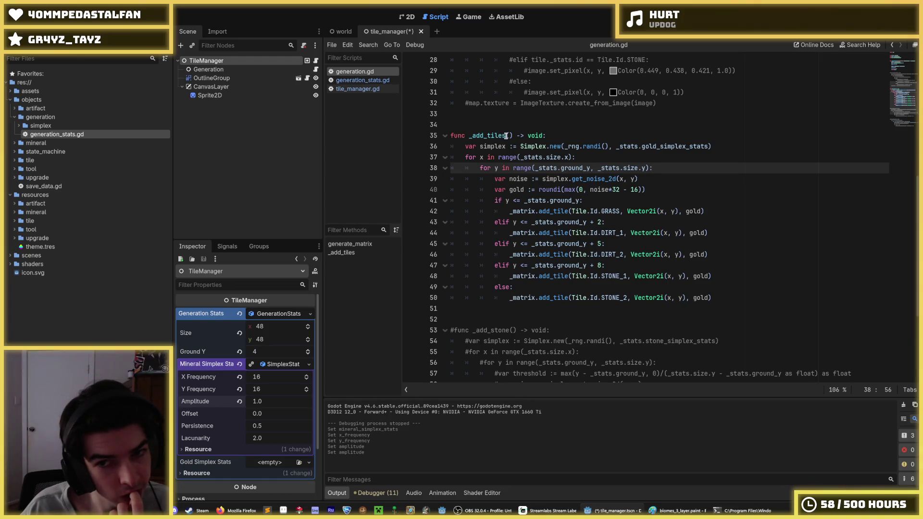
# Rename _add_tiles to _add_biomes in its declaration and the line 15 call, then save
pyautogui.moveTo(506, 136); pyautogui.dragTo(487, 137)
pyautogui.write('biomes')
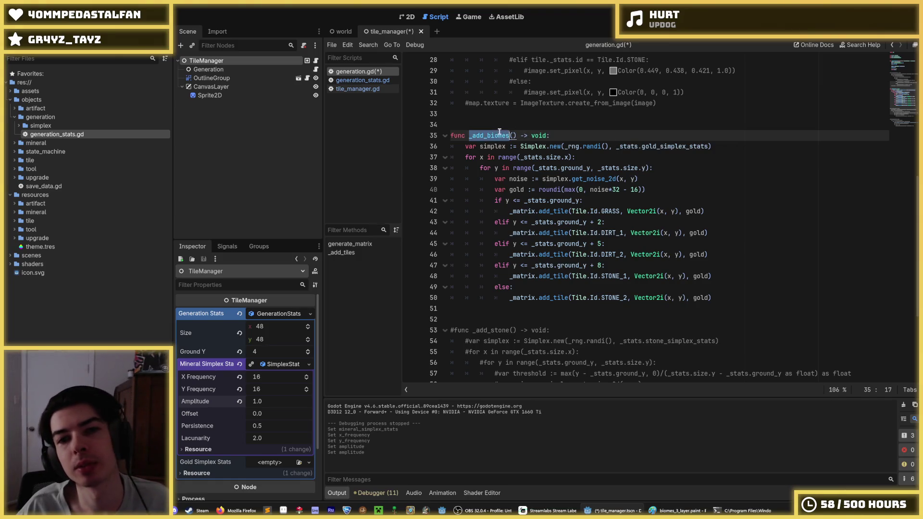
pyautogui.scroll(6, 494, 124)
pyautogui.doubleClick(485, 114)
pyautogui.write('_add_biomes(')
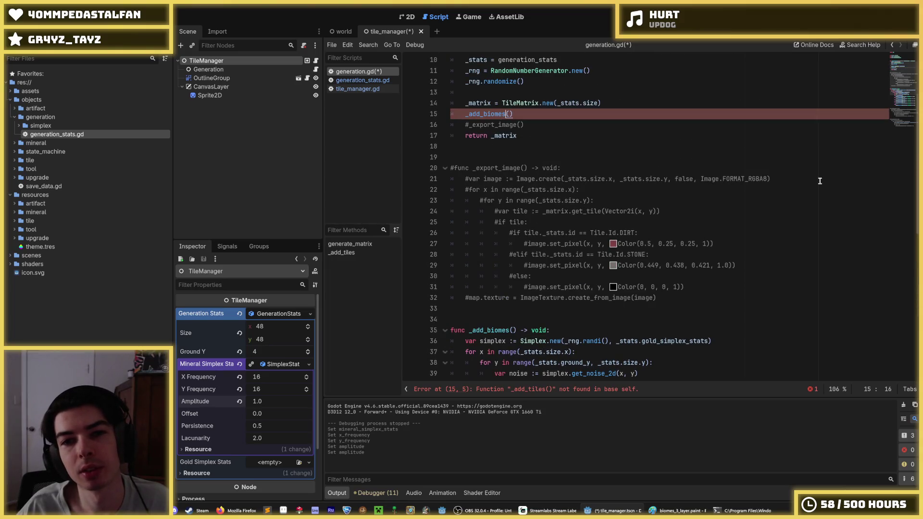
pyautogui.click(535, 265)
pyautogui.hotkey('ctrl', 's')
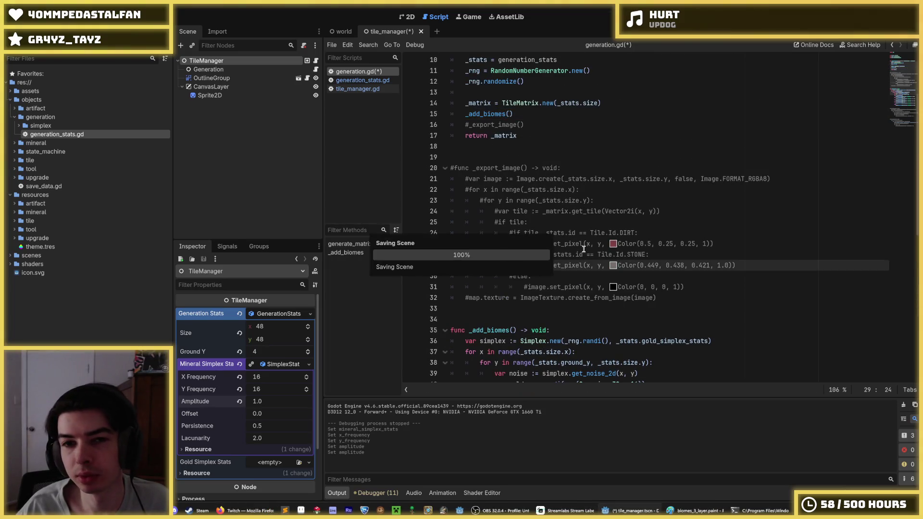
pyautogui.scroll(-5, 562, 223)
pyautogui.scroll(3, 627, 253)
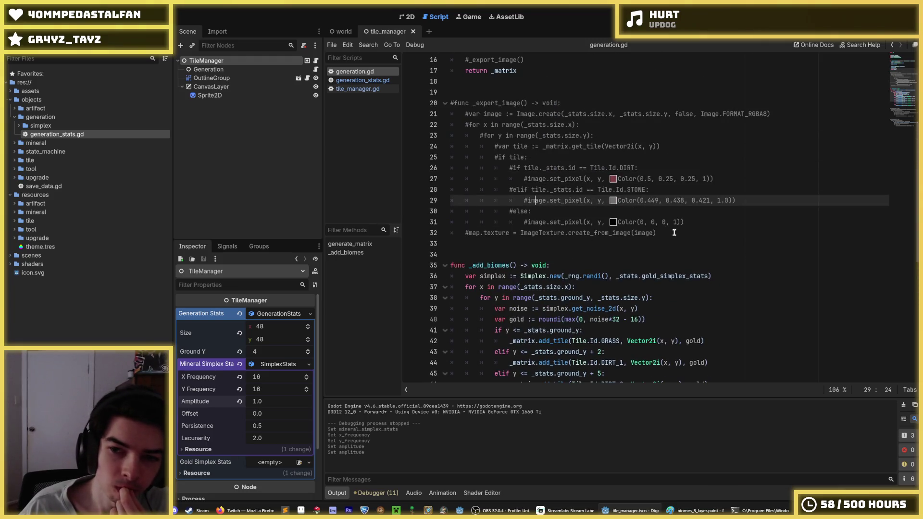
pyautogui.scroll(-3, 674, 232)
pyautogui.click(675, 197)
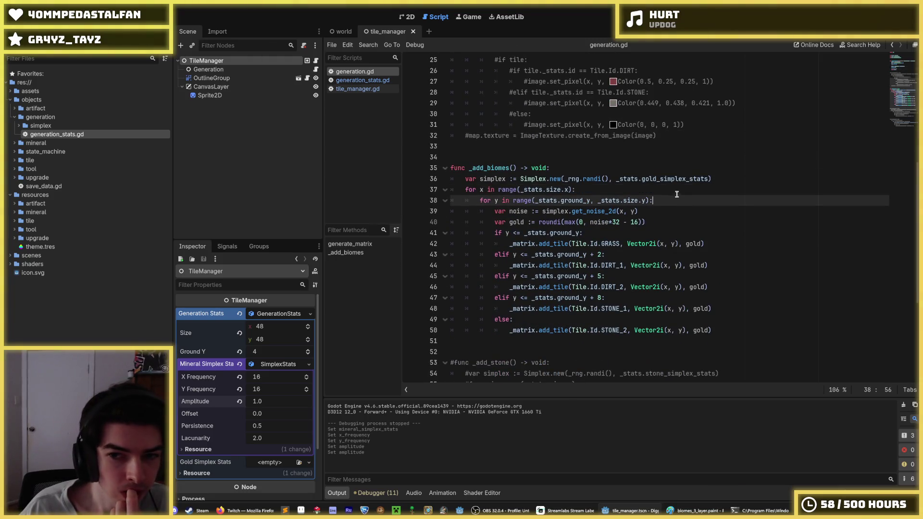
pyautogui.click(667, 189)
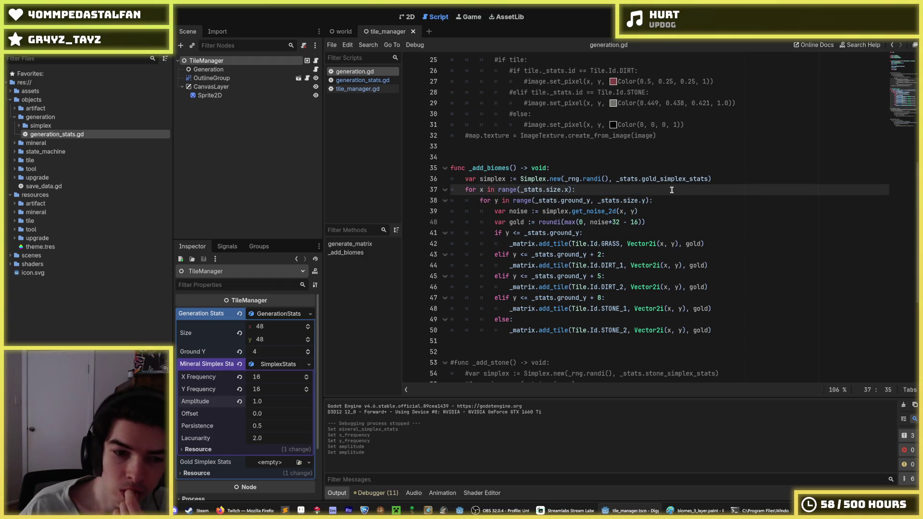
pyautogui.click(673, 198)
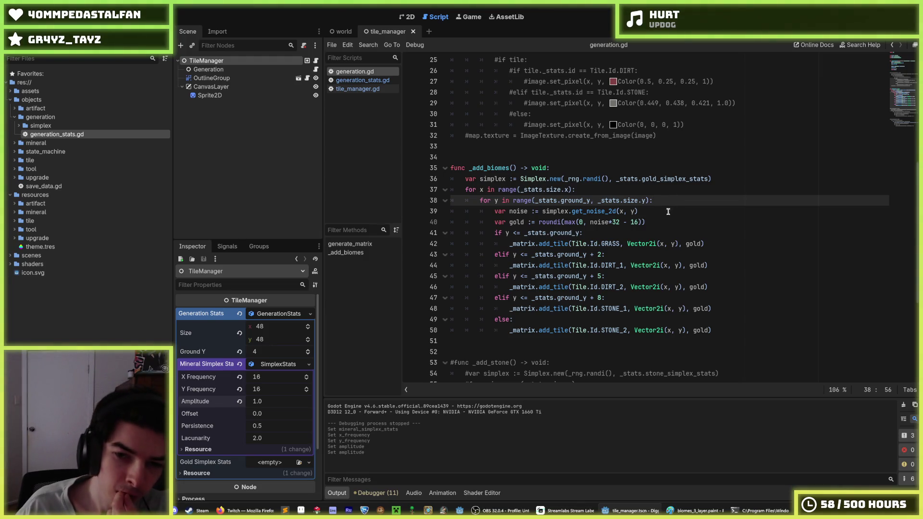
pyautogui.click(591, 320)
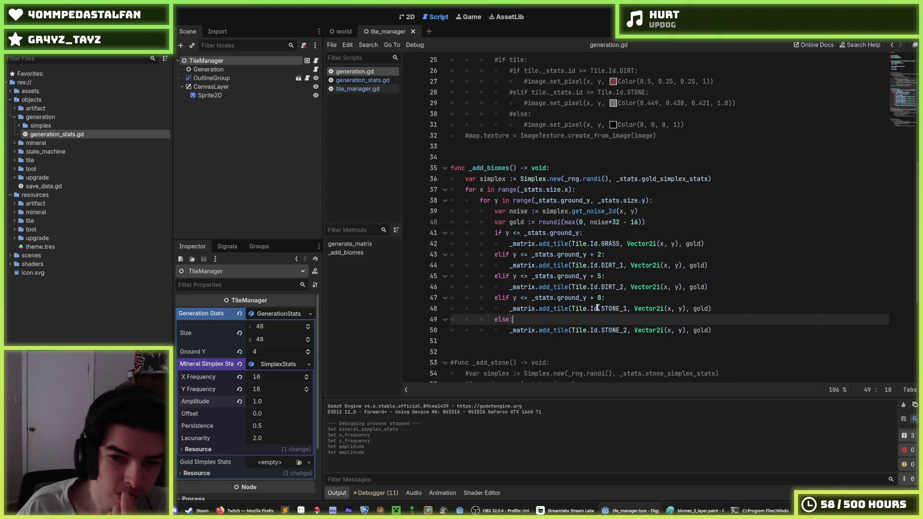
pyautogui.moveTo(601, 256); pyautogui.dragTo(513, 255)
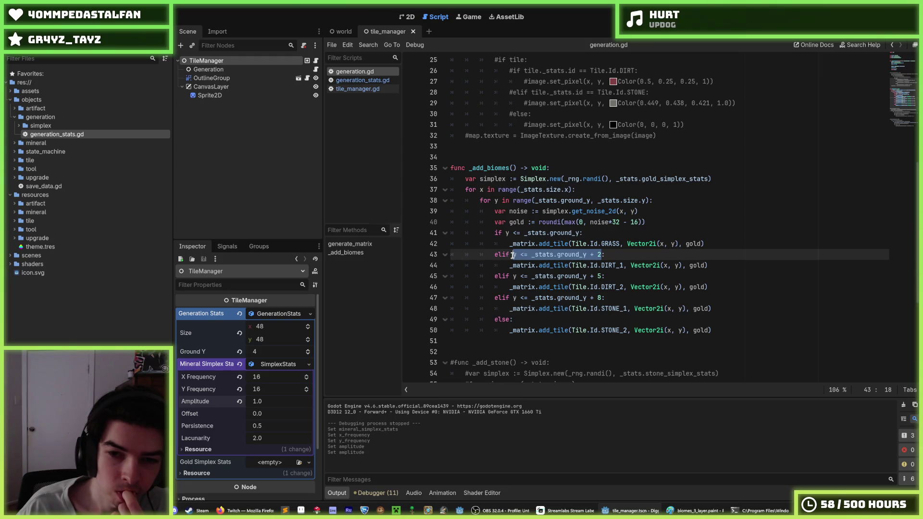
pyautogui.moveTo(513, 255); pyautogui.dragTo(600, 255)
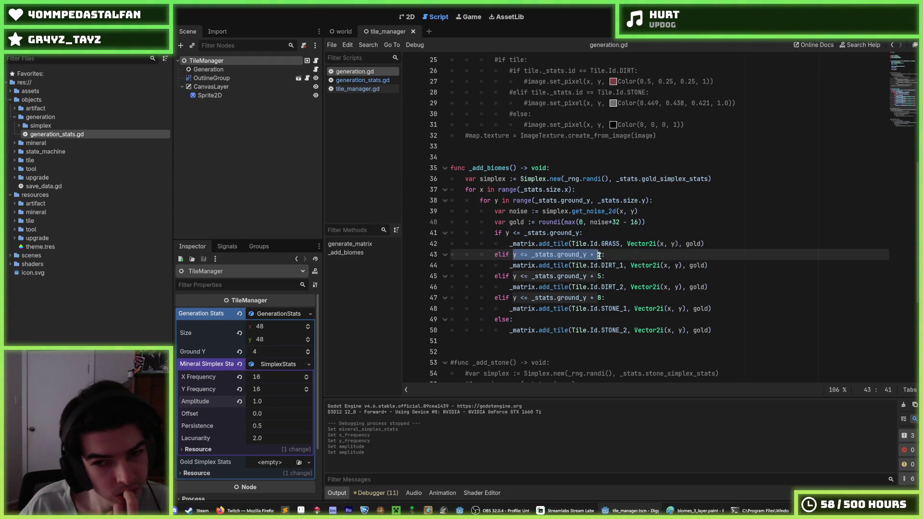
pyautogui.click(600, 255)
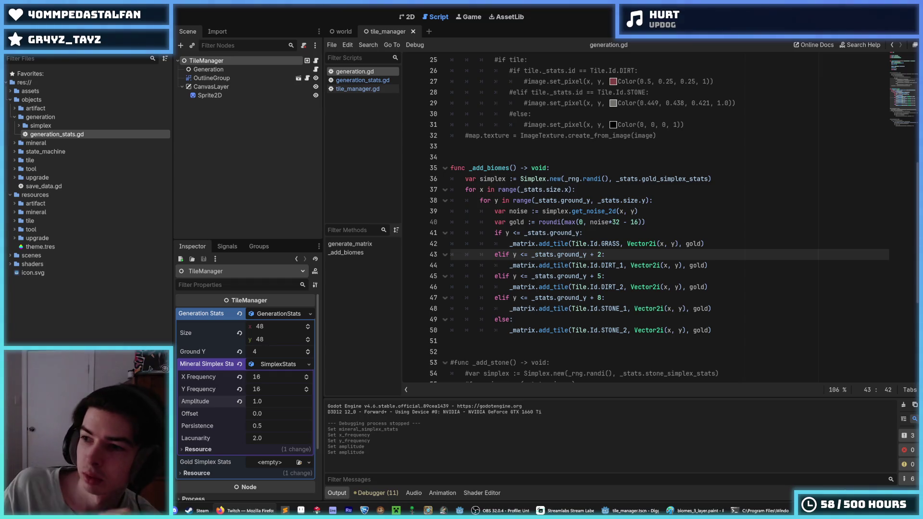
pyautogui.click(620, 251)
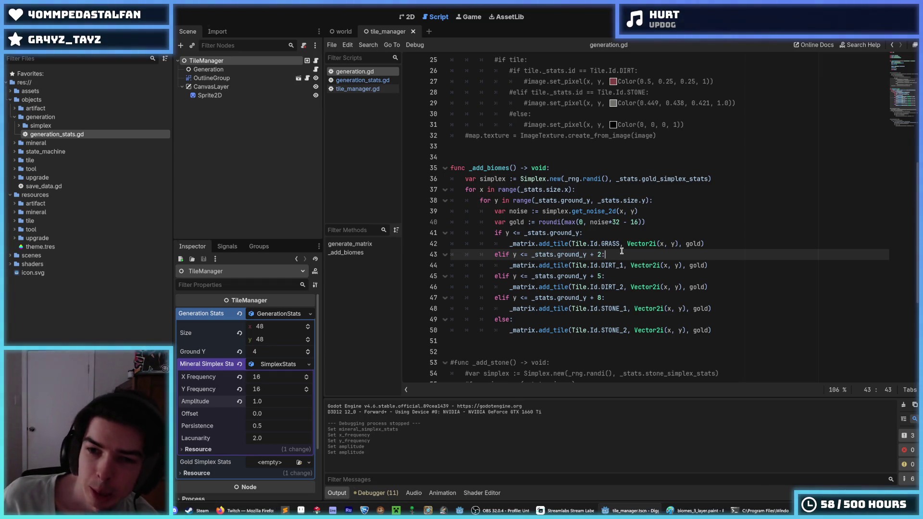
pyautogui.doubleClick(606, 245)
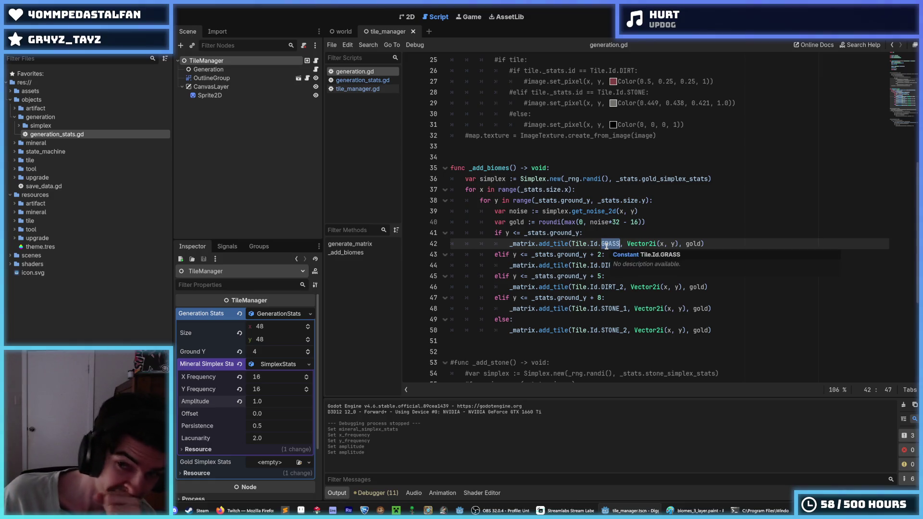
pyautogui.click(606, 245)
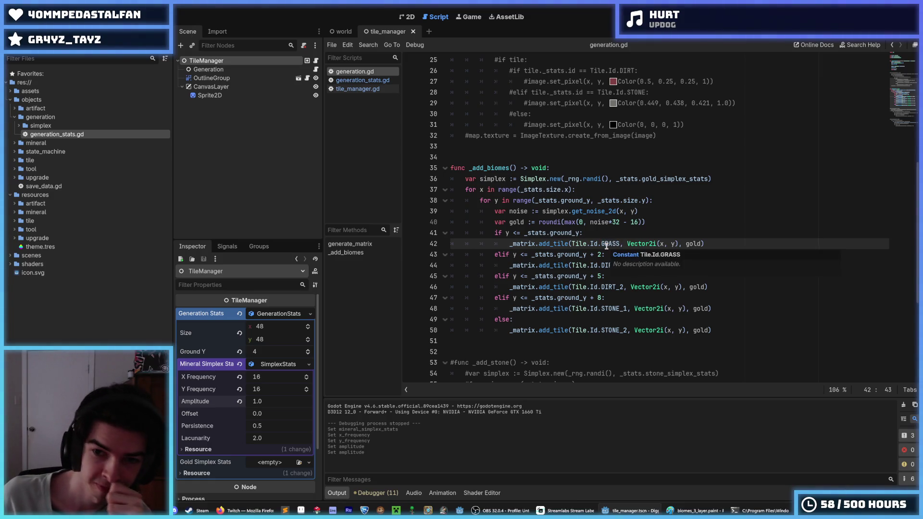
pyautogui.doubleClick(607, 245)
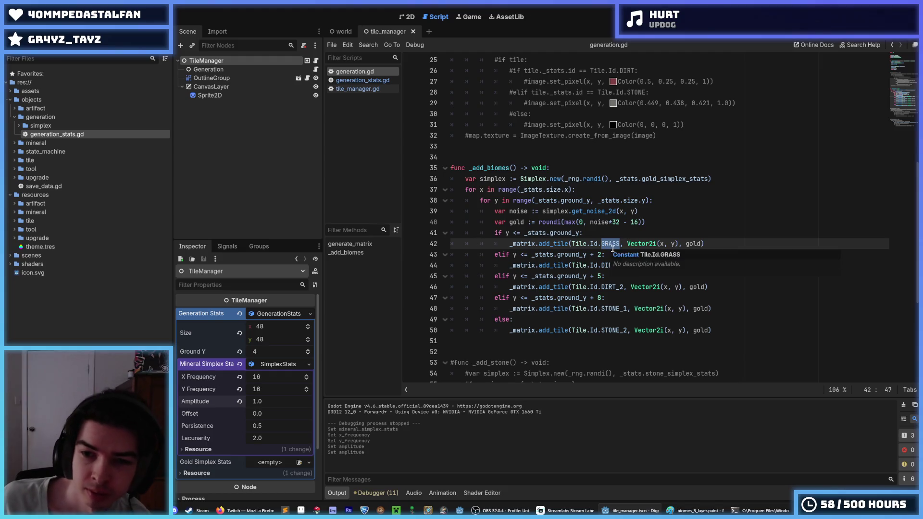
pyautogui.click(665, 202)
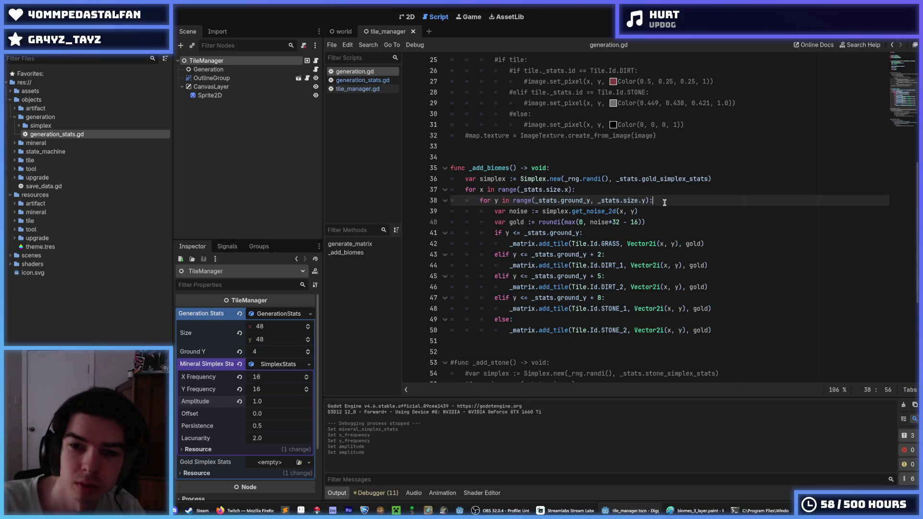
pyautogui.press('Up')
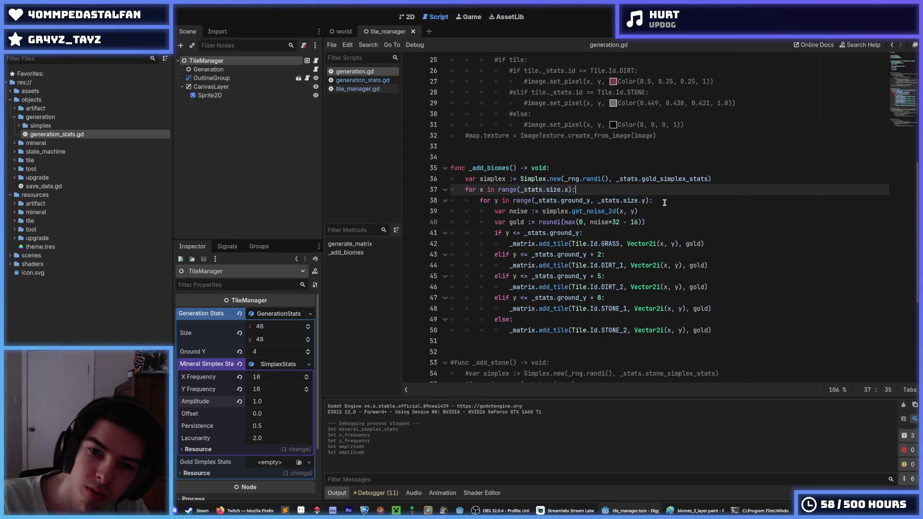
pyautogui.press('Down')
pyautogui.hotkey('shift', 'Up')
pyautogui.hotkey('shift', 'Home')
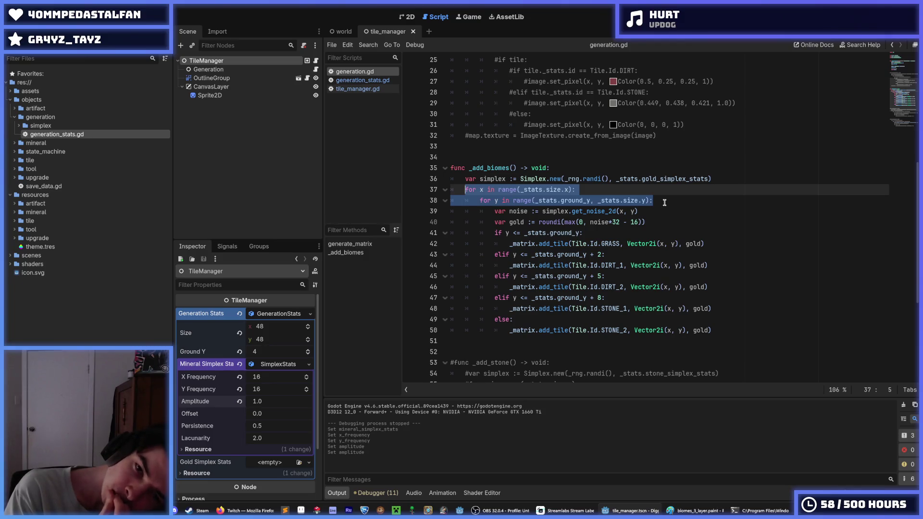
pyautogui.press('Escape')
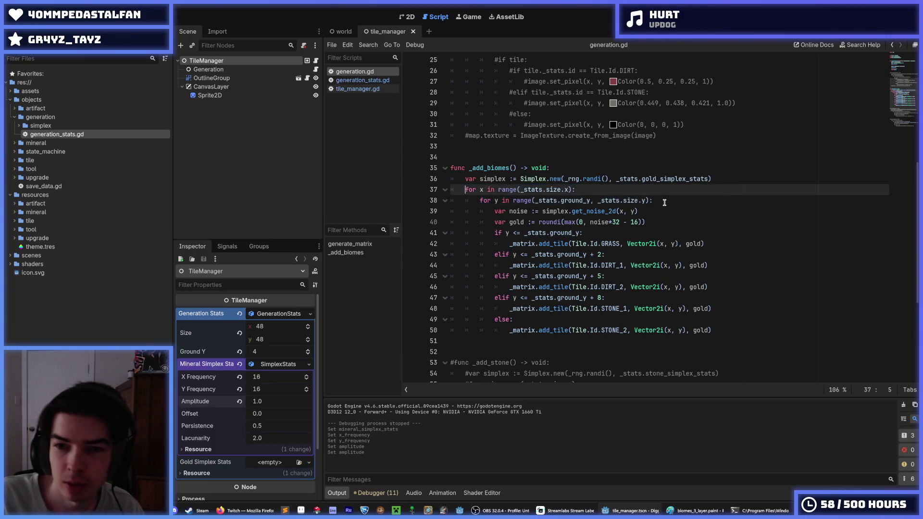
# Add 'if x < stats.size.x/4' as line 39 inside the y loop, then view the Paint sketch
pyautogui.click(664, 202)
pyautogui.press('Return')
pyautogui.write('if ')
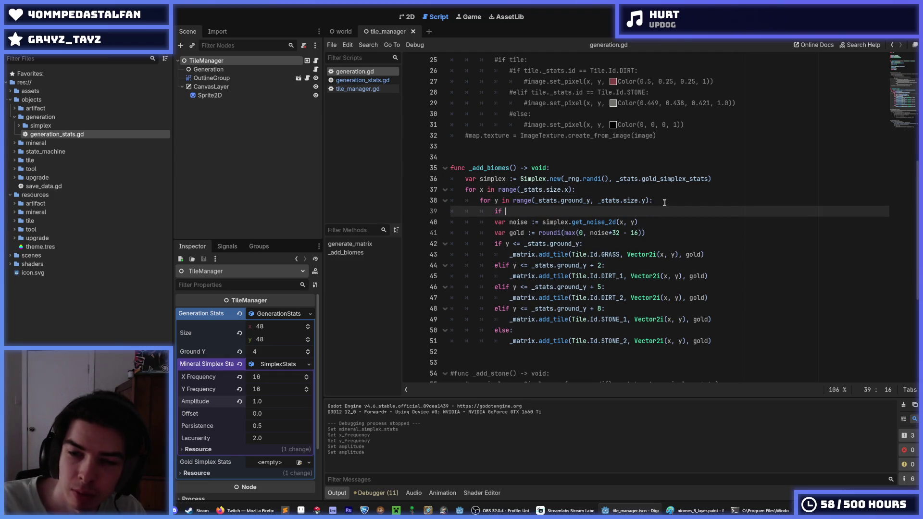
pyautogui.write('x < ')
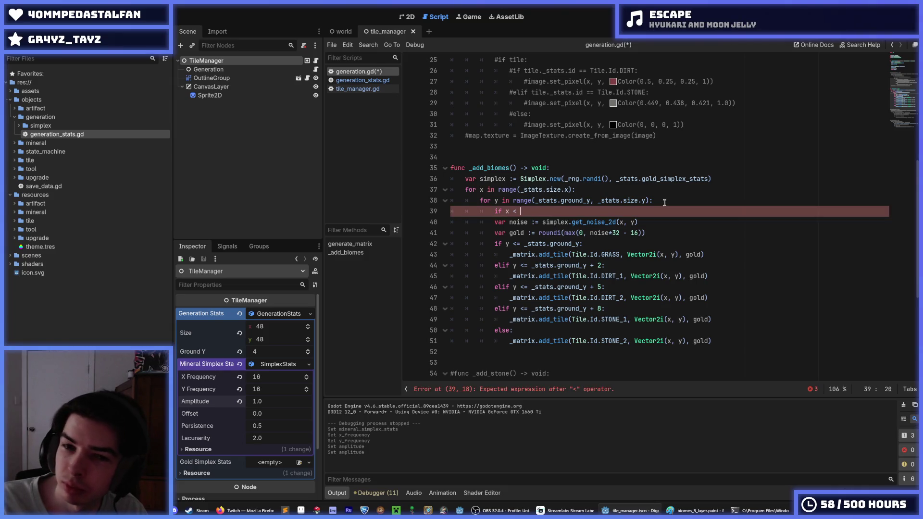
pyautogui.write('siz')
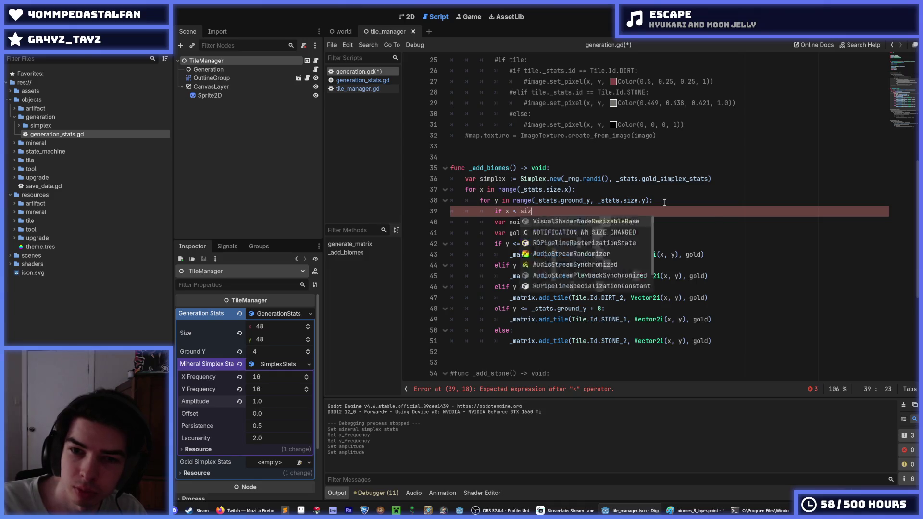
pyautogui.press('BackSpace')
pyautogui.press('BackSpace')
pyautogui.write('tats.size.x')
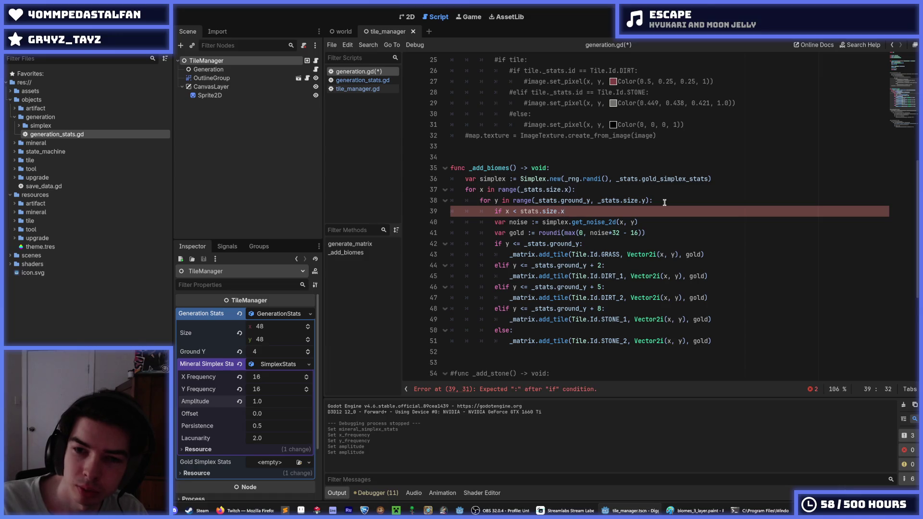
pyautogui.write('/4')
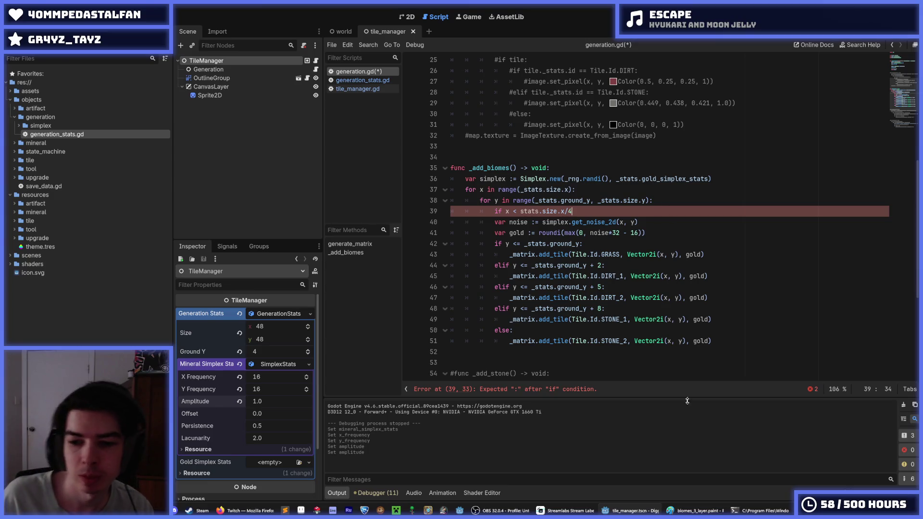
pyautogui.hotkey('alt', 'Tab')
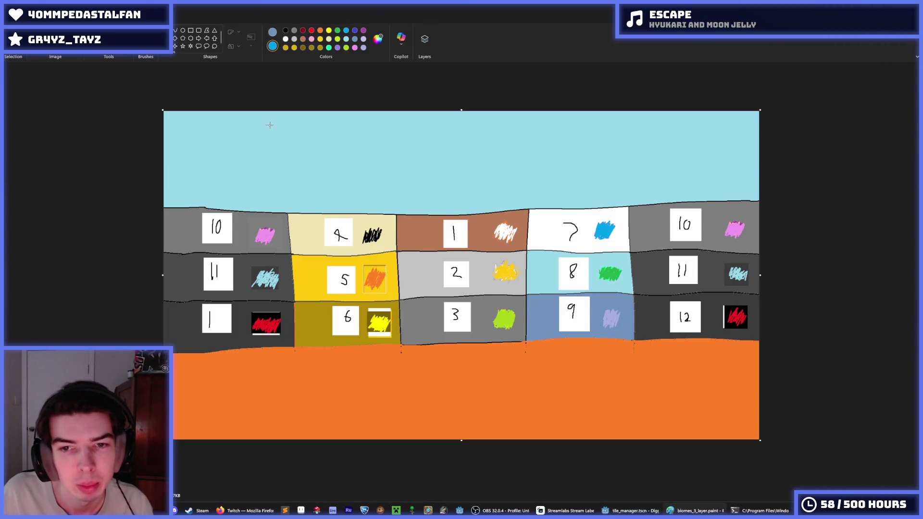
# Draw blue guide lines at the sketch's left and right edges, undoing misplaced column strokes
pyautogui.moveTo(214, 131); pyautogui.dragTo(217, 356)
pyautogui.moveTo(684, 131); pyautogui.dragTo(686, 339)
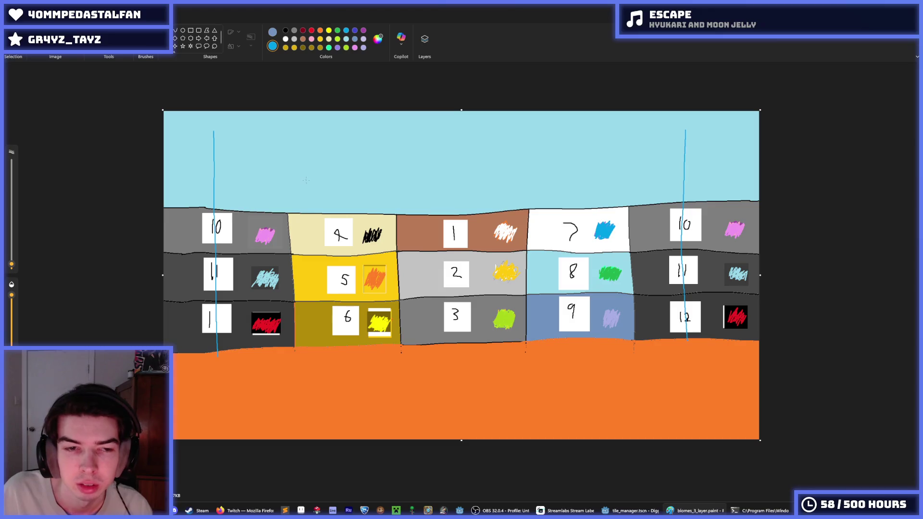
pyautogui.moveTo(287, 209); pyautogui.dragTo(287, 168)
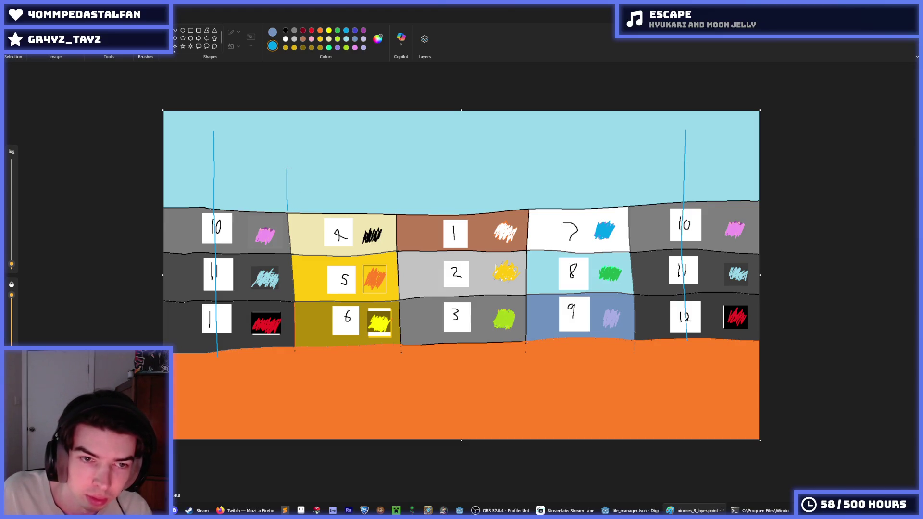
pyautogui.hotkey('ctrl', 'z')
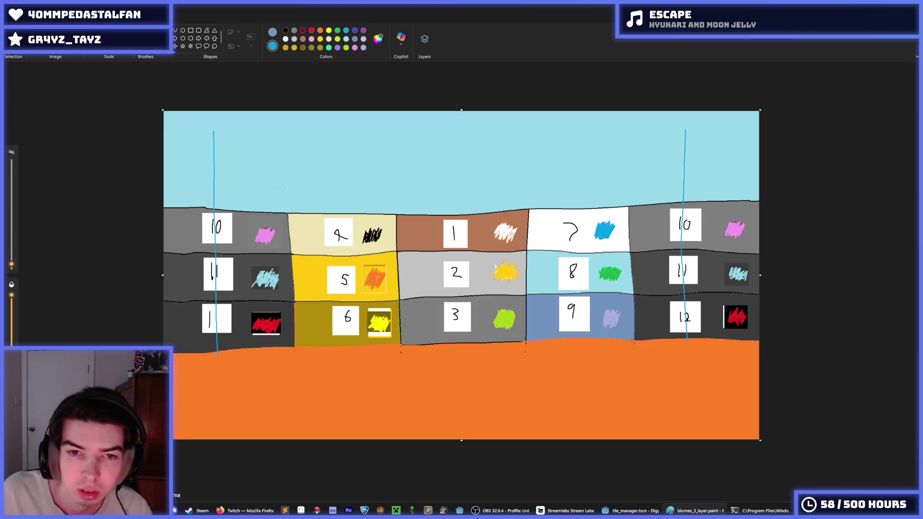
pyautogui.moveTo(452, 184); pyautogui.dragTo(453, 214)
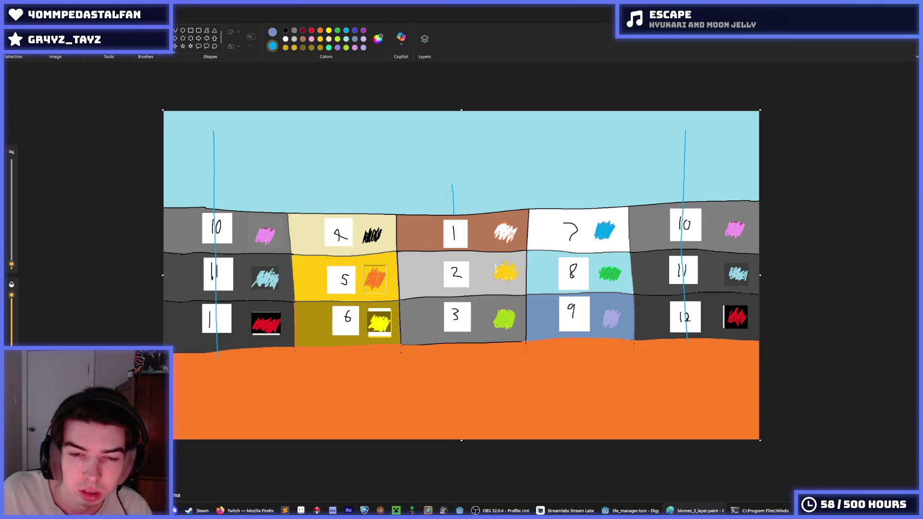
pyautogui.moveTo(342, 184); pyautogui.dragTo(341, 218)
pyautogui.hotkey('ctrl', 'z')
pyautogui.hotkey('ctrl', 'z')
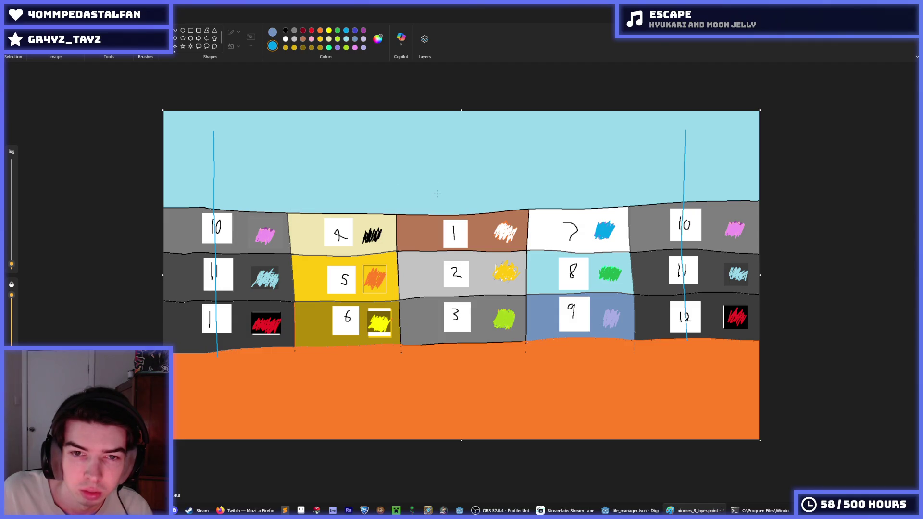
# Redraw vertical guides above the sand, brown and 7 columns and at the first column edge
pyautogui.moveTo(453, 212); pyautogui.dragTo(452, 145)
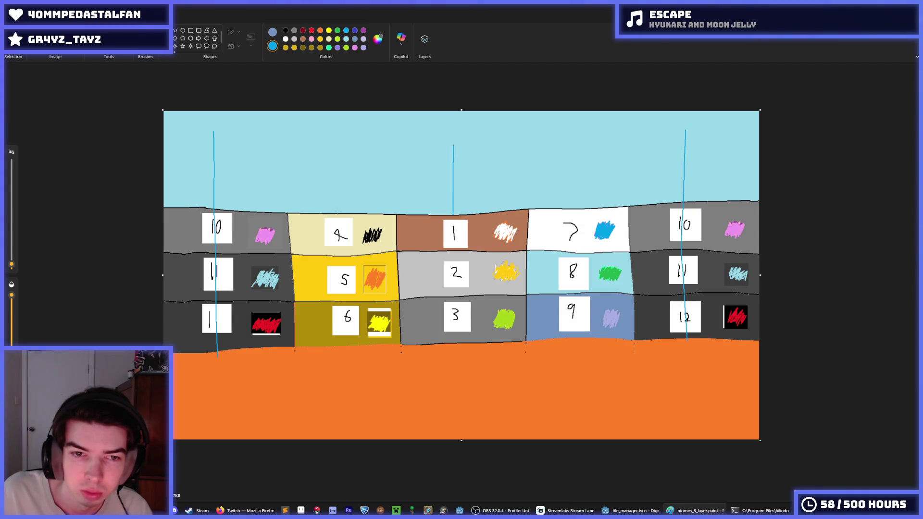
pyautogui.moveTo(337, 208); pyautogui.dragTo(337, 144)
pyautogui.moveTo(576, 208); pyautogui.dragTo(572, 158)
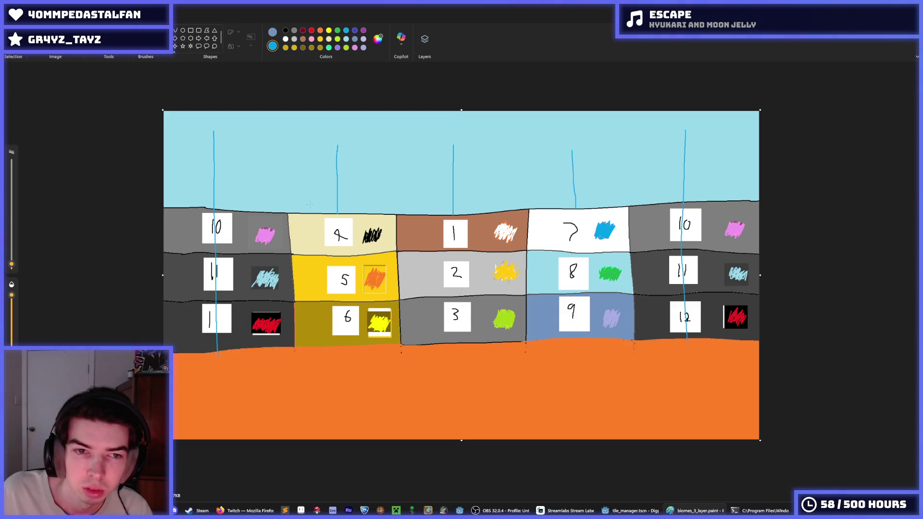
pyautogui.moveTo(287, 210); pyautogui.dragTo(286, 150)
pyautogui.moveTo(396, 211); pyautogui.dragTo(399, 158)
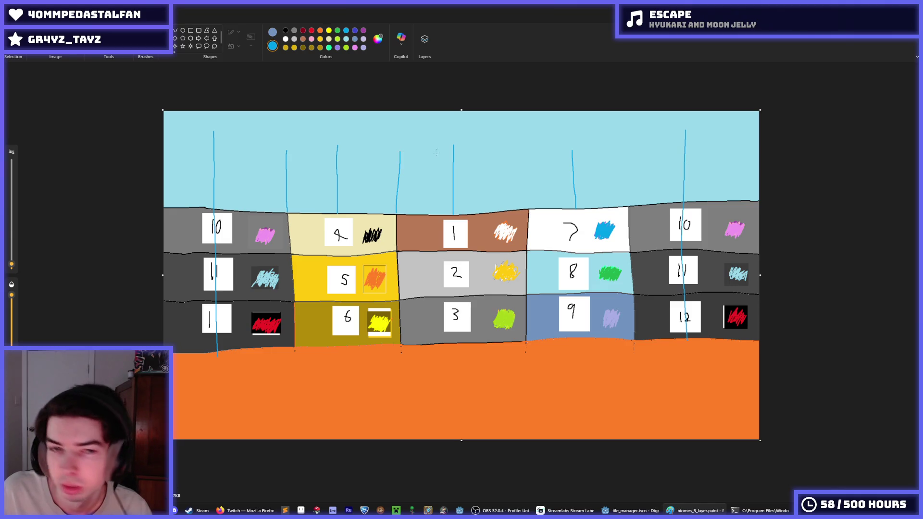
pyautogui.moveTo(245, 511)
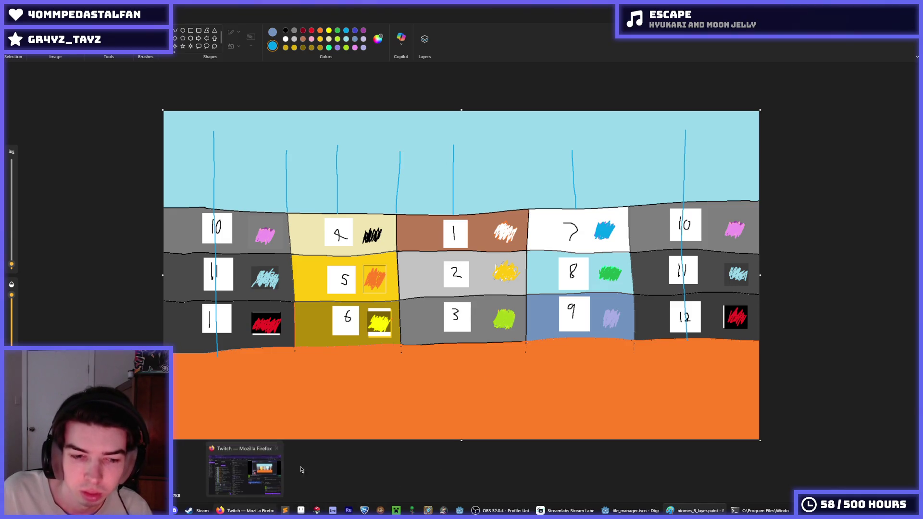
pyautogui.hotkey('alt', 'Tab')
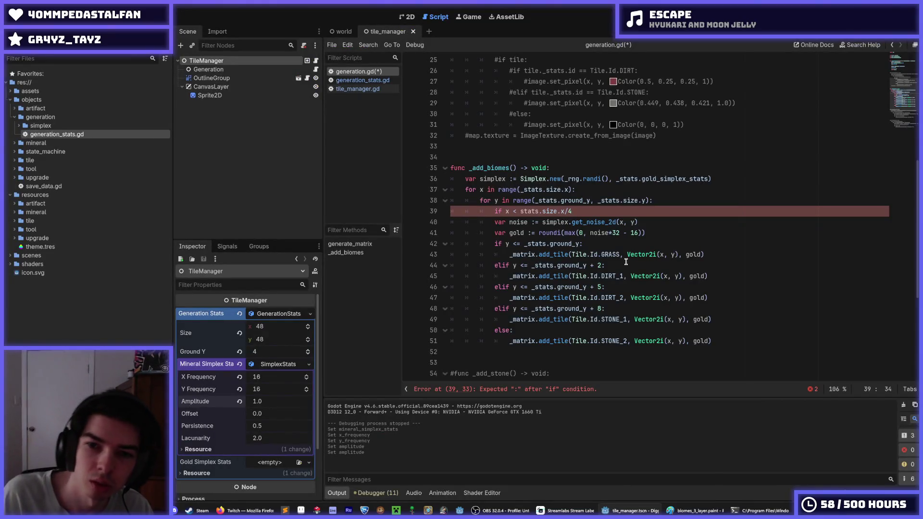
# Change the condition to 'if x < stats.size.x/8:' and start a new line
pyautogui.press('BackSpace')
pyautogui.write('8')
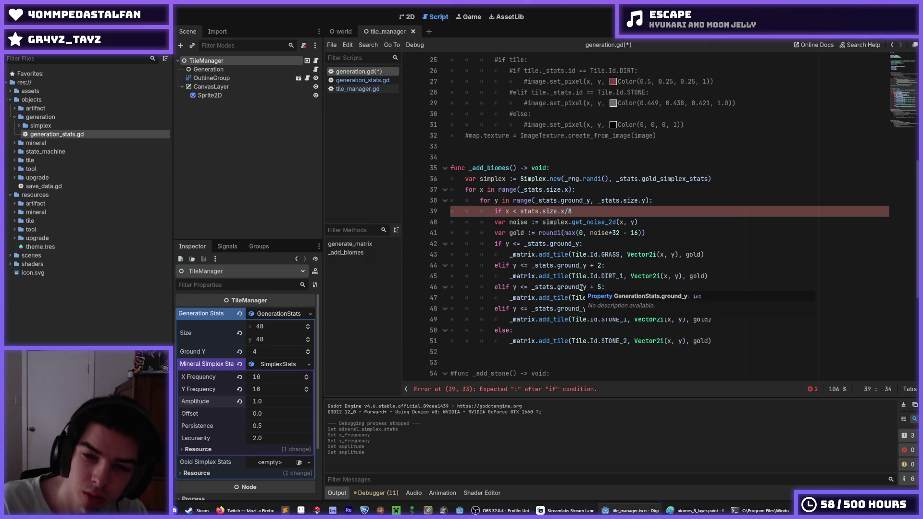
pyautogui.hotkey('ctrl', 'Left')
pyautogui.hotkey('ctrl', 'Left')
pyautogui.hotkey('ctrl', 'Left')
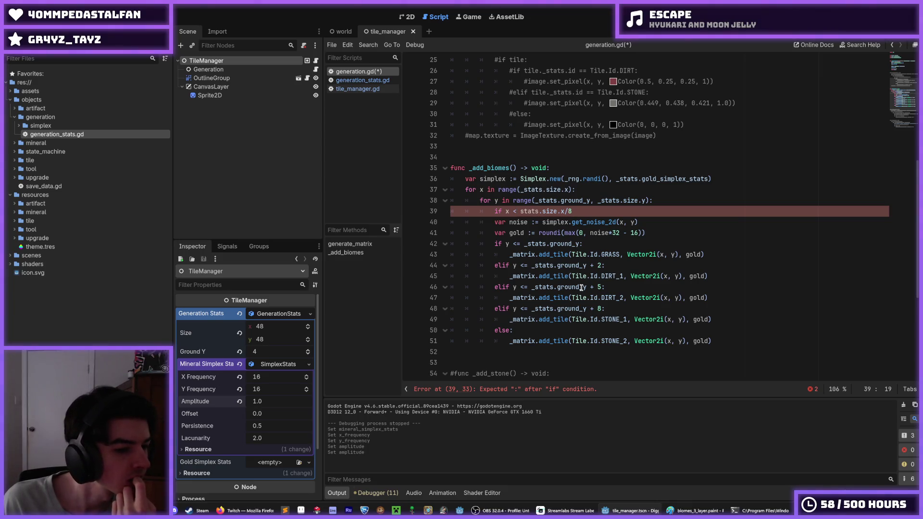
pyautogui.press('End')
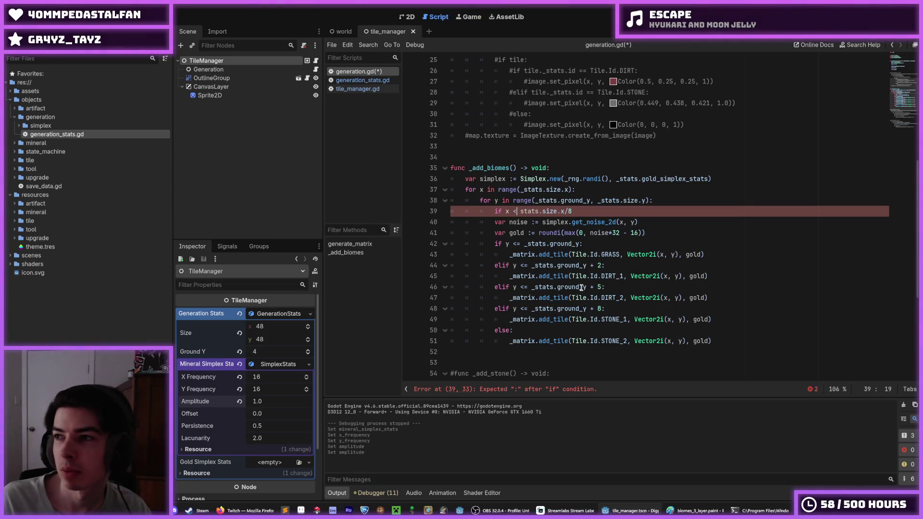
pyautogui.press('End')
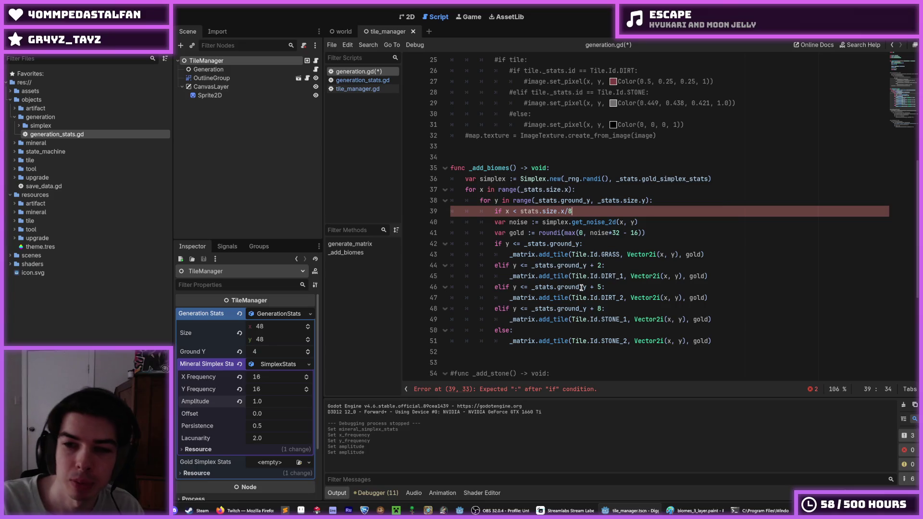
pyautogui.write(':')
pyautogui.press('Return')
# Indent the tile-placing lines under the condition and remove the blank line after it
pyautogui.press('Down')
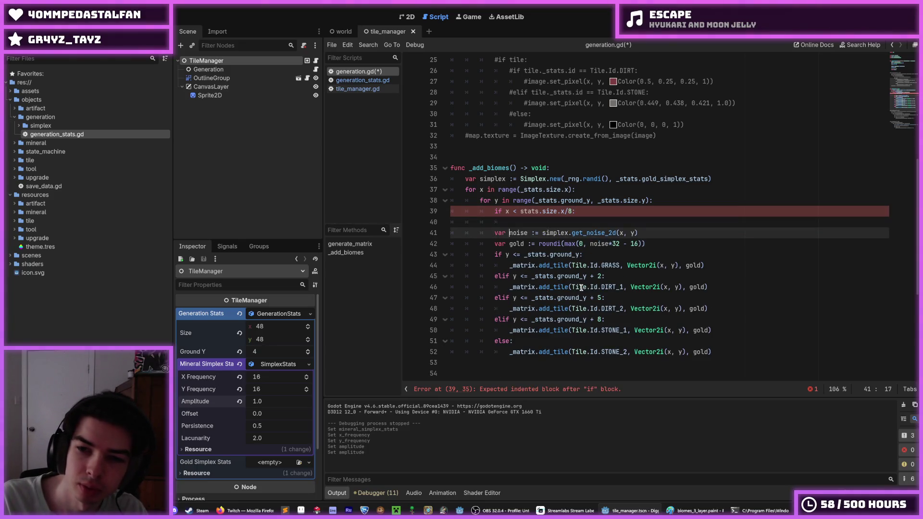
pyautogui.hotkey('shift', 'Down')
pyautogui.hotkey('shift', 'Down')
pyautogui.hotkey('shift', 'Down')
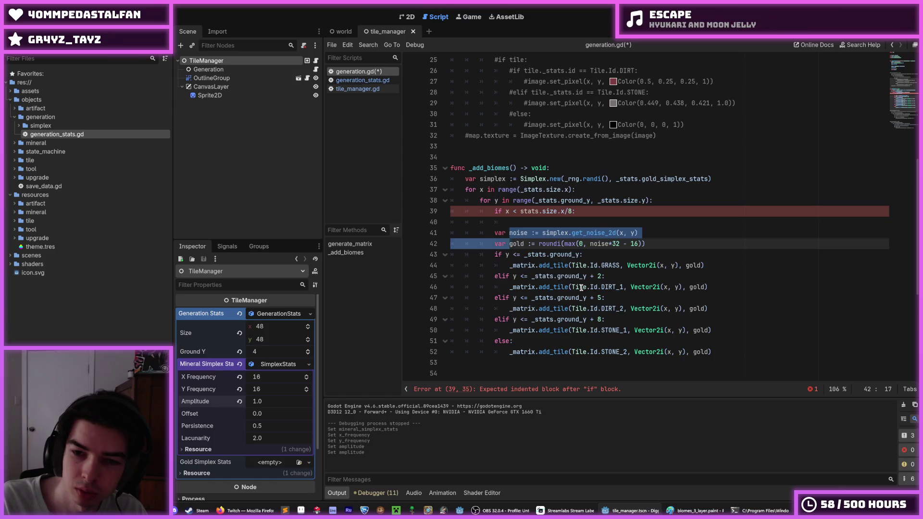
pyautogui.press('Tab')
pyautogui.press('Up')
pyautogui.press('Up')
pyautogui.press('Up')
pyautogui.press('Up')
pyautogui.press('Up')
pyautogui.press('Up')
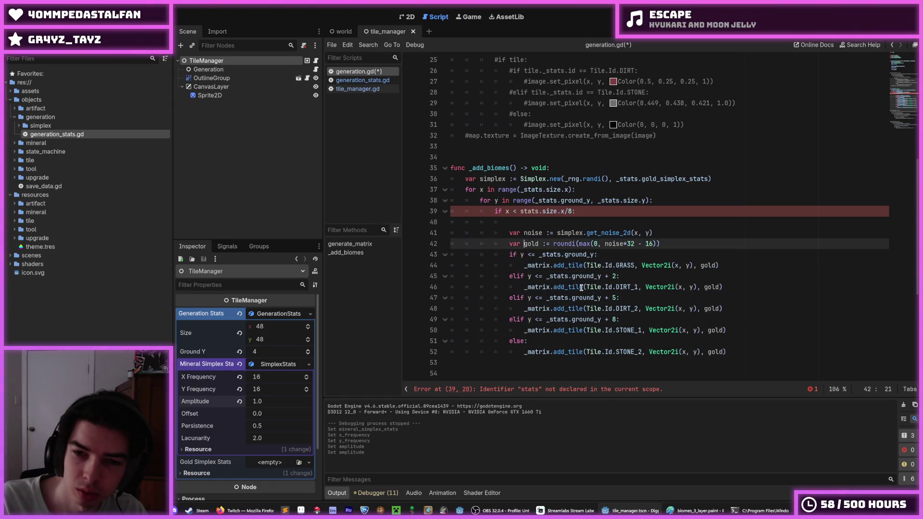
pyautogui.press('Home')
pyautogui.press('BackSpace')
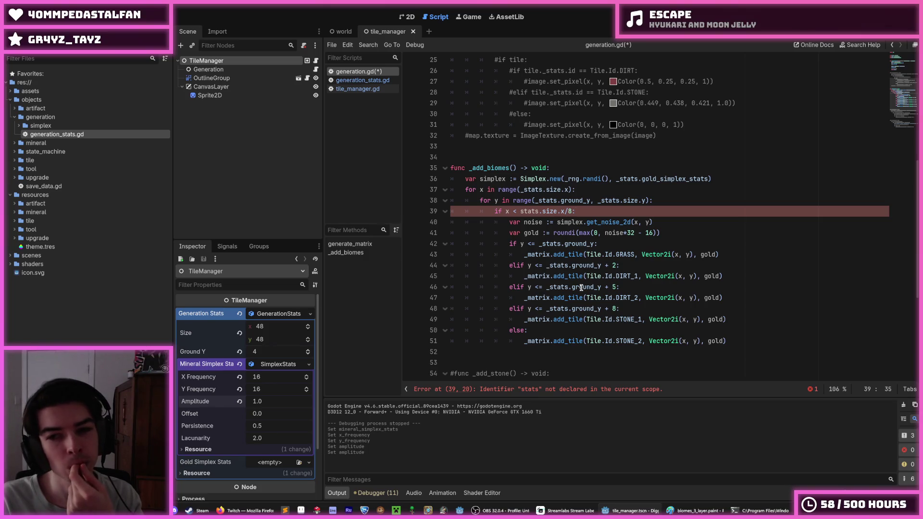
pyautogui.press('Down')
pyautogui.press('Down')
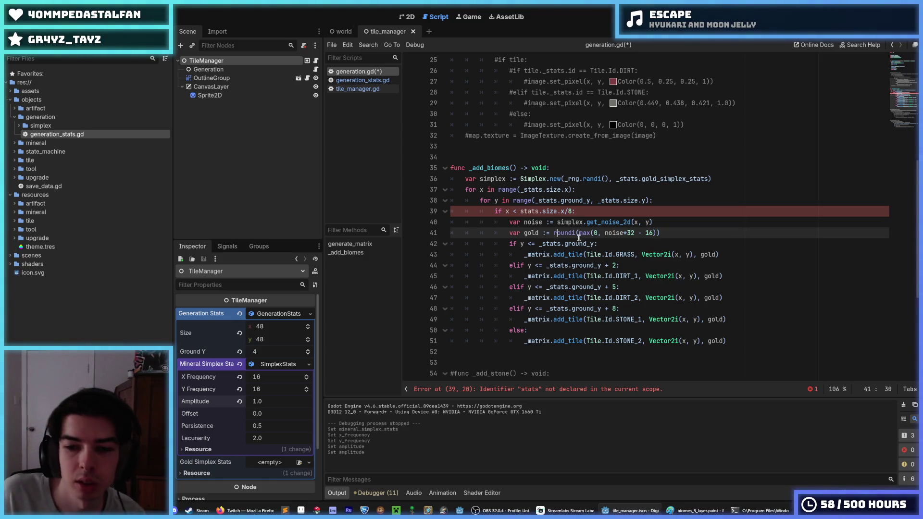
# Prefix stats with an underscore and begin the 'or x >' right-edge condition on line 39
pyautogui.click(554, 200)
pyautogui.click(519, 211)
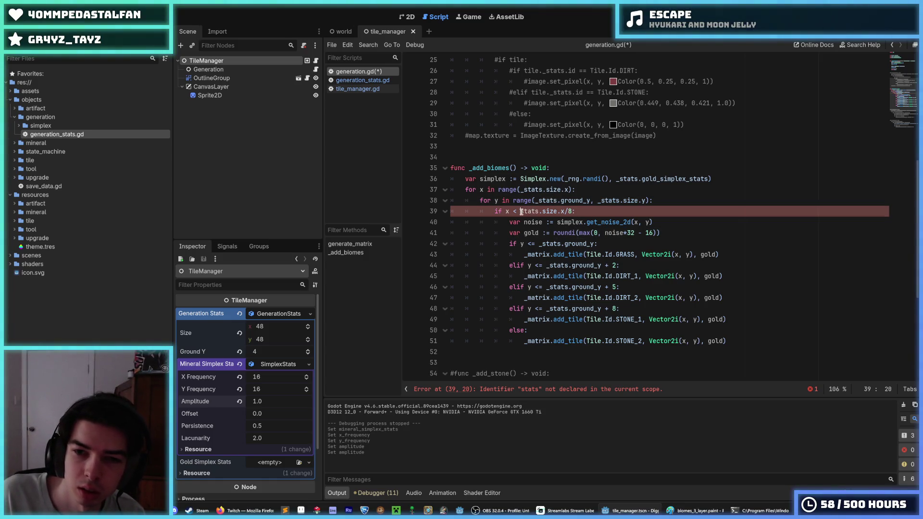
pyautogui.write('_')
pyautogui.press('Escape')
pyautogui.press('End')
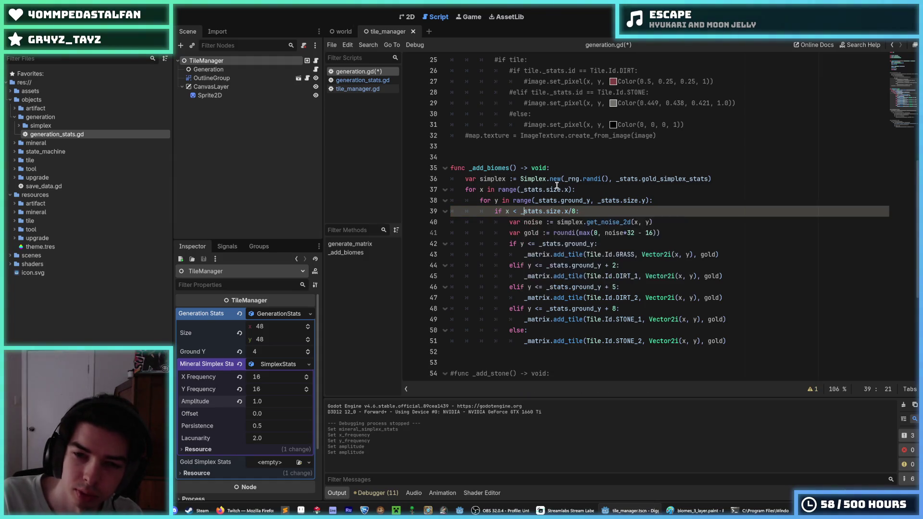
pyautogui.write('or x > ')
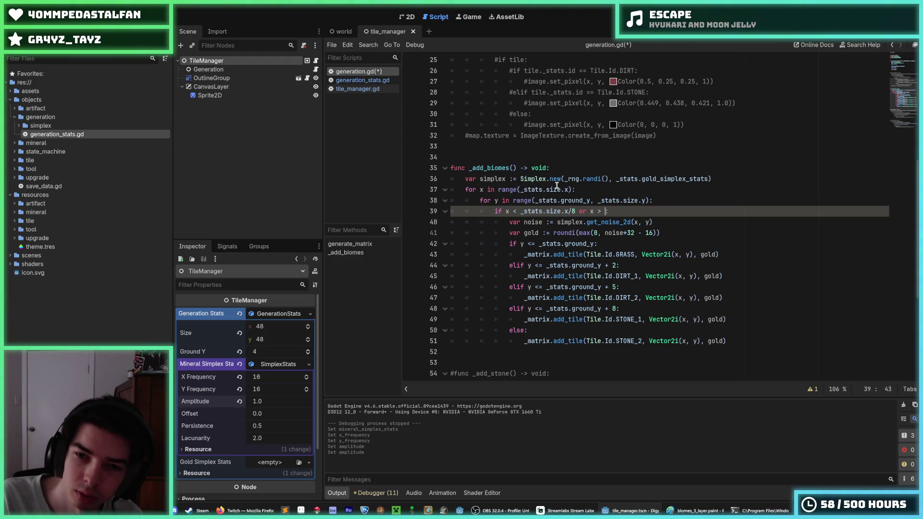
pyautogui.write('_stats.size')
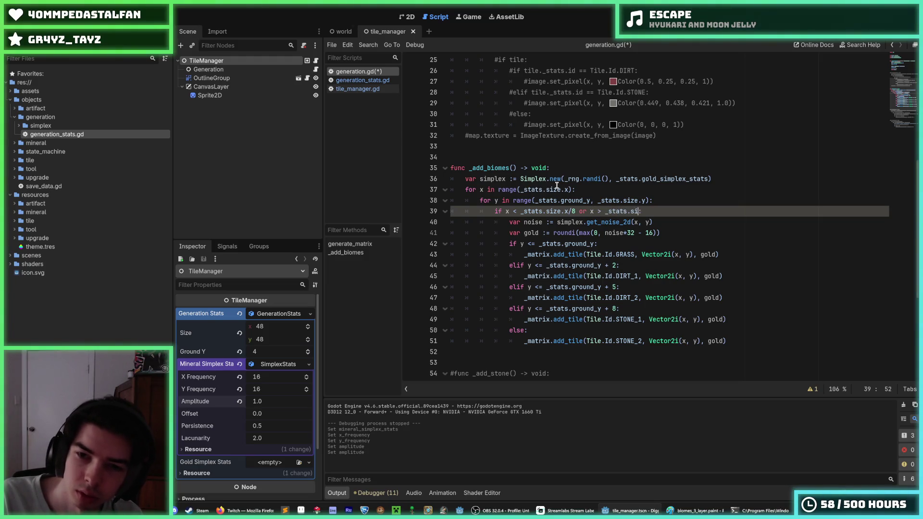
pyautogui.write('/8')
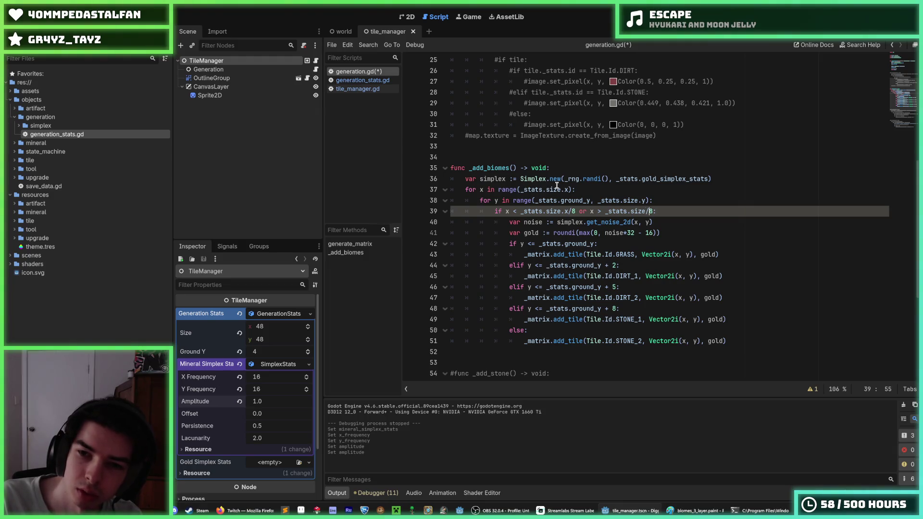
pyautogui.write('stats.siz')
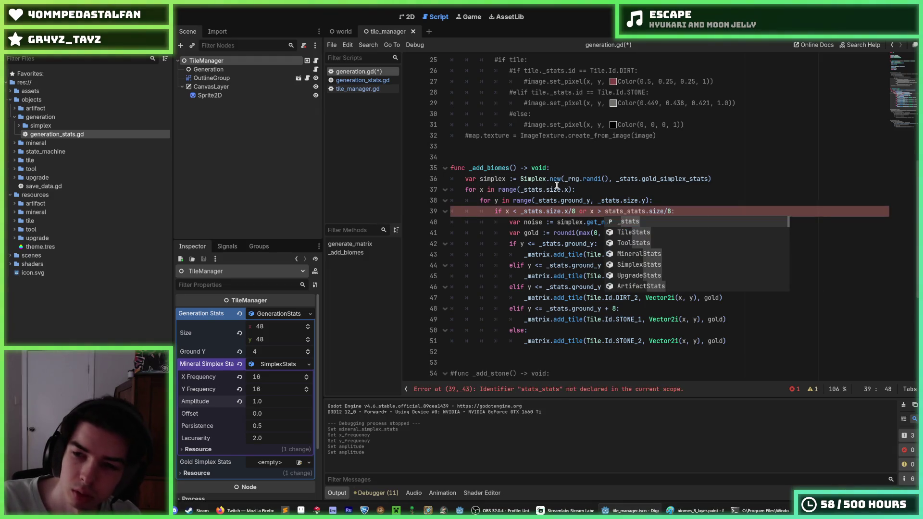
pyautogui.write('e.x -')
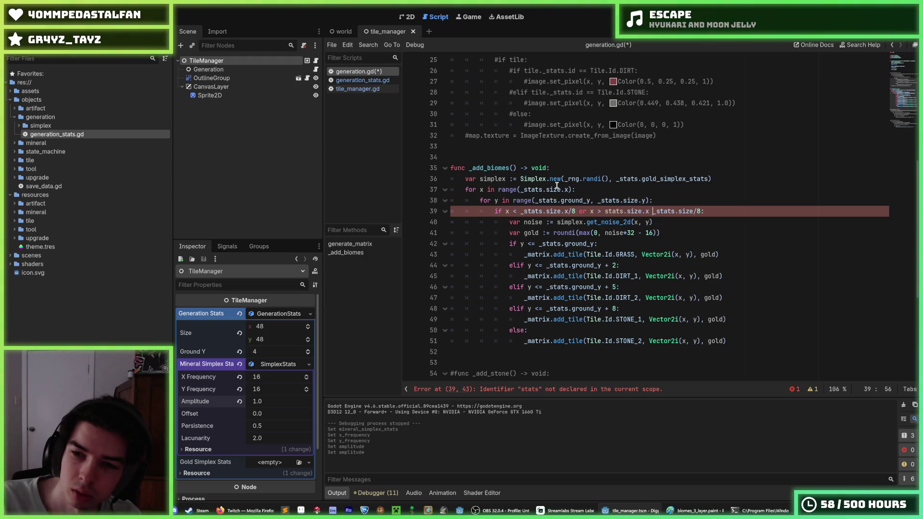
# Complete the right-edge check as '_stats.size.x - _stats.size.x/8' and save the script
pyautogui.press('Right')
pyautogui.press('Right')
pyautogui.press('Right')
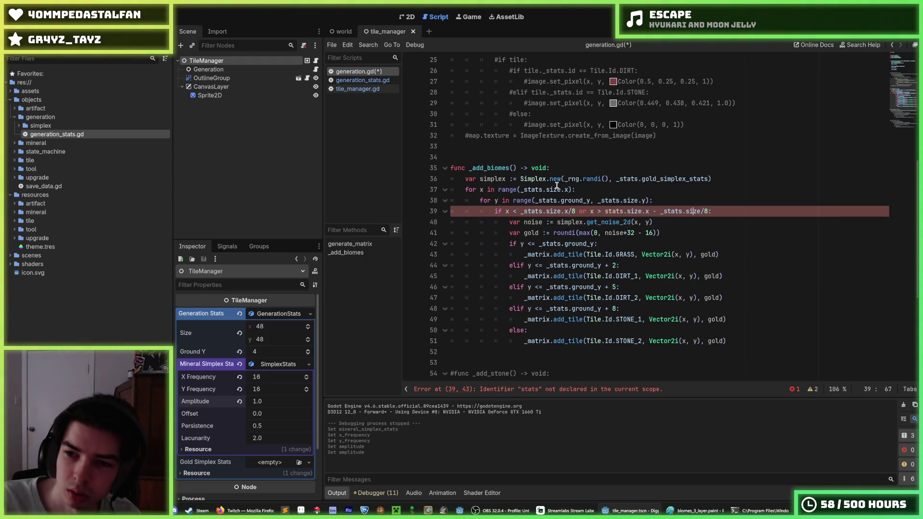
pyautogui.write('.x')
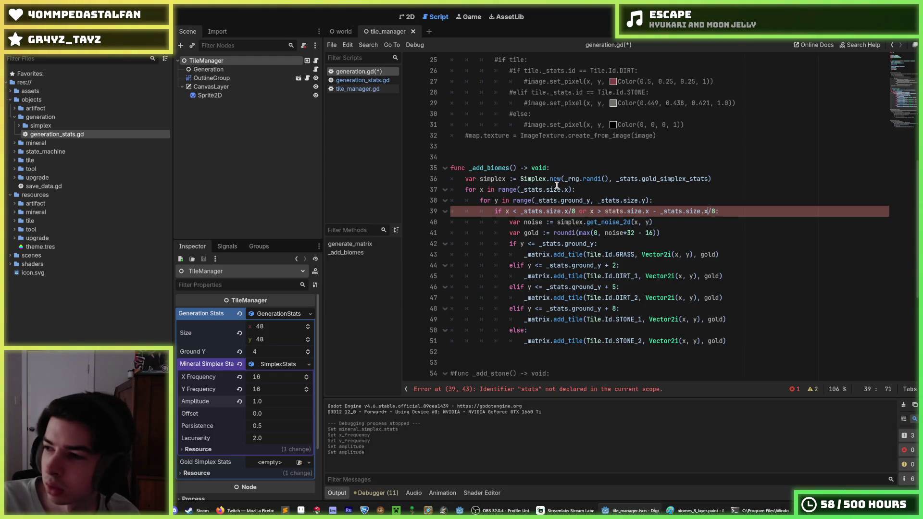
pyautogui.press('Right')
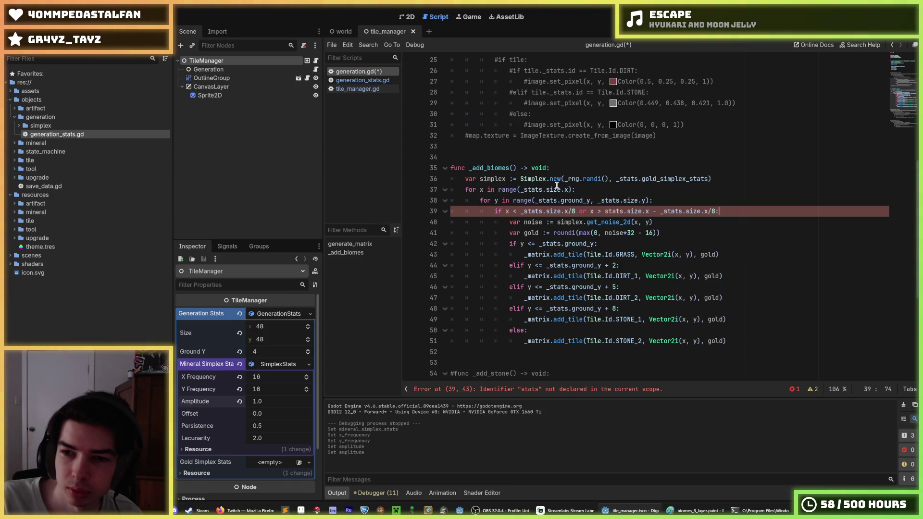
pyautogui.hotkey('ctrl', 'Left')
pyautogui.hotkey('ctrl', 'Left')
pyautogui.hotkey('ctrl', 'Left')
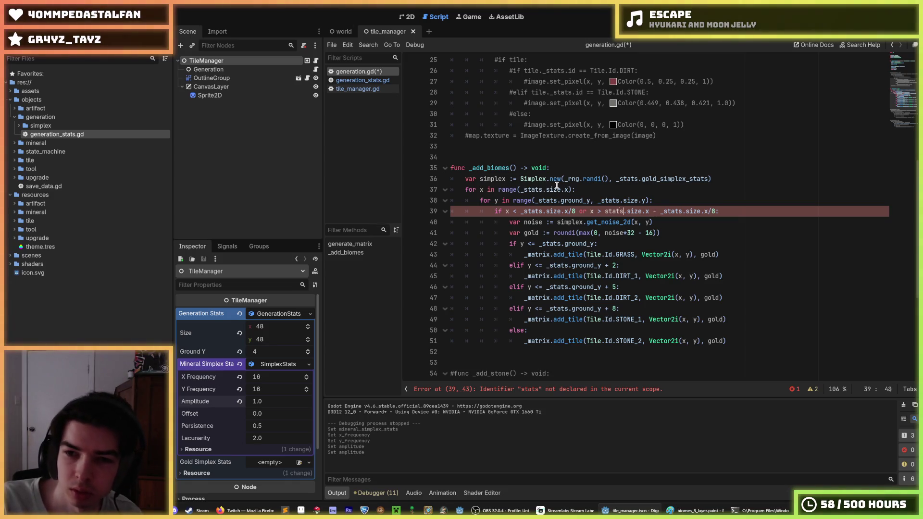
pyautogui.write('_')
pyautogui.hotkey('ctrl', 's')
pyautogui.press('End')
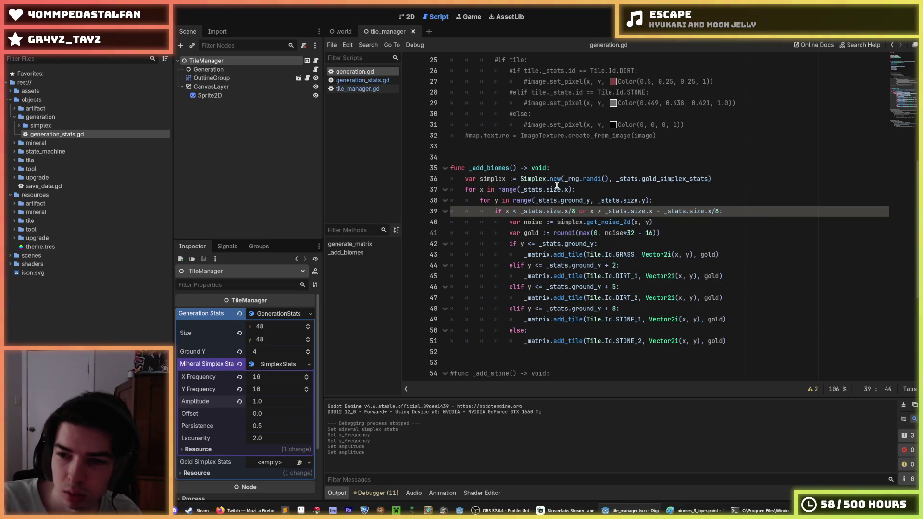
pyautogui.press('Down')
pyautogui.press('Down')
pyautogui.press('Down')
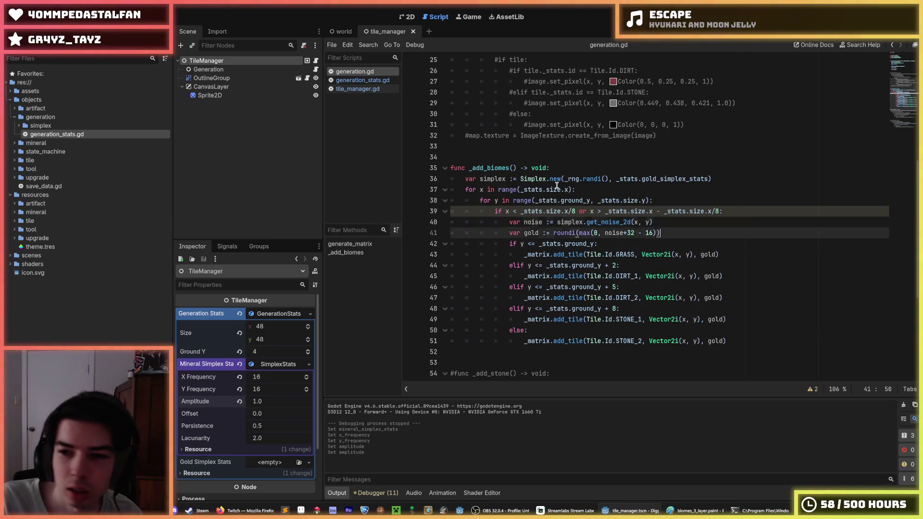
pyautogui.press('Down')
pyautogui.press('Down')
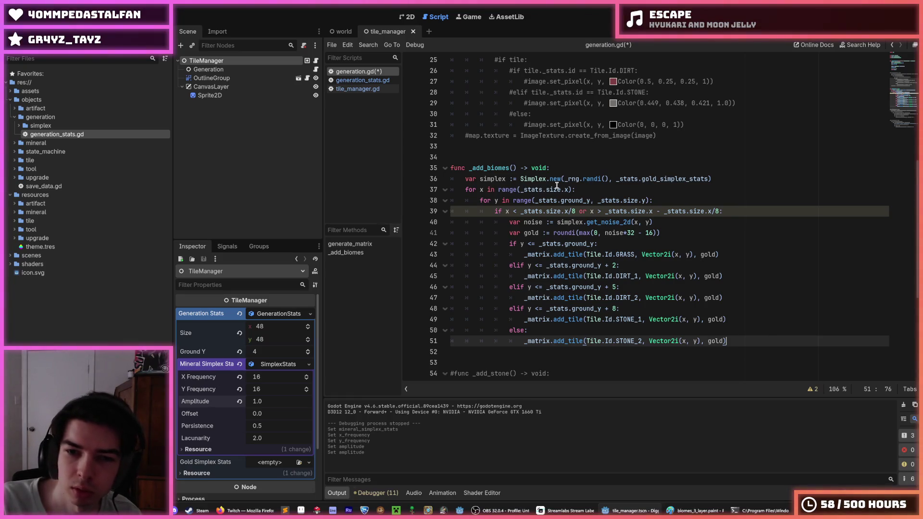
# Add the desert condition 'elif x < (stats.size.x*3)/8' below the depth branches and save
pyautogui.press('Return')
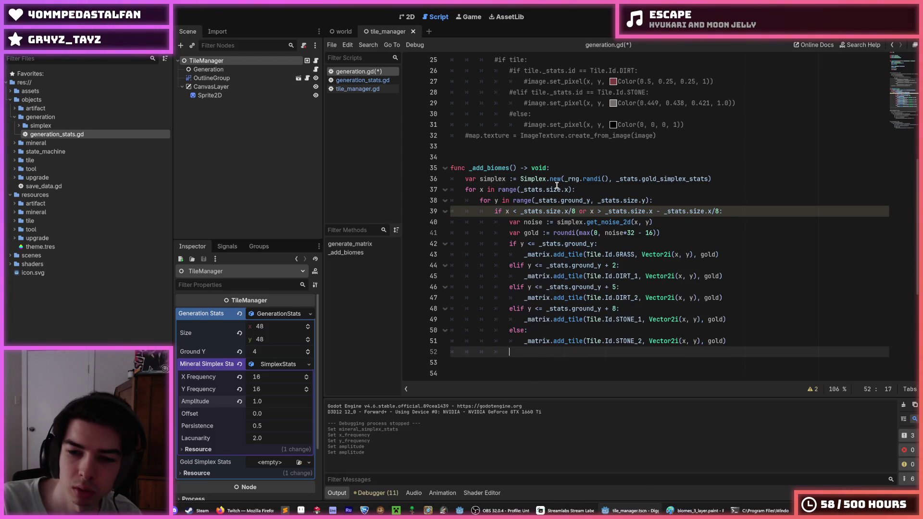
pyautogui.write('elif x ')
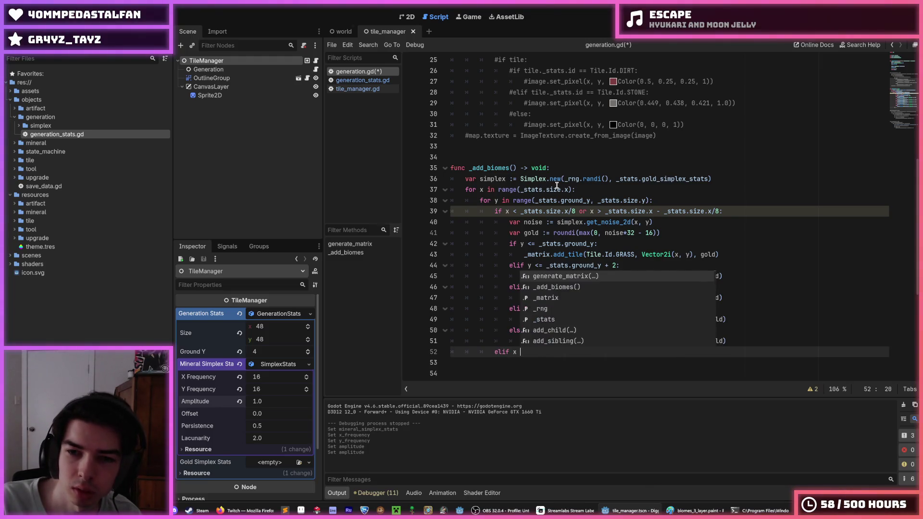
pyautogui.write('< stats.size')
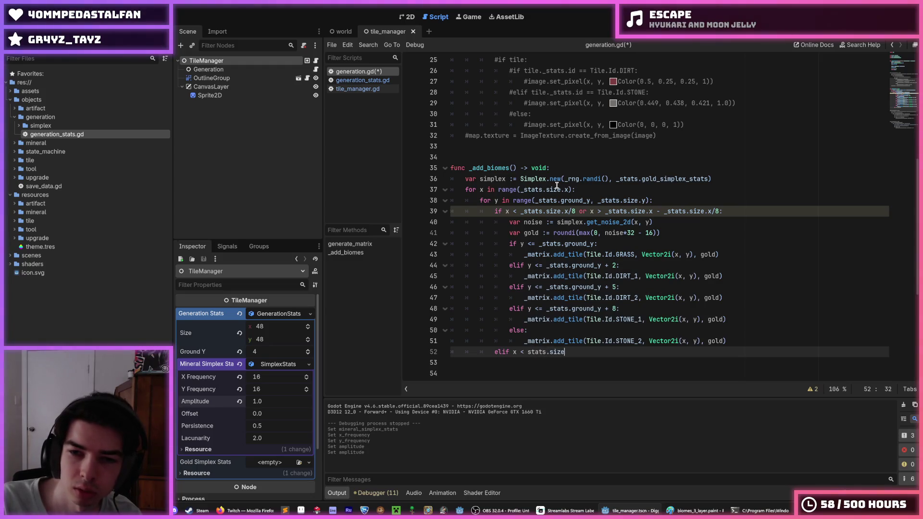
pyautogui.write('.x')
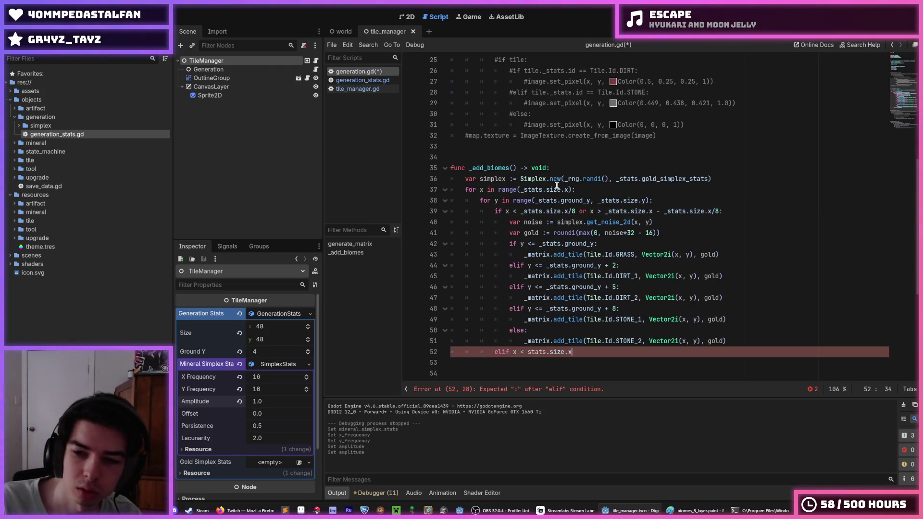
pyautogui.write('*(3/')
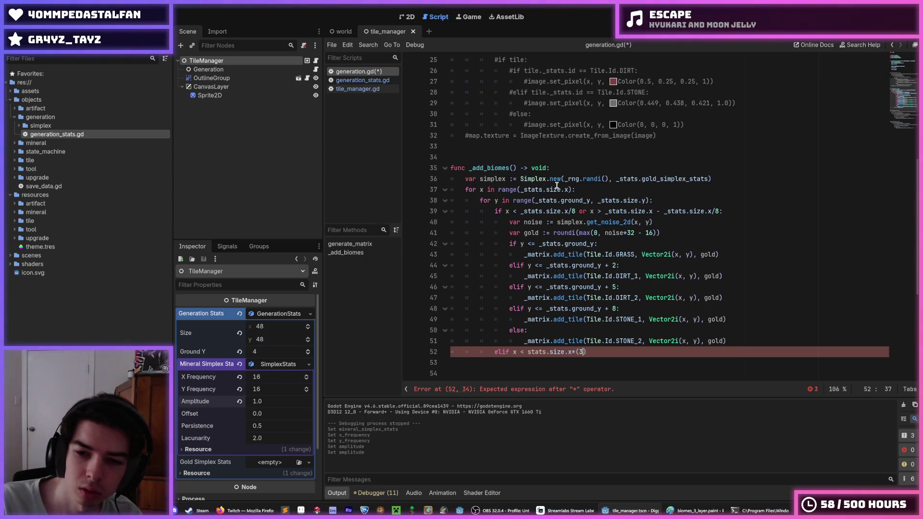
pyautogui.write('8')
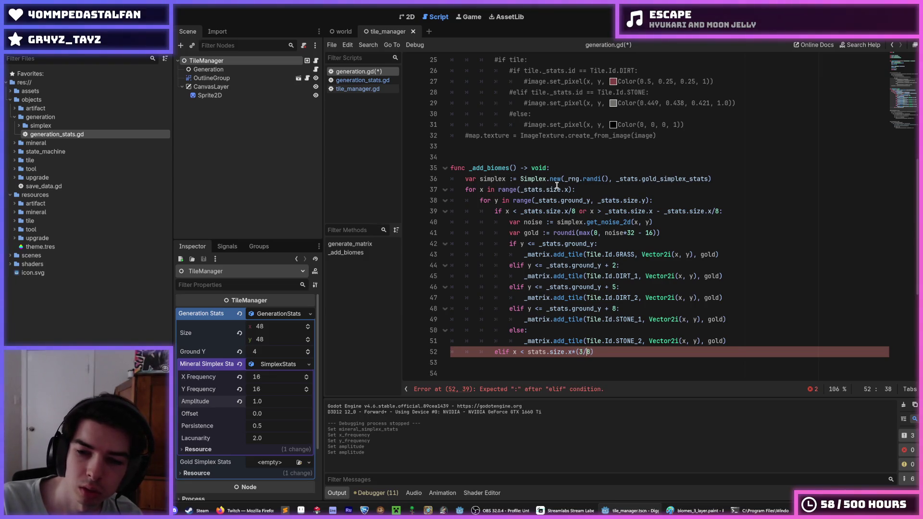
pyautogui.press('BackSpace')
pyautogui.press('BackSpace')
pyautogui.press('BackSpace')
pyautogui.press('Left')
pyautogui.press('Left')
pyautogui.press('Left')
pyautogui.write('3*')
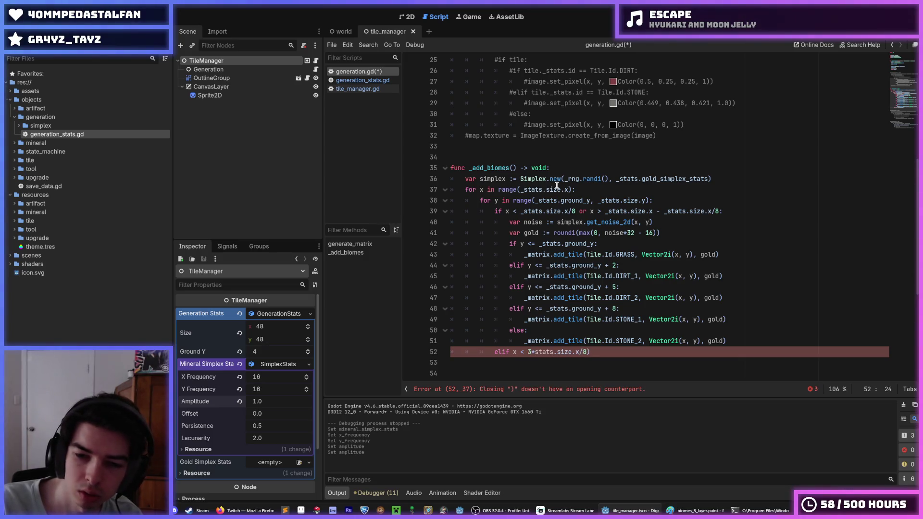
pyautogui.write('(')
pyautogui.press('Right')
pyautogui.press('Right')
pyautogui.press('Right')
pyautogui.write(')')
pyautogui.press('End')
pyautogui.press('BackSpace')
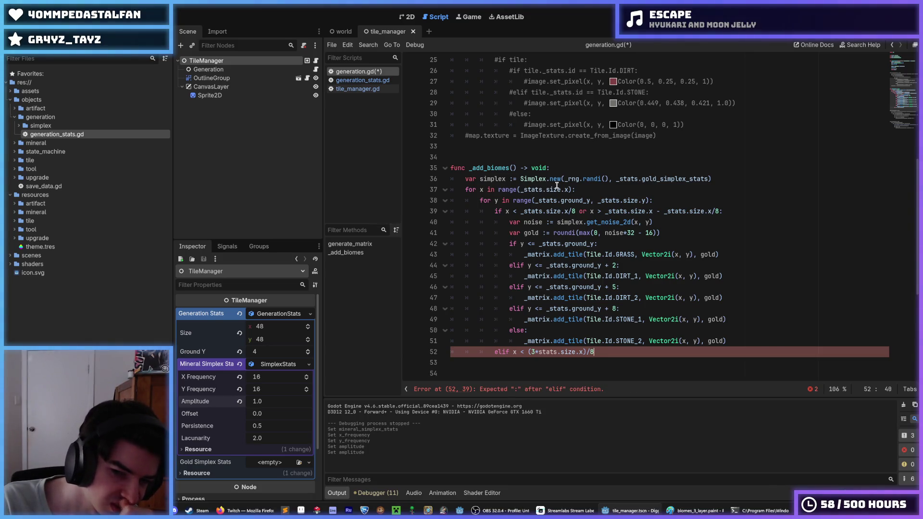
pyautogui.press('Left')
pyautogui.press('Left')
pyautogui.press('Left')
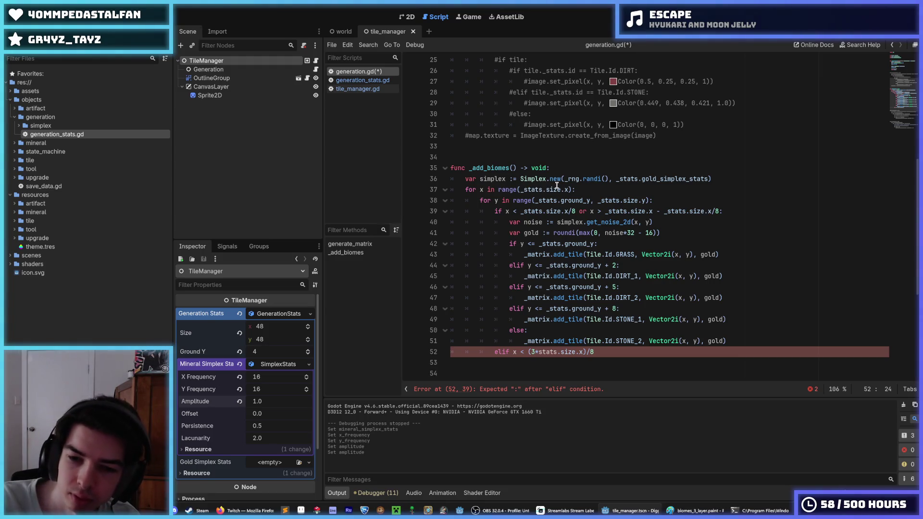
pyautogui.press('BackSpace')
pyautogui.press('Delete')
pyautogui.press('Right')
pyautogui.press('Right')
pyautogui.press('Right')
pyautogui.write('*3')
pyautogui.press('End')
pyautogui.hotkey('ctrl', 's')
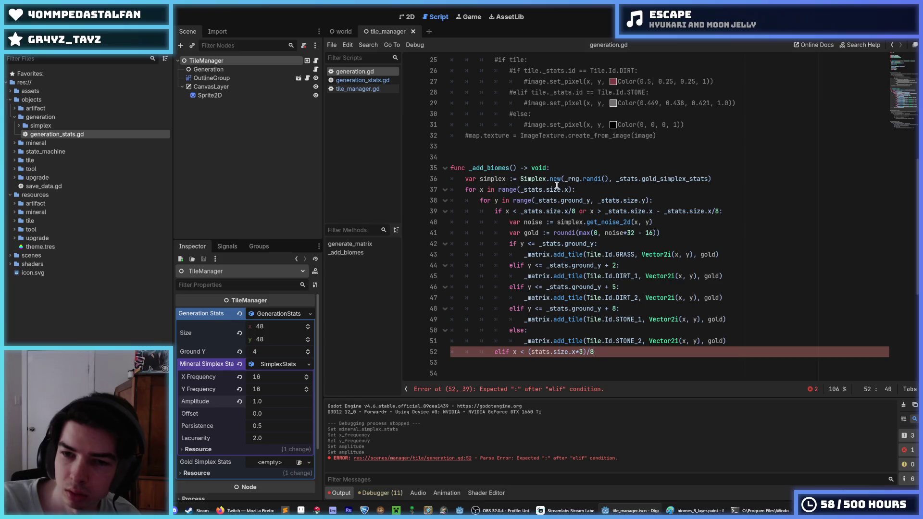
# Close the desert branch and add the glacier condition 'elif x > (stats.size.x*5)/8'
pyautogui.write(':')
pyautogui.press('Return')
pyautogui.press('BackSpace')
pyautogui.press('Return')
pyautogui.write('elif x > ')
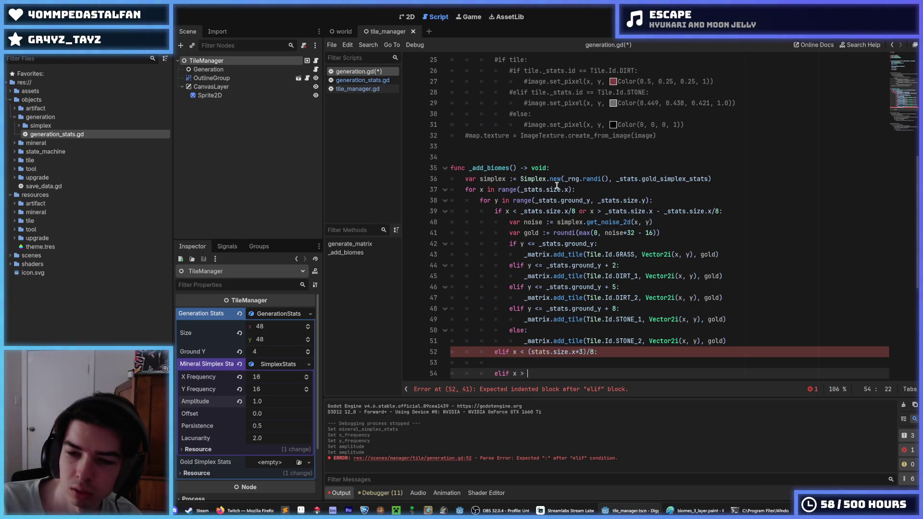
pyautogui.write('(stats.')
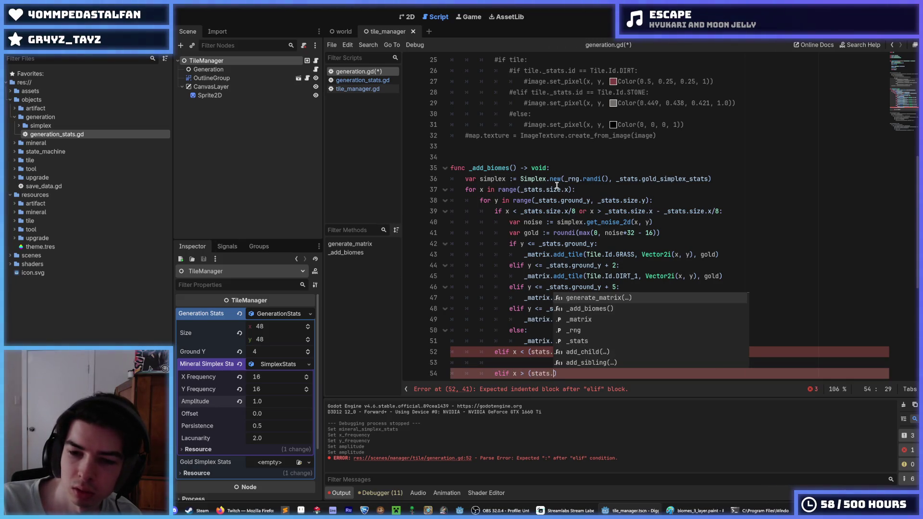
pyautogui.press('Escape')
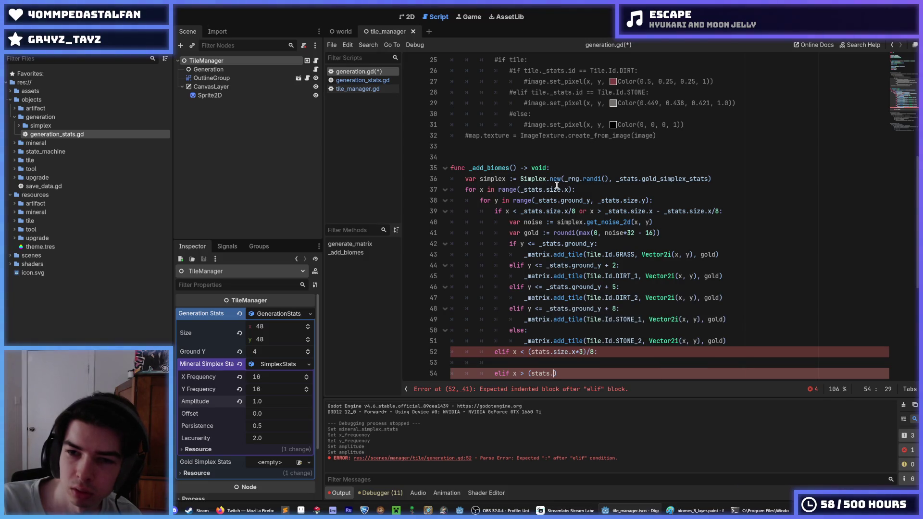
pyautogui.write('size')
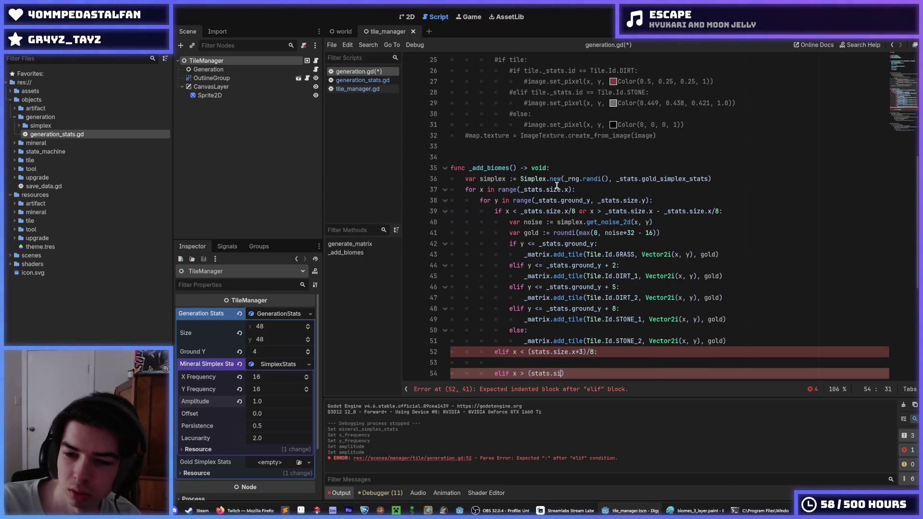
pyautogui.write('.x')
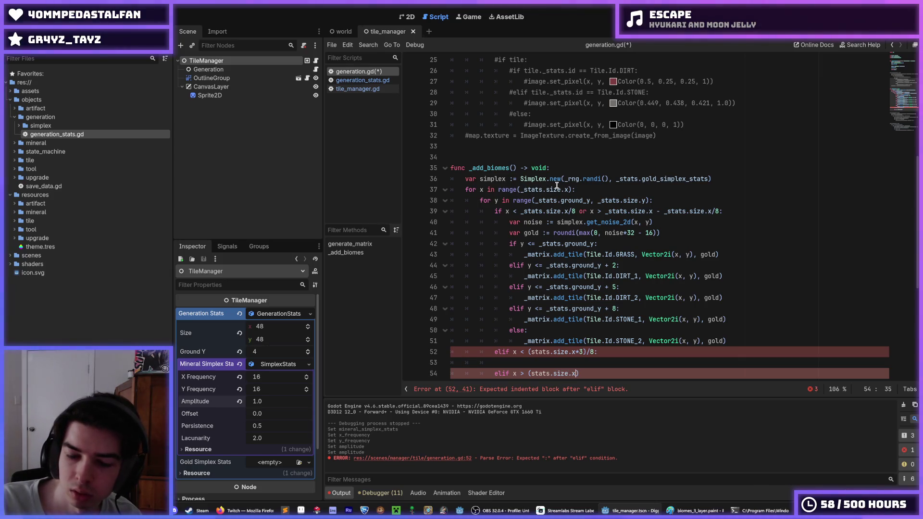
pyautogui.write('*5)')
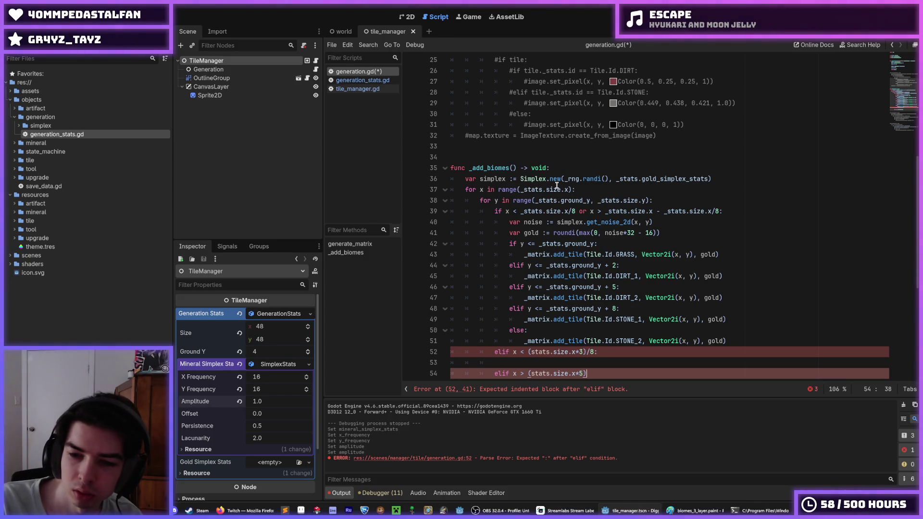
pyautogui.write('/8')
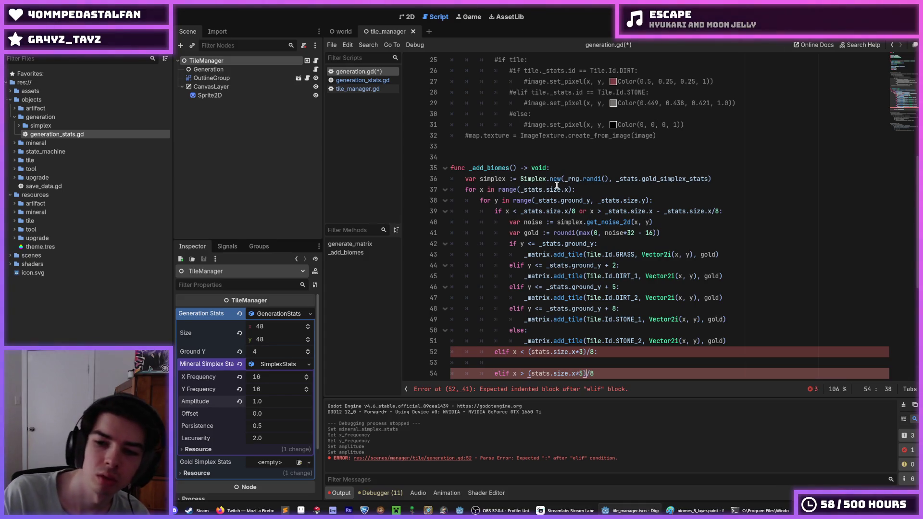
# Replace the outer-edge bound on line 39 with the width expression at 7/8
pyautogui.moveTo(596, 373); pyautogui.dragTo(555, 367)
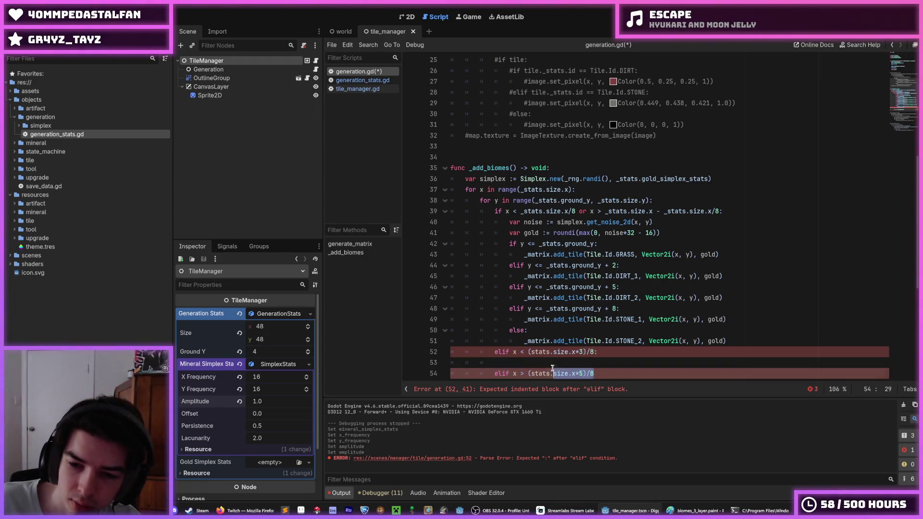
pyautogui.moveTo(720, 212); pyautogui.dragTo(606, 212)
pyautogui.write('(stats.size.x*5)/8')
pyautogui.click(658, 211)
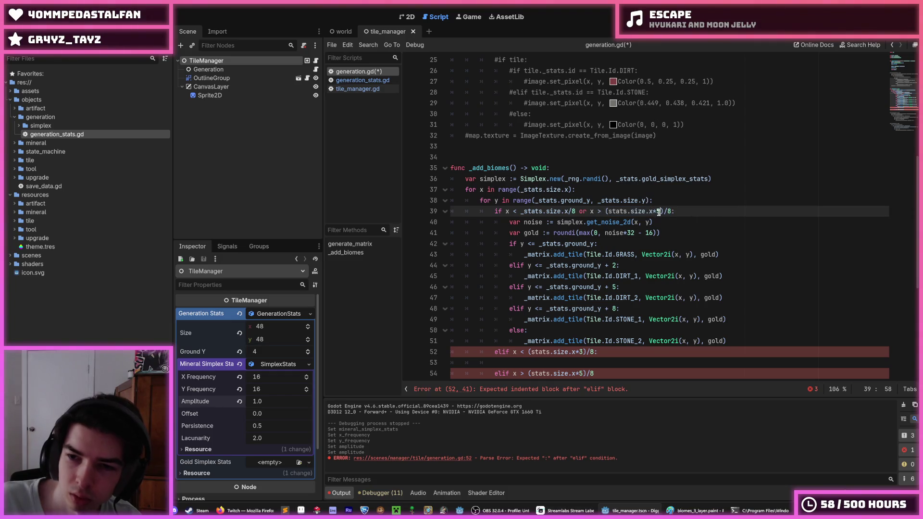
pyautogui.press('BackSpace')
pyautogui.write('7')
pyautogui.press('Down')
pyautogui.press('Down')
pyautogui.press('Down')
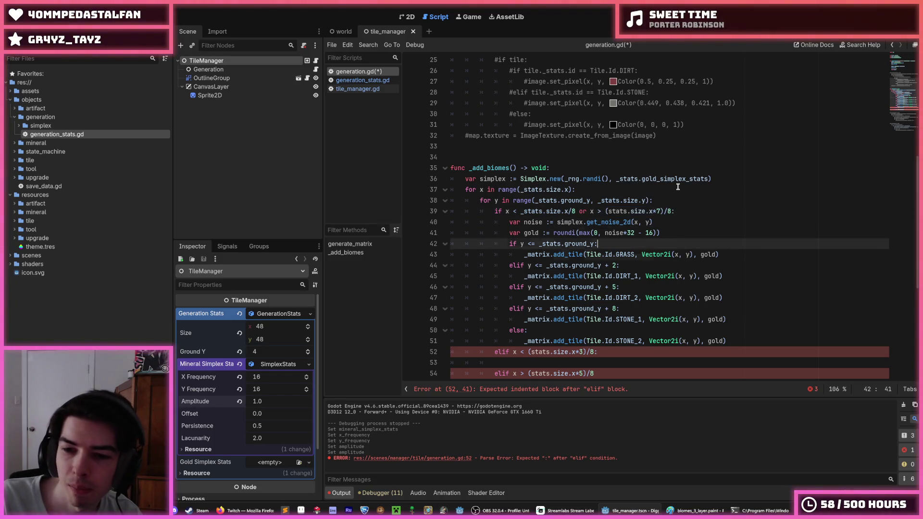
# Finish the glacier branch, add 'else: #FOREST', and comment the GLACIER and DESERT branches
pyautogui.press('Down')
pyautogui.press('Down')
pyautogui.press('Down')
pyautogui.write(':')
pyautogui.press('Return')
pyautogui.press('Return')
pyautogui.press('BackSpace')
pyautogui.write('else: #FOREST')
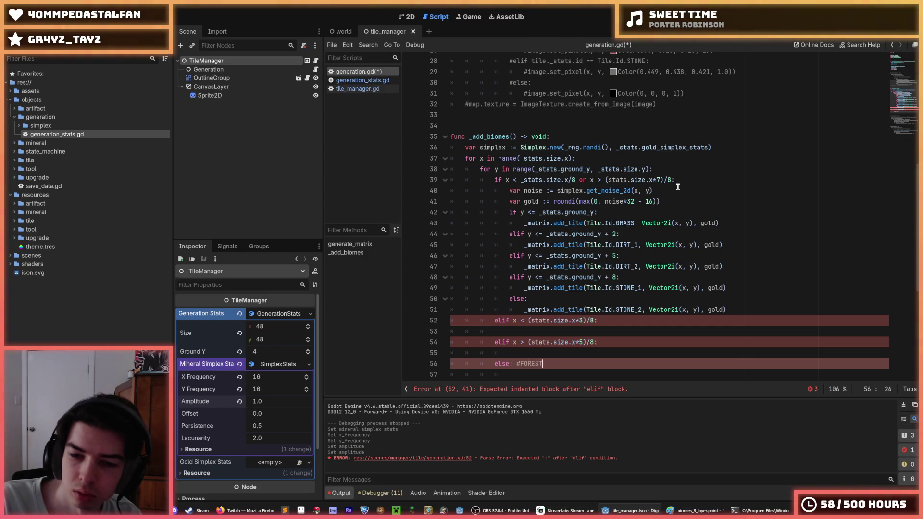
pyautogui.press('Left')
pyautogui.press('Left')
pyautogui.press('Up')
pyautogui.press('Up')
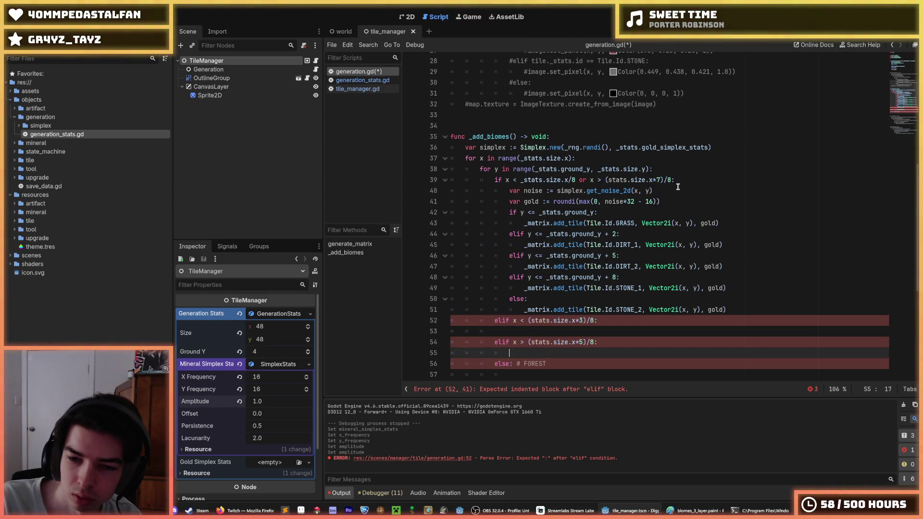
pyautogui.press('End')
pyautogui.write('# GLACIER')
pyautogui.press('Up')
pyautogui.press('Up')
pyautogui.write('# DESERT')
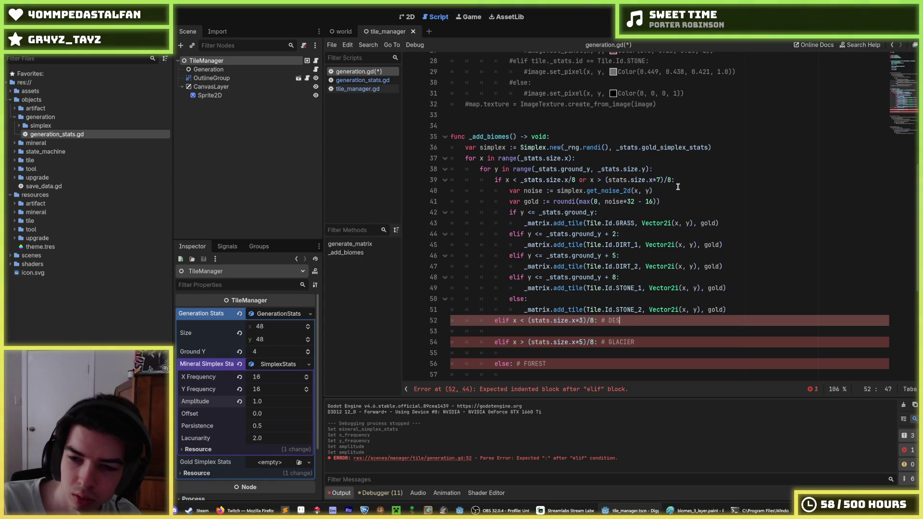
# Tag line 39 '# VOLCANO' and make the grass condition y == ground_y without the stray space
pyautogui.click(711, 185)
pyautogui.write('# VOLCANO')
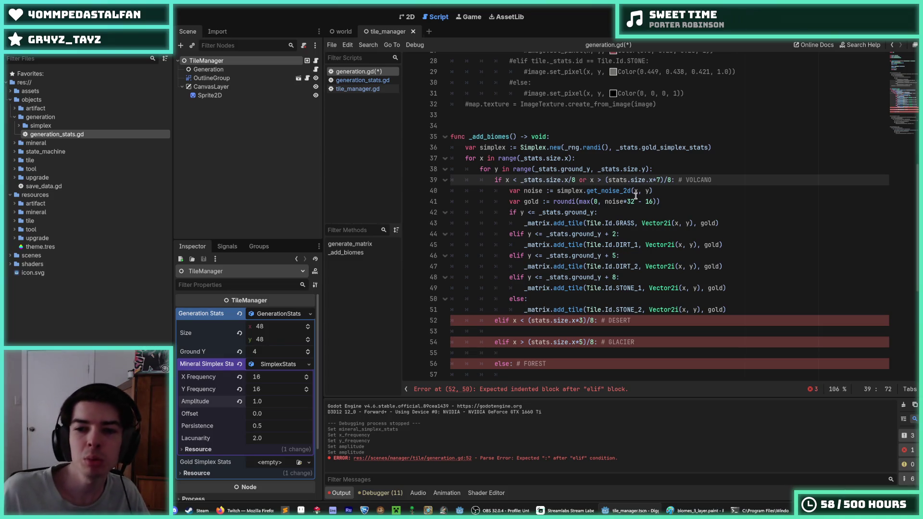
pyautogui.click(592, 212)
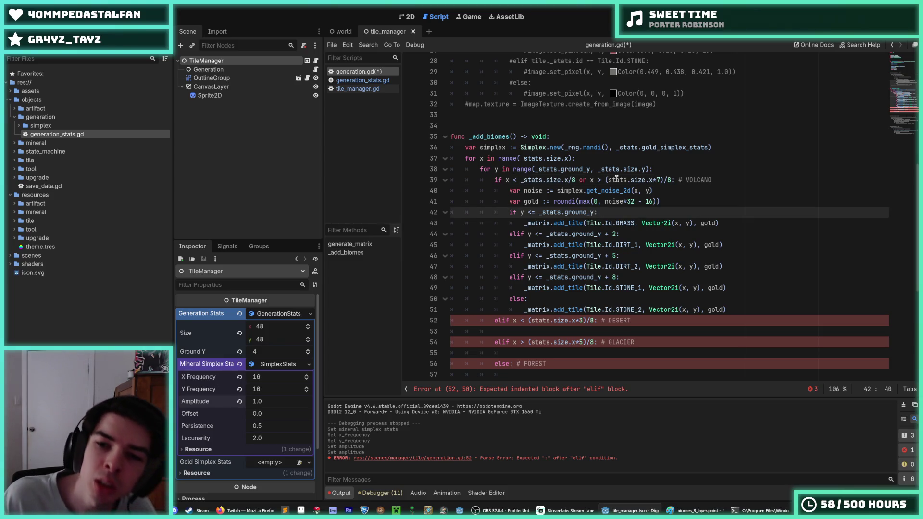
pyautogui.press('Down')
pyautogui.press('Down')
pyautogui.press('Down')
pyautogui.press('Up')
pyautogui.press('End')
pyautogui.press('Left')
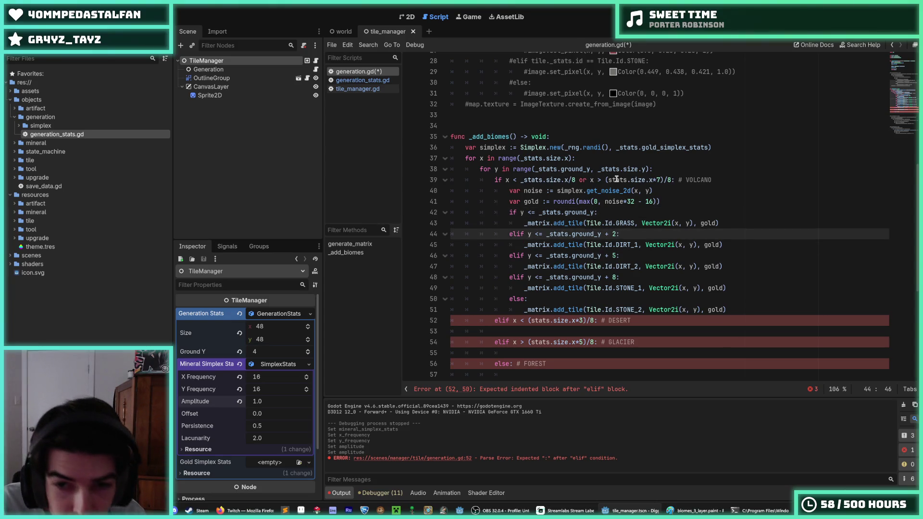
pyautogui.press('Up')
pyautogui.press('Up')
pyautogui.press('Left')
pyautogui.press('Right')
pyautogui.hotkey('ctrl', 'shift', 'Left')
pyautogui.hotkey('ctrl', 'shift', 'Left')
pyautogui.hotkey('ctrl', 'shift', 'Left')
pyautogui.press('Down')
pyautogui.press('Down')
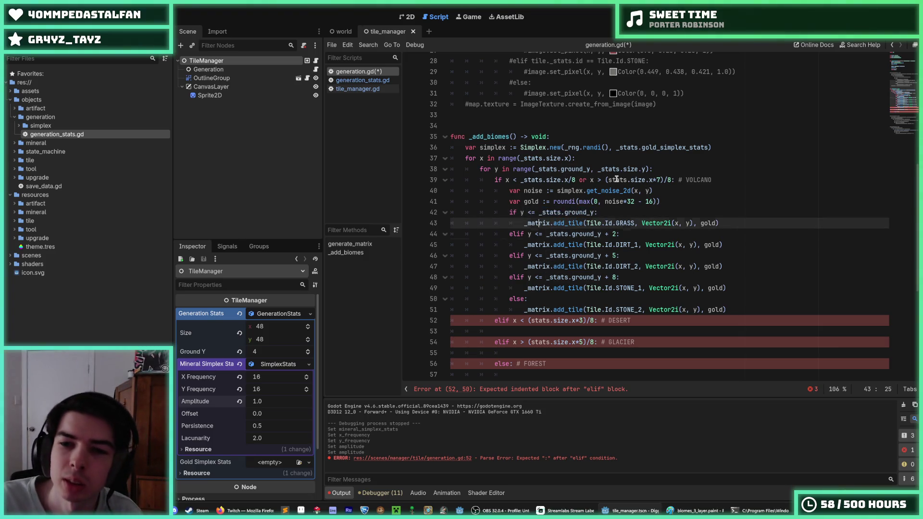
pyautogui.press('End')
pyautogui.press('Up')
pyautogui.press('Up')
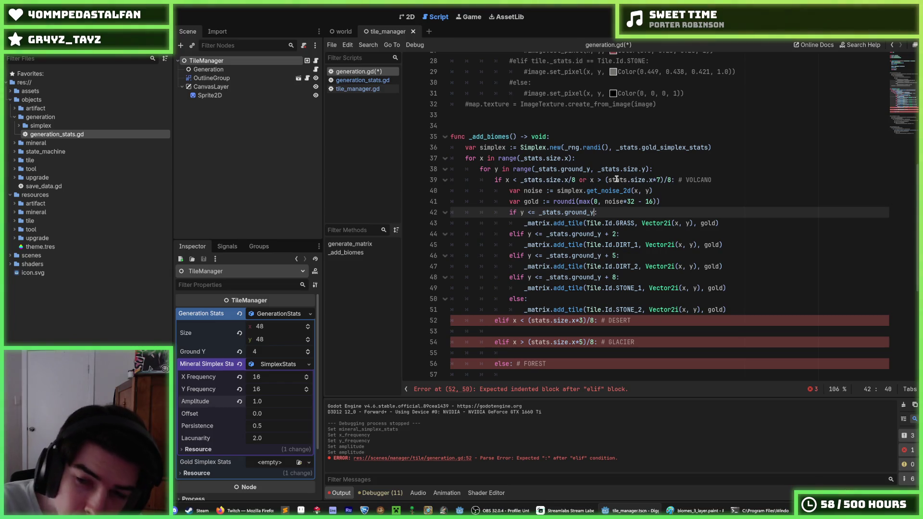
pyautogui.press('BackSpace')
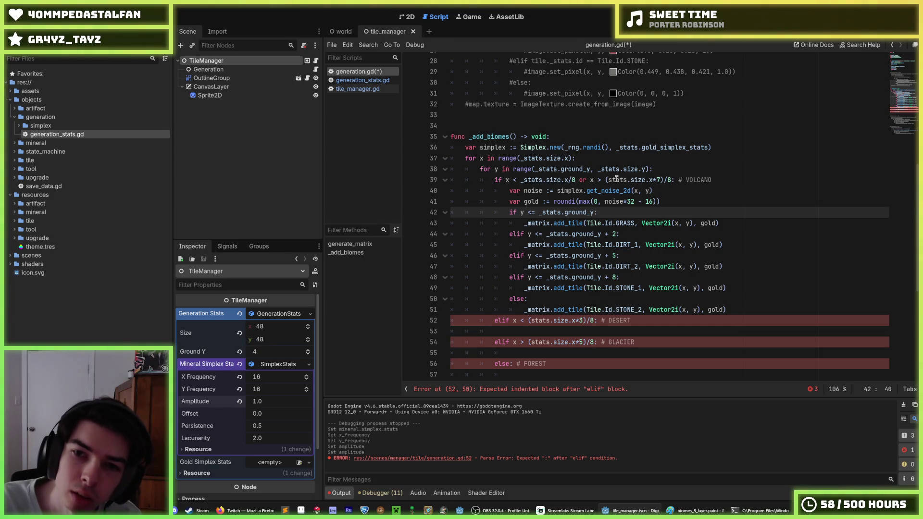
pyautogui.press('Left')
pyautogui.press('Left')
pyautogui.press('Left')
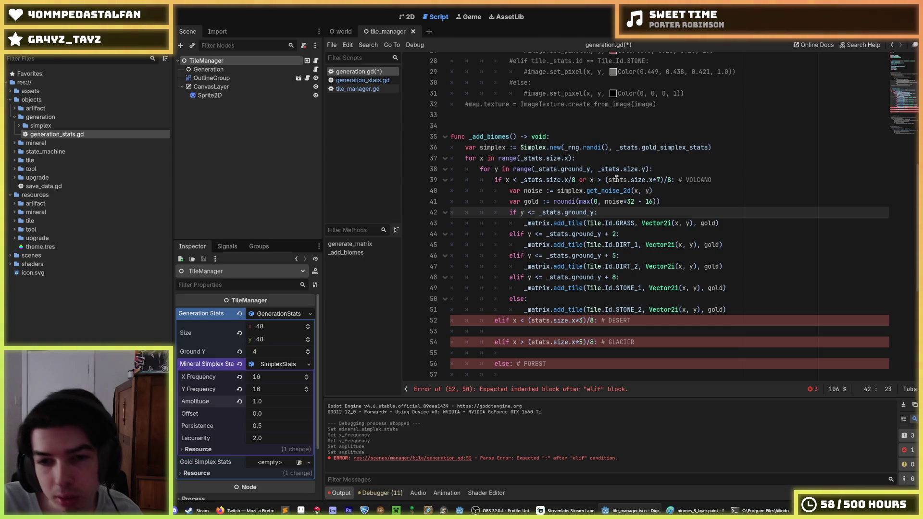
pyautogui.press('BackSpace')
pyautogui.write('=')
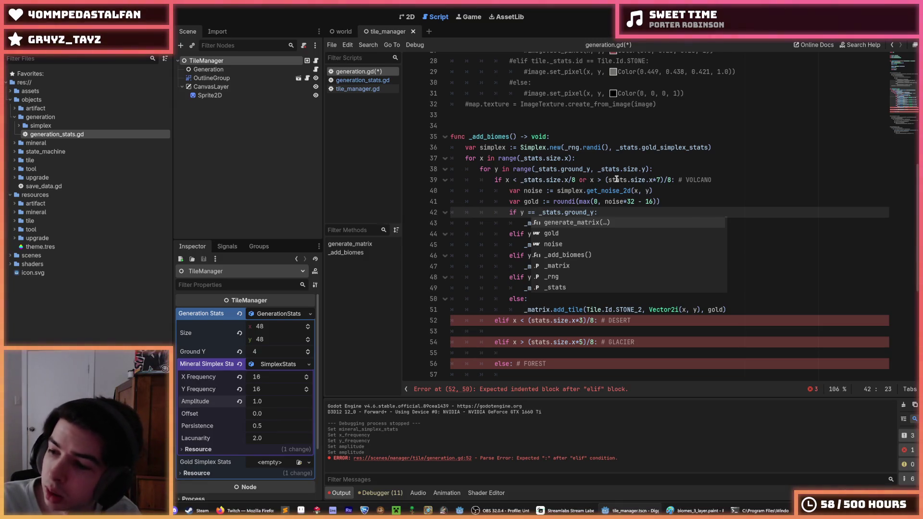
# Bound DIRT_1 at (_stats.size.y - _stats.ground_y)/3 and reuse that expression on the DIRT_2 line
pyautogui.press('Escape')
pyautogui.press('Down')
pyautogui.press('Down')
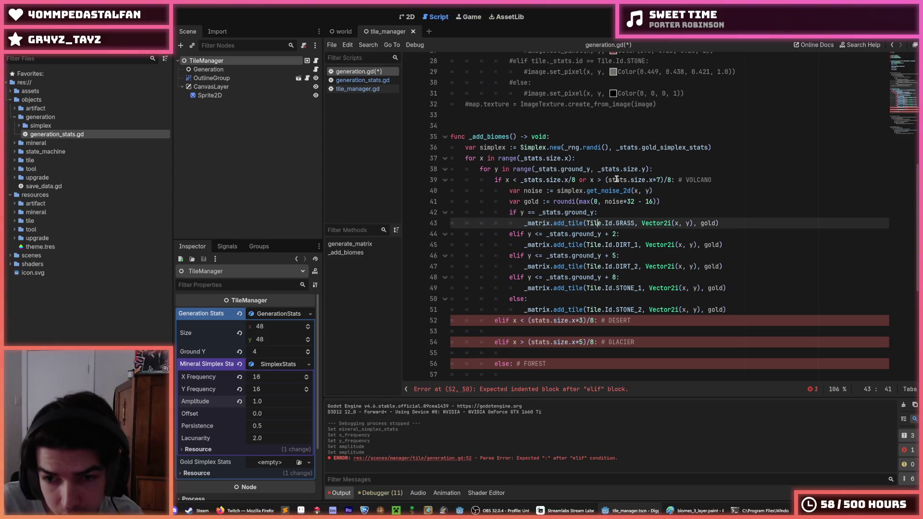
pyautogui.press('BackSpace')
pyautogui.write('3')
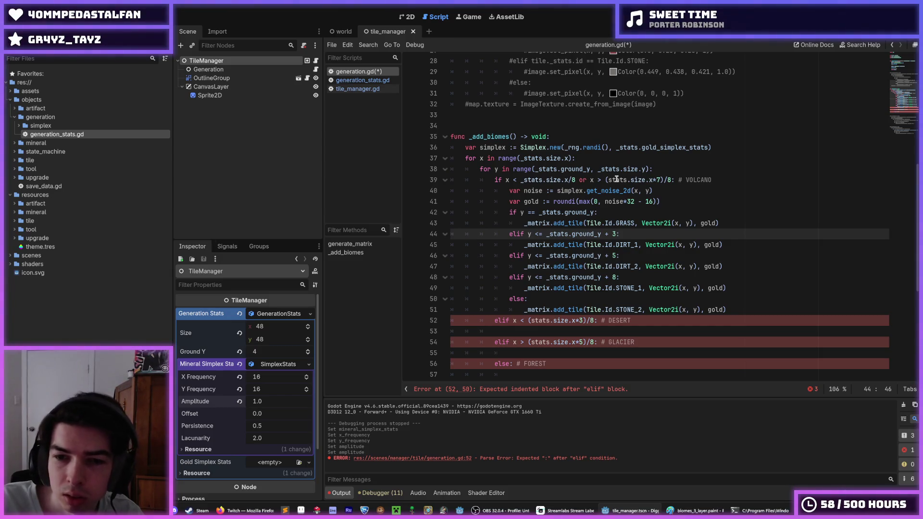
pyautogui.write('ize.y')
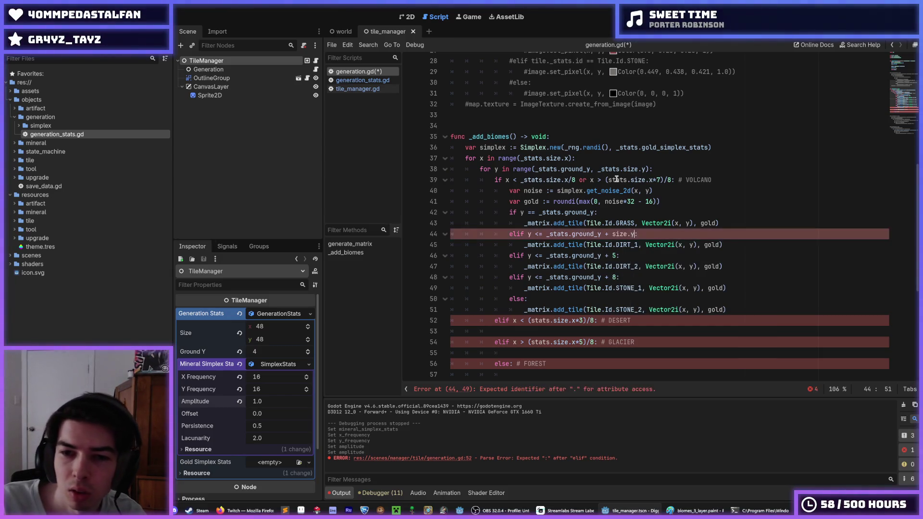
pyautogui.write(')')
pyautogui.press('Left')
pyautogui.press('Left')
pyautogui.press('Left')
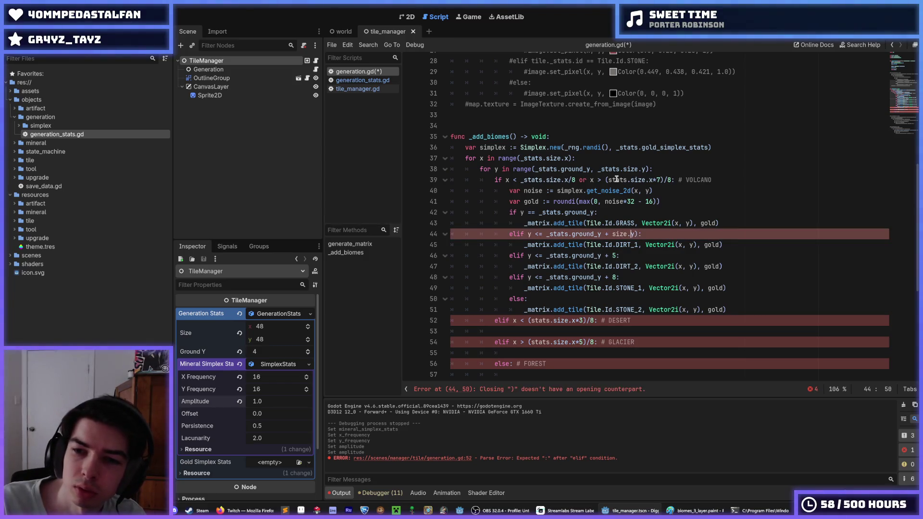
pyautogui.write('(')
pyautogui.press('Right')
pyautogui.press('Right')
pyautogui.press('Right')
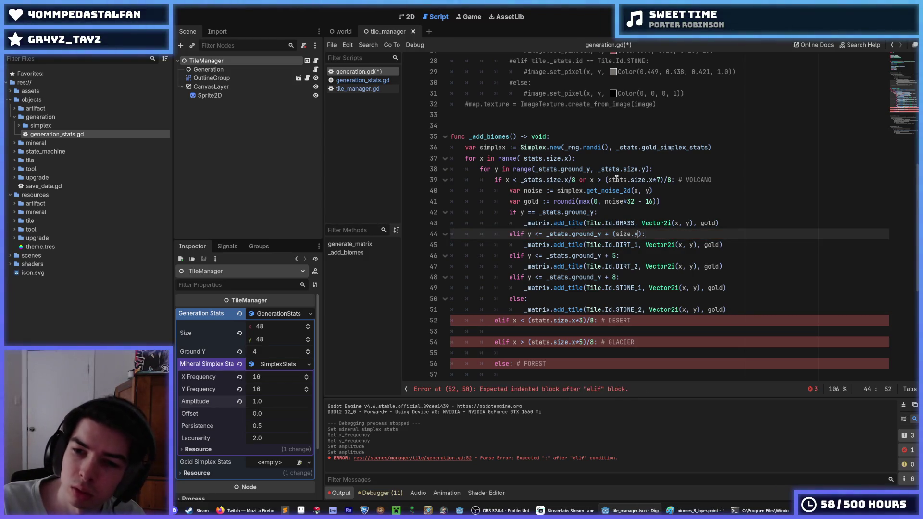
pyautogui.write('_stats')
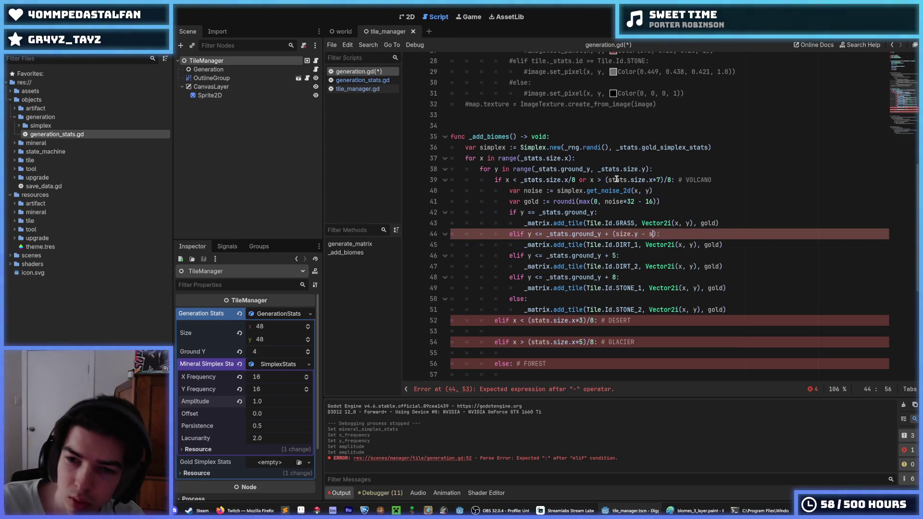
pyautogui.write('.ground_')
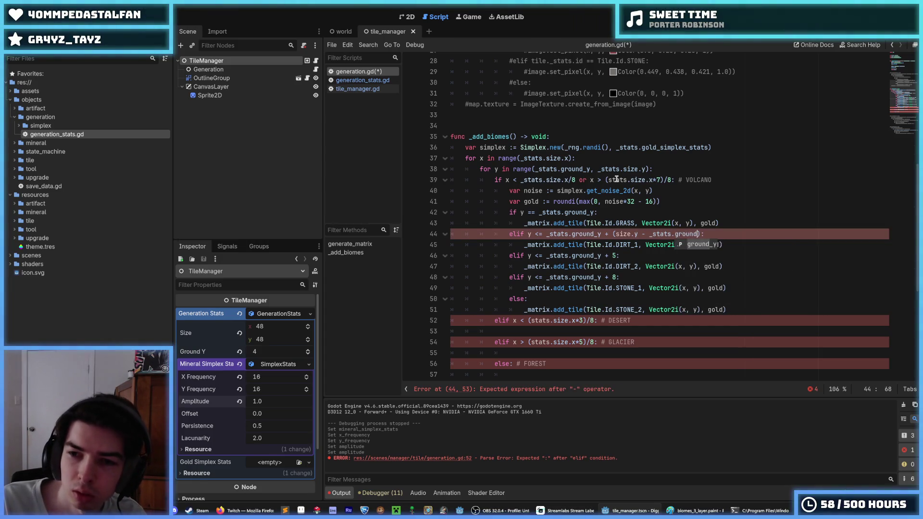
pyautogui.press('Left')
pyautogui.press('Left')
pyautogui.press('Left')
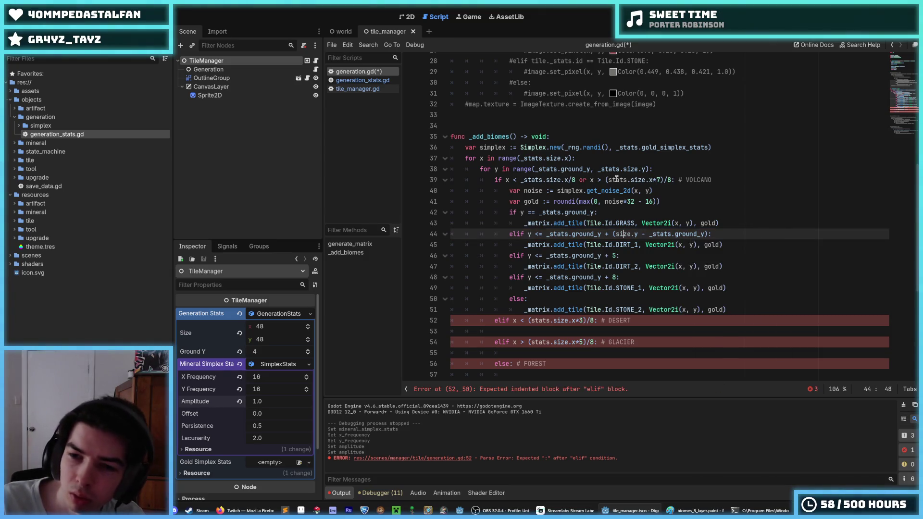
pyautogui.write('_stats.')
pyautogui.press('End')
pyautogui.press('Left')
pyautogui.write('/3')
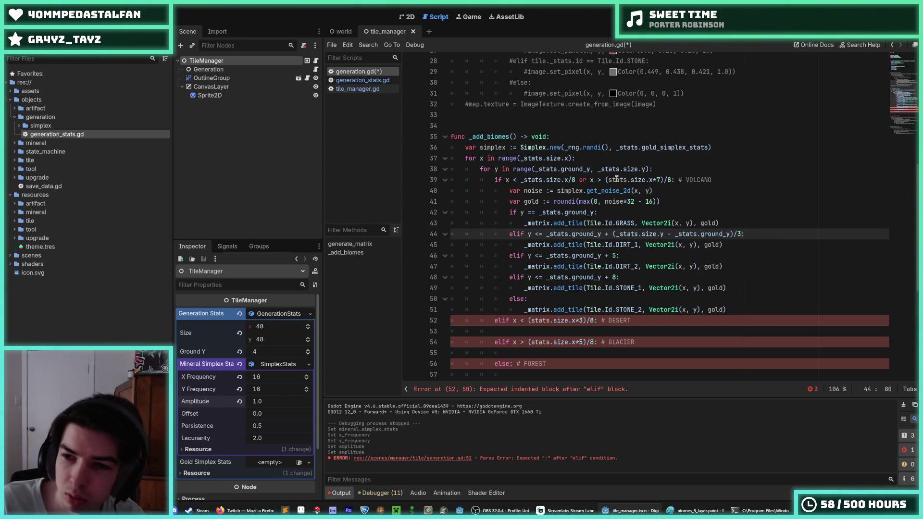
pyautogui.hotkey('shift', 'Left')
pyautogui.hotkey('shift', 'Left')
pyautogui.hotkey('shift', 'Left')
pyautogui.hotkey('ctrl', 'c')
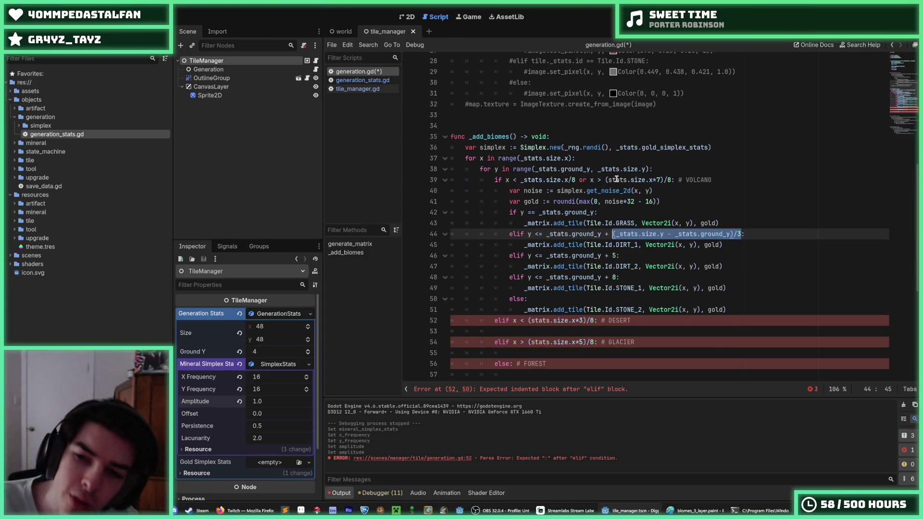
pyautogui.press('Down')
pyautogui.press('Down')
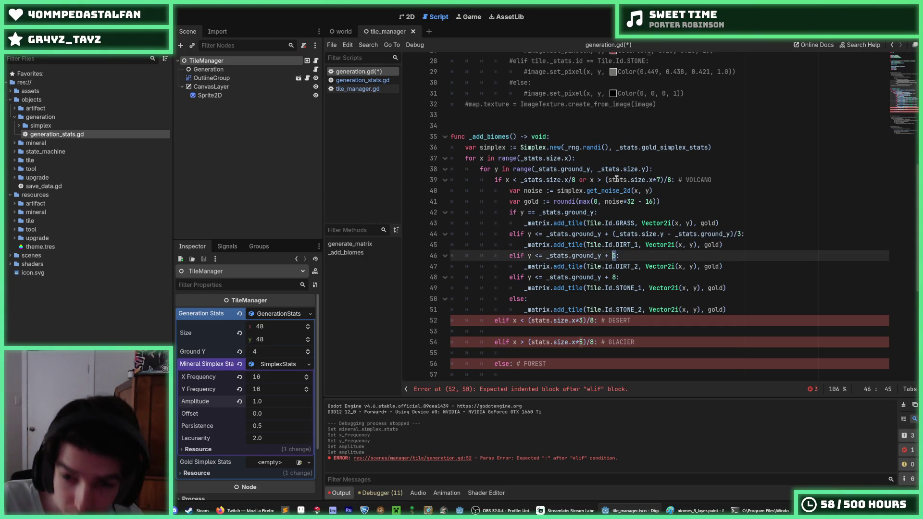
pyautogui.hotkey('ctrl', 'v')
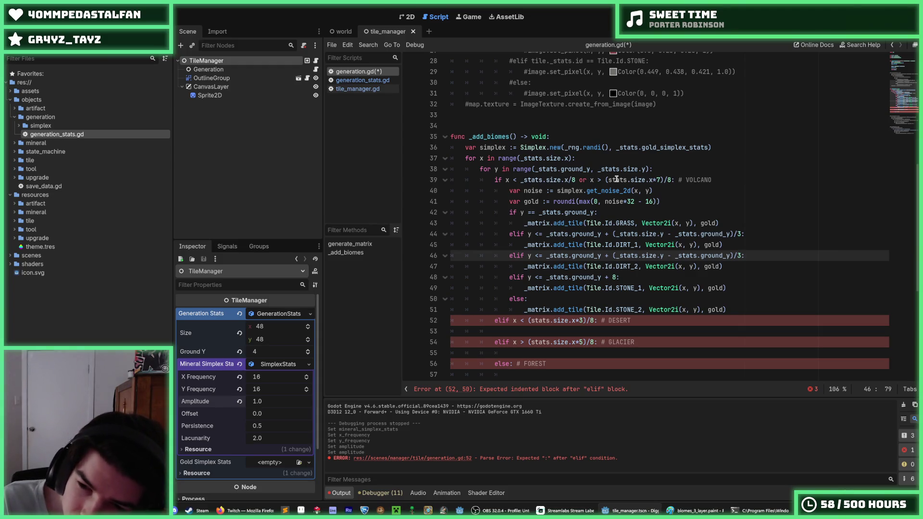
# Replace the depth-8 stone condition with else and remove the STONE_2 branch
pyautogui.press('Down')
pyautogui.press('Down')
pyautogui.hotkey('shift', 'Home')
pyautogui.press('BackSpace')
pyautogui.press('BackSpace')
pyautogui.write('else:')
pyautogui.press('Down')
pyautogui.press('Down')
pyautogui.press('Down')
pyautogui.press('End')
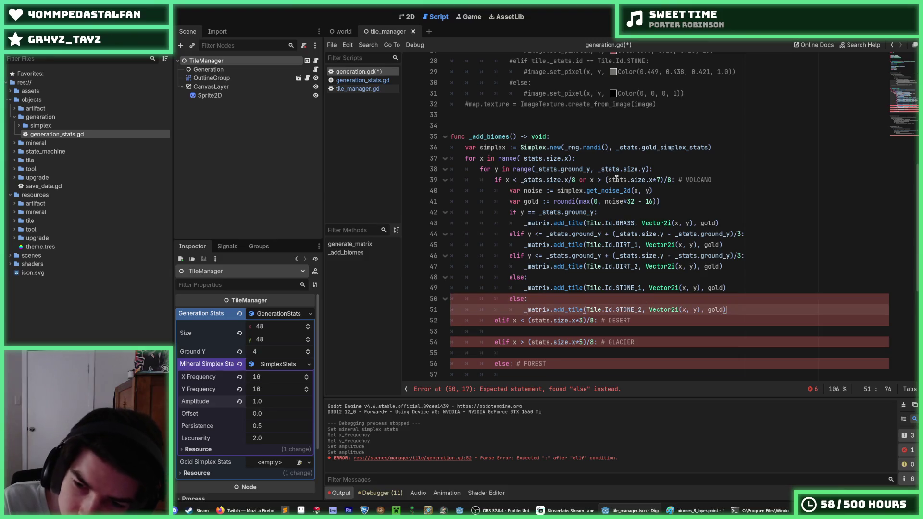
pyautogui.hotkey('shift', 'Up')
pyautogui.hotkey('shift', 'Up')
pyautogui.press('BackSpace')
pyautogui.press('Up')
pyautogui.press('Up')
pyautogui.press('Up')
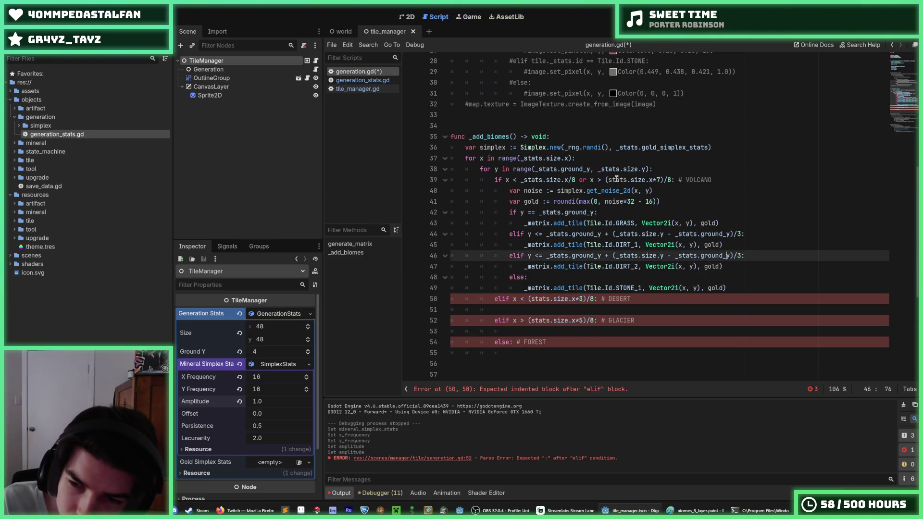
# Extend the DIRT_2 bound to two-thirds depth (*2/3) and save the script
pyautogui.press('Right')
pyautogui.press('Right')
pyautogui.press('Right')
pyautogui.press('Left')
pyautogui.press('Left')
pyautogui.press('Left')
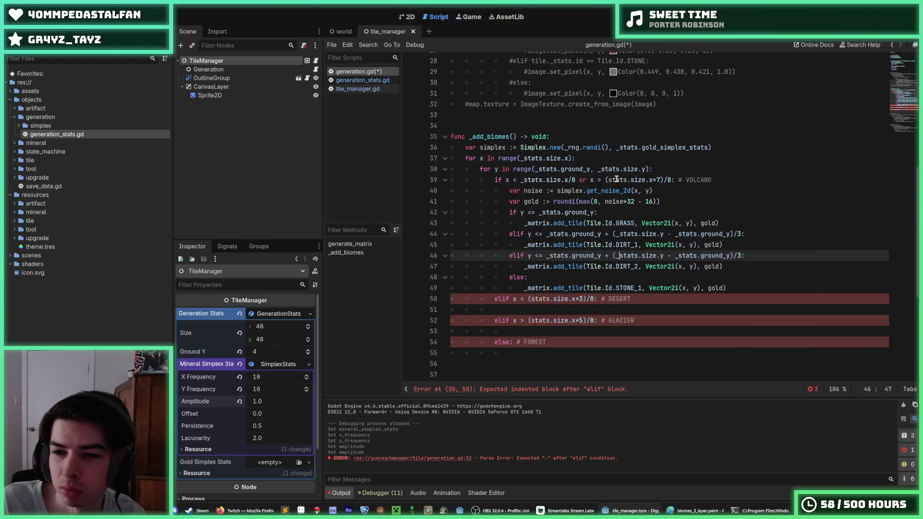
pyautogui.write('(')
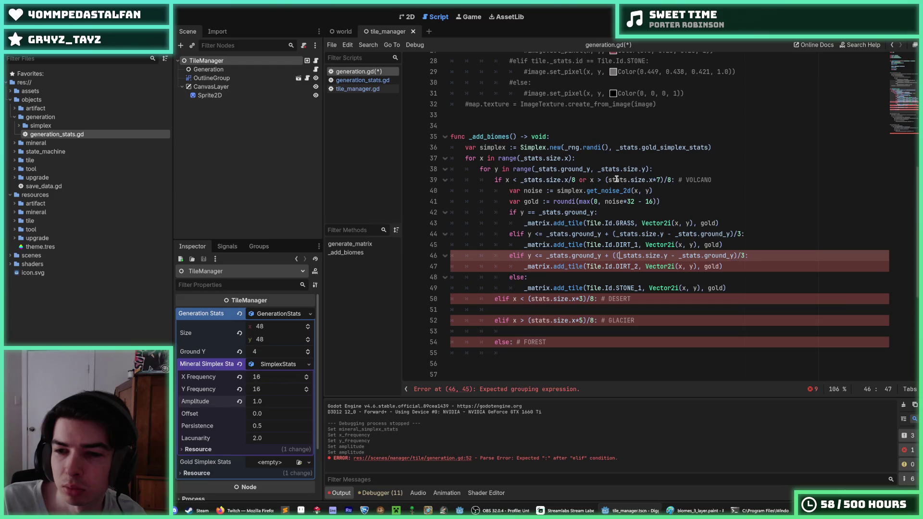
pyautogui.press('Right')
pyautogui.press('Right')
pyautogui.press('Right')
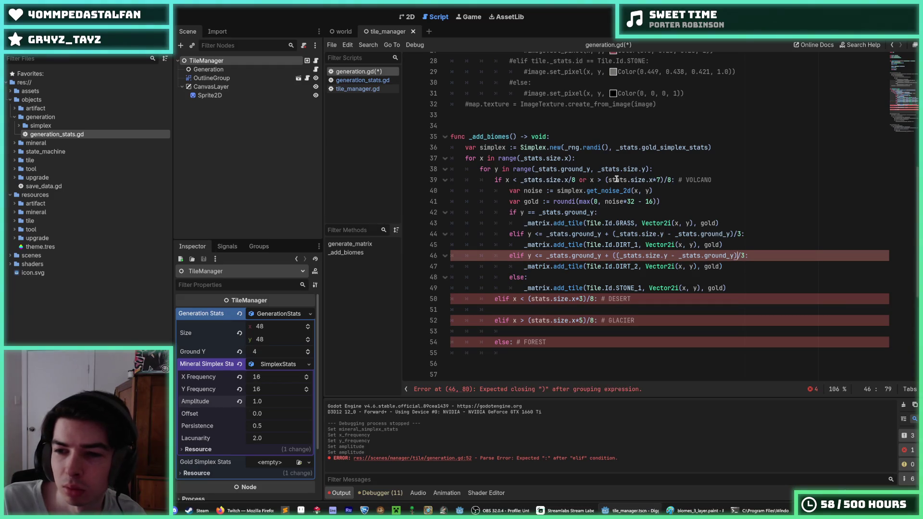
pyautogui.write('*2)')
pyautogui.press('End')
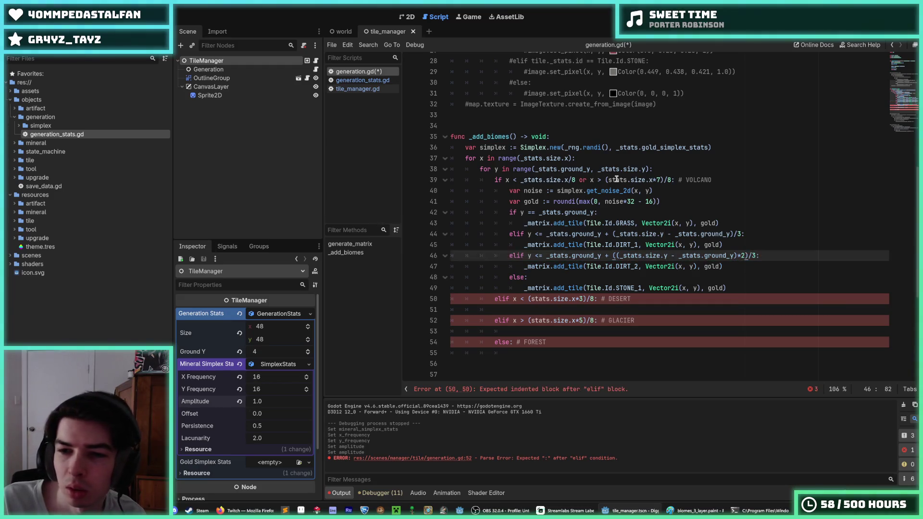
pyautogui.hotkey('ctrl', 's')
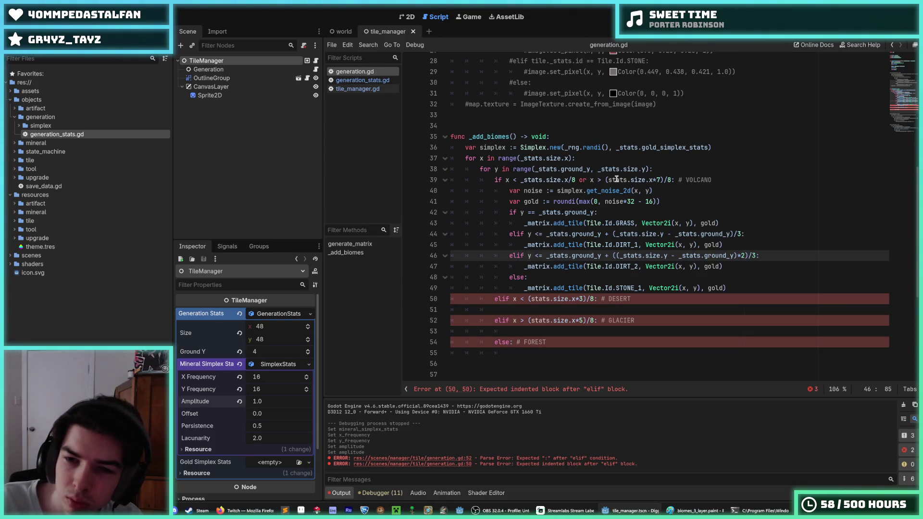
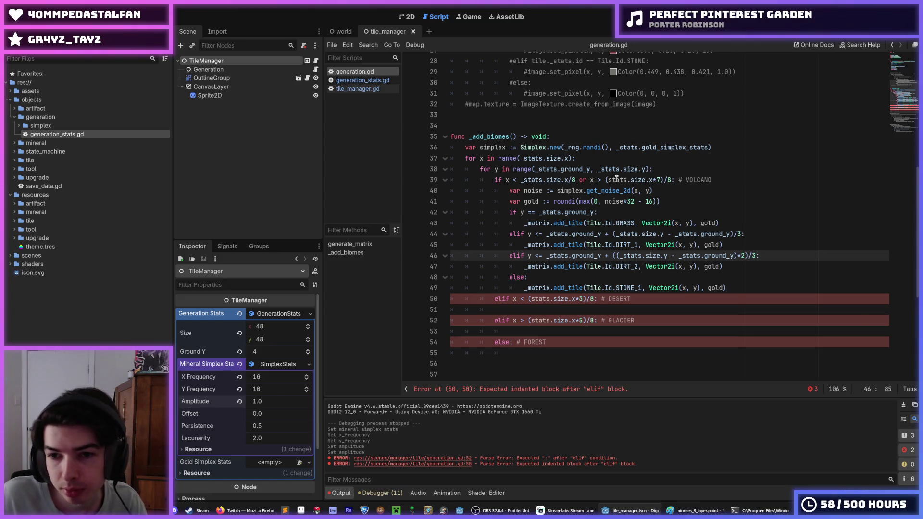
# Change the <= depth comparisons on lines 44 and 46 to strict <
pyautogui.press('Down')
pyautogui.press('Down')
pyautogui.press('Down')
pyautogui.press('Up')
pyautogui.press('Up')
pyautogui.press('Up')
pyautogui.press('Up')
pyautogui.press('Up')
pyautogui.press('Down')
pyautogui.press('Down')
pyautogui.press('Down')
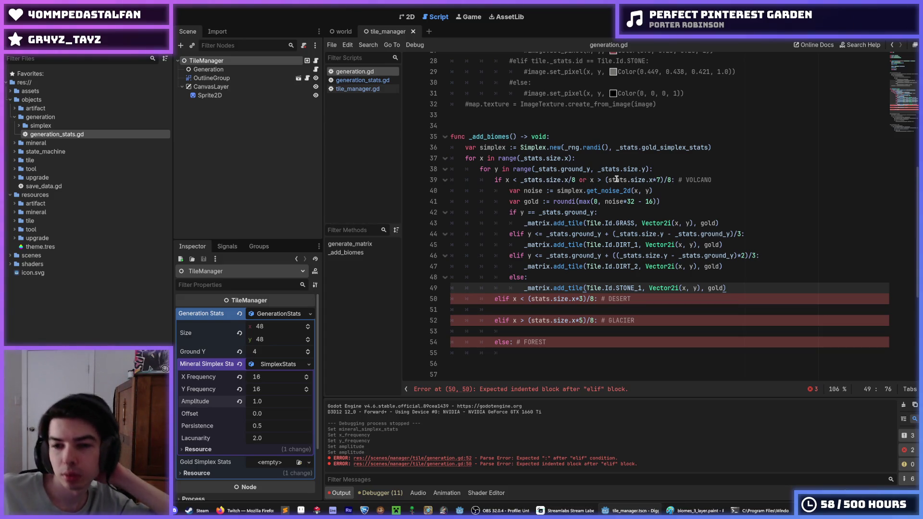
pyautogui.click(742, 227)
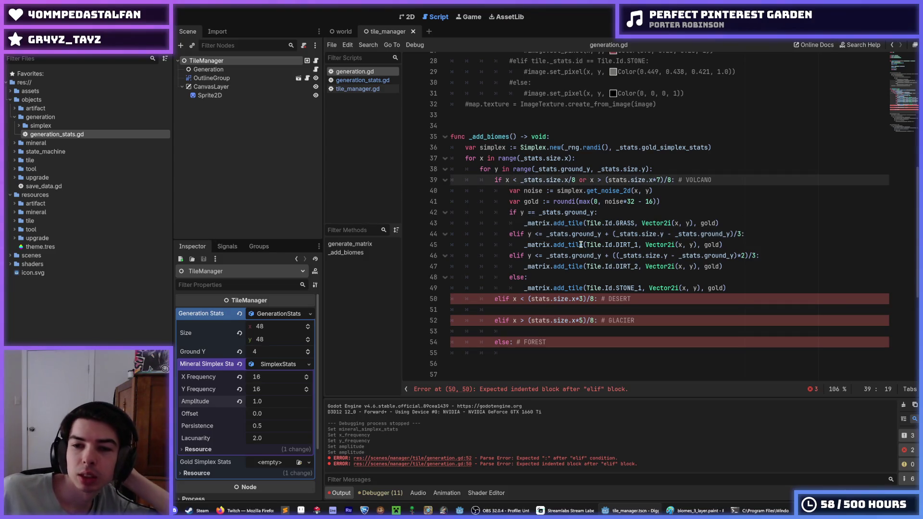
pyautogui.click(539, 234)
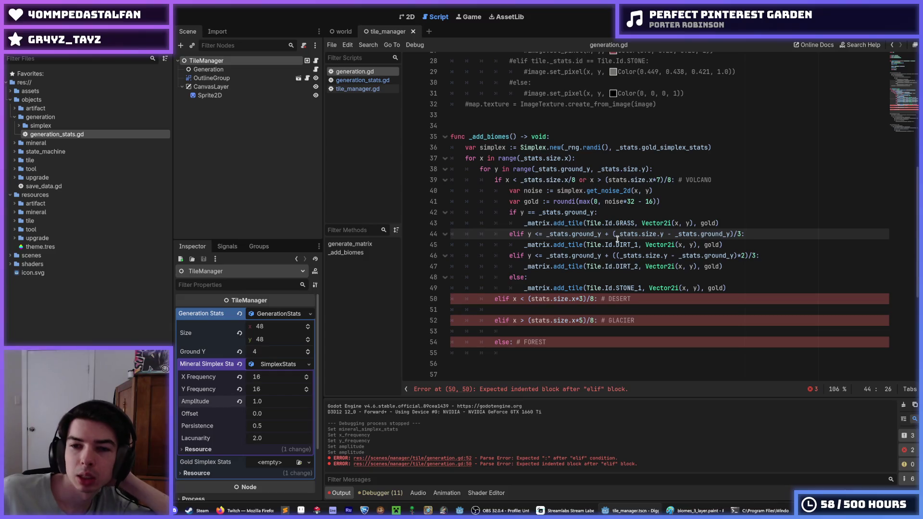
pyautogui.press('BackSpace')
pyautogui.press('Down')
pyautogui.press('Down')
pyautogui.press('Delete')
pyautogui.press('Down')
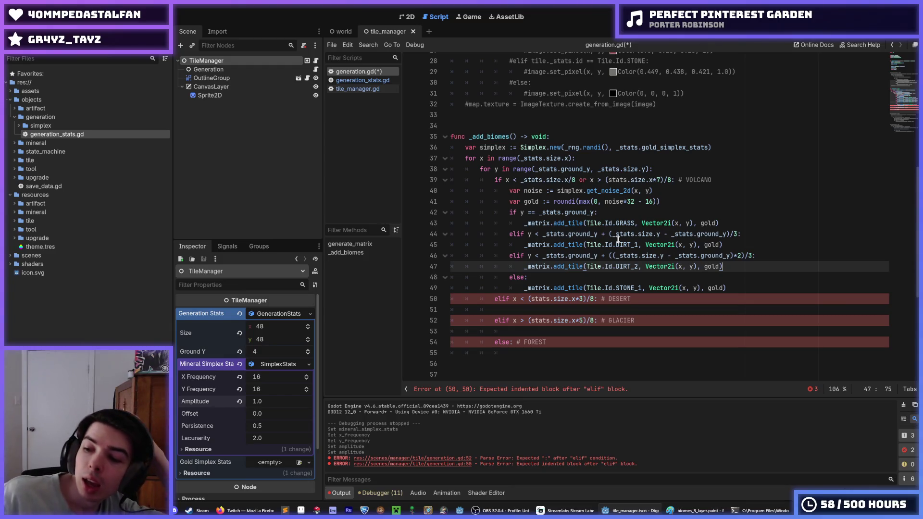
# Comment out the desert, glacier and forest branches on lines 50–54 and save the script
pyautogui.click(548, 342)
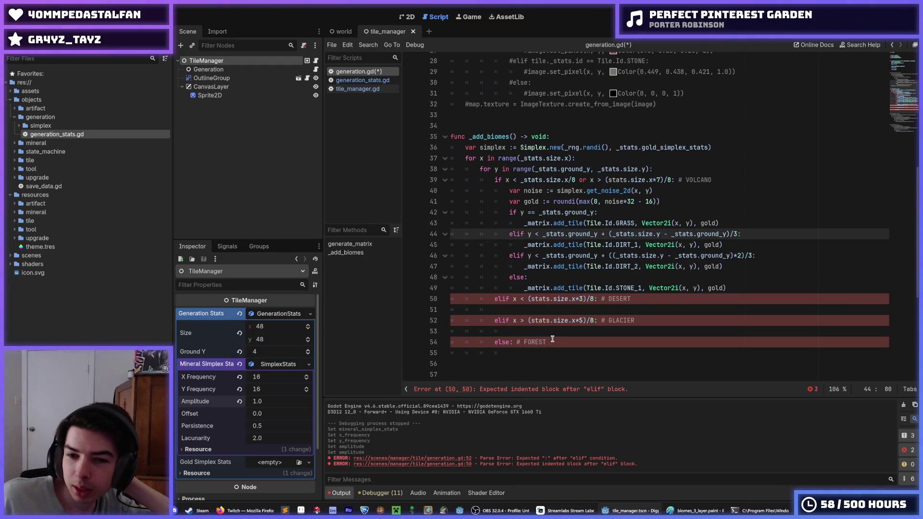
pyautogui.hotkey('shift', 'Up')
pyautogui.hotkey('shift', 'Up')
pyautogui.hotkey('shift', 'Up')
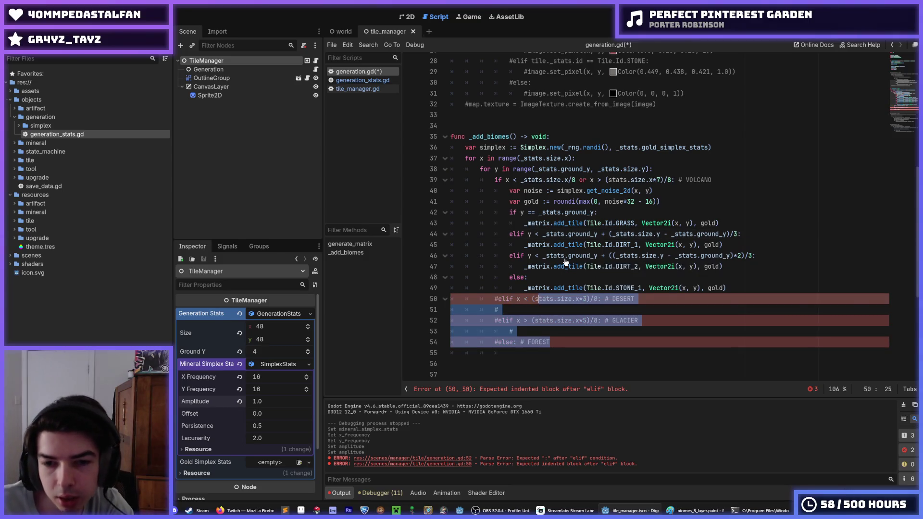
pyautogui.hotkey('ctrl', 'k')
pyautogui.hotkey('ctrl', 's')
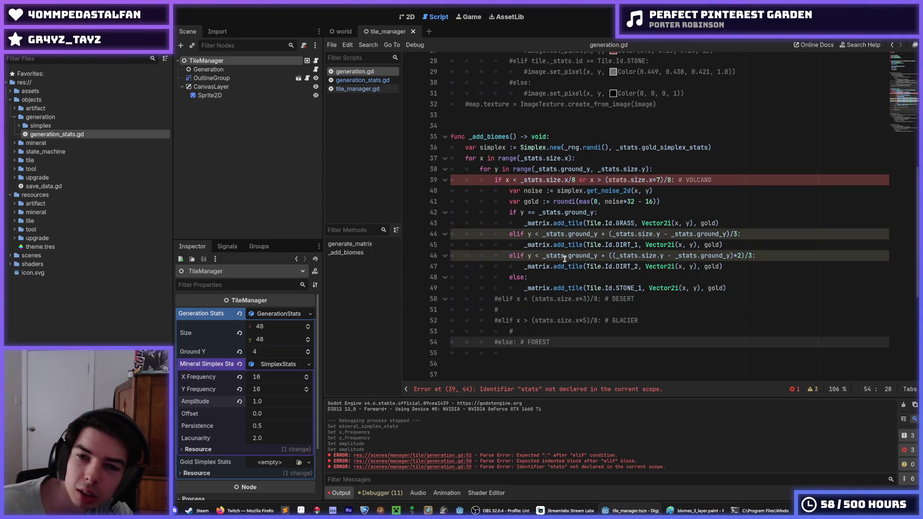
pyautogui.click(635, 181)
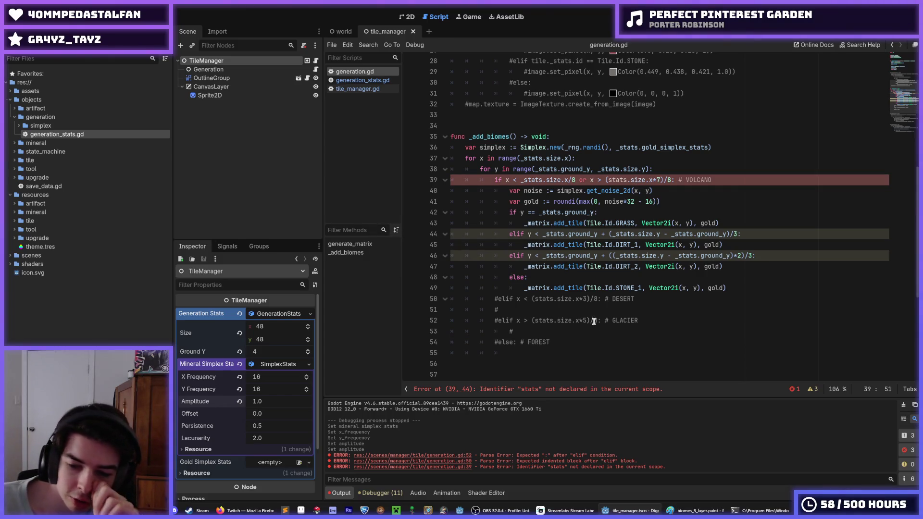
# In the Paint biome sketch, undo the blue scribbles, the loop around cells 1–3 and a vertical sky line
pyautogui.click(694, 510)
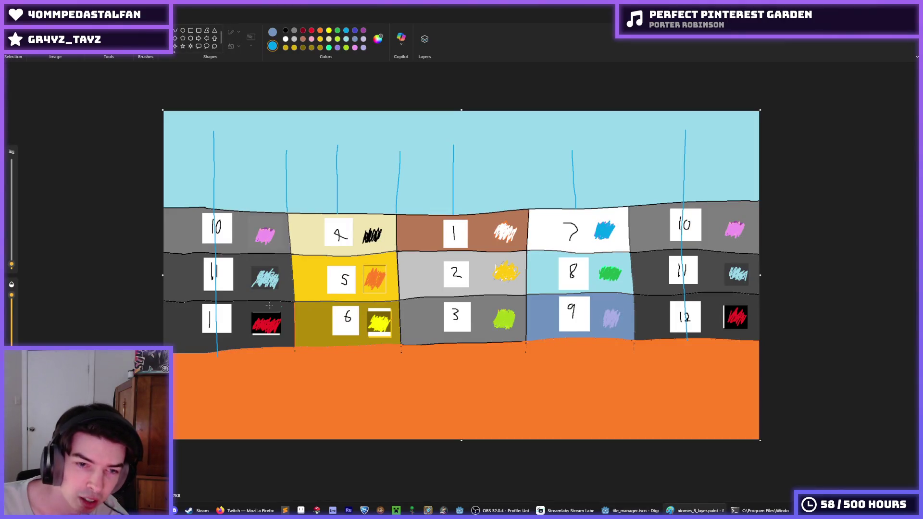
pyautogui.moveTo(414, 319); pyautogui.dragTo(535, 364)
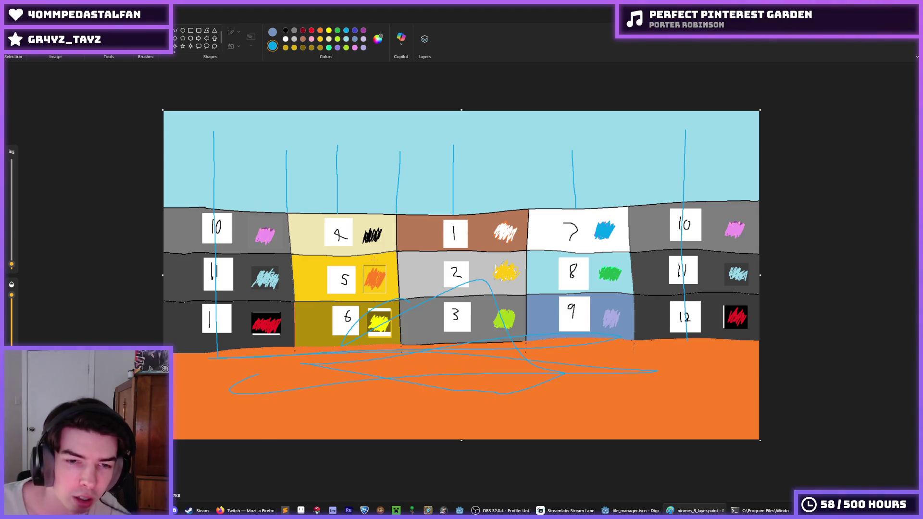
pyautogui.hotkey('ctrl', 'z')
pyautogui.moveTo(461, 181); pyautogui.dragTo(465, 183)
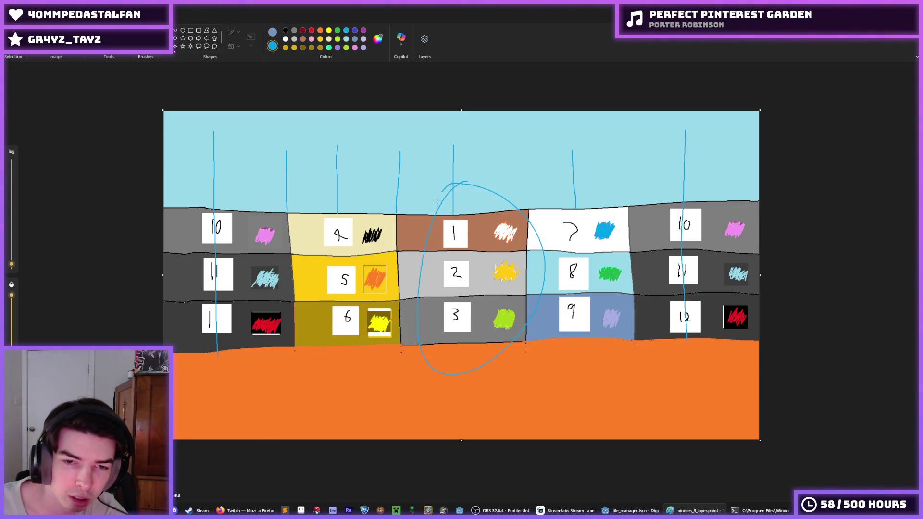
pyautogui.hotkey('ctrl', 'z')
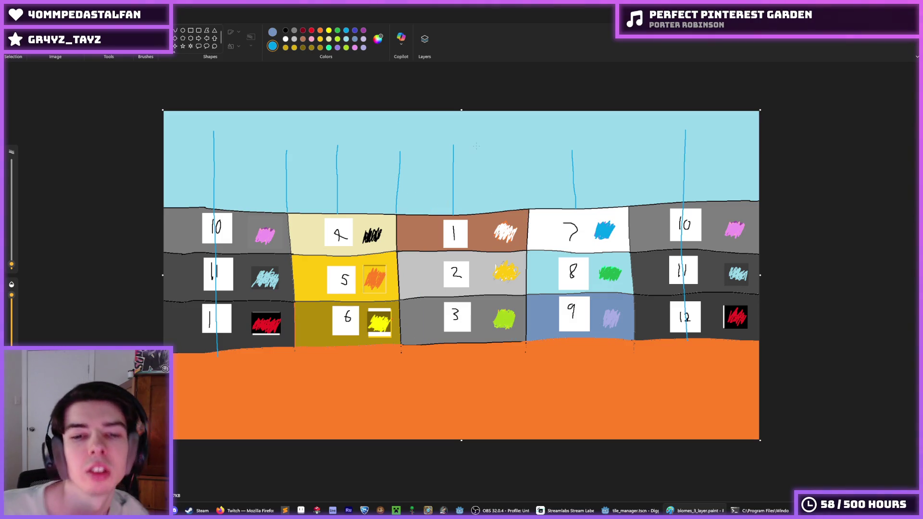
pyautogui.hotkey('ctrl', 'z')
pyautogui.hotkey('ctrl', 'z')
pyautogui.hotkey('ctrl', 'z')
pyautogui.hotkey('ctrl', 'z')
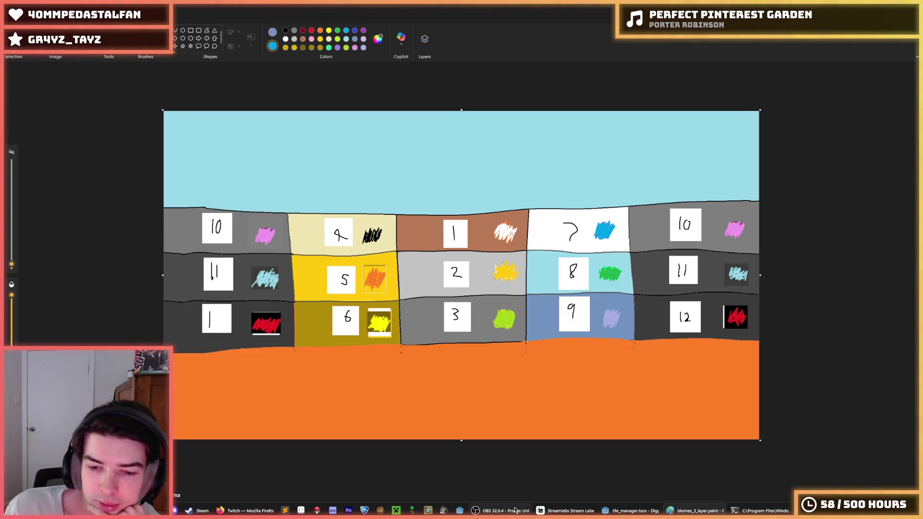
# Return to the Godot script at line 39
pyautogui.moveTo(613, 506)
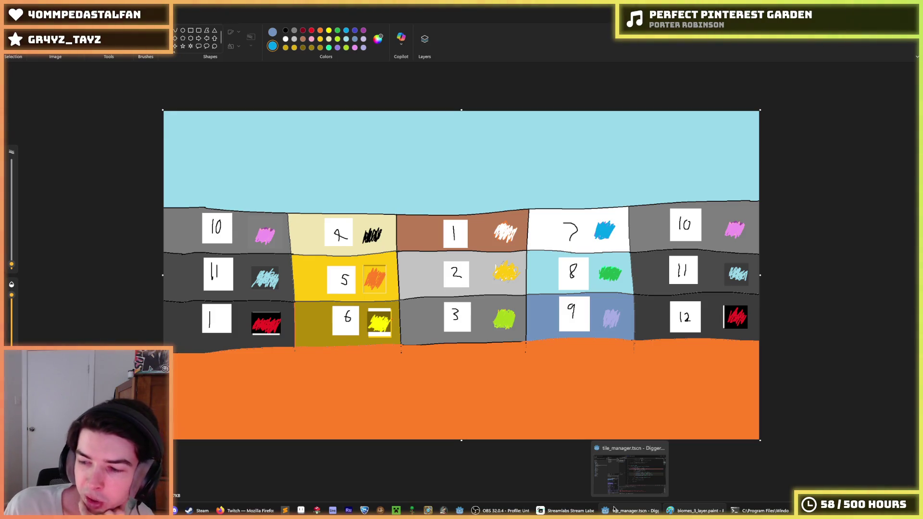
pyautogui.click(614, 509)
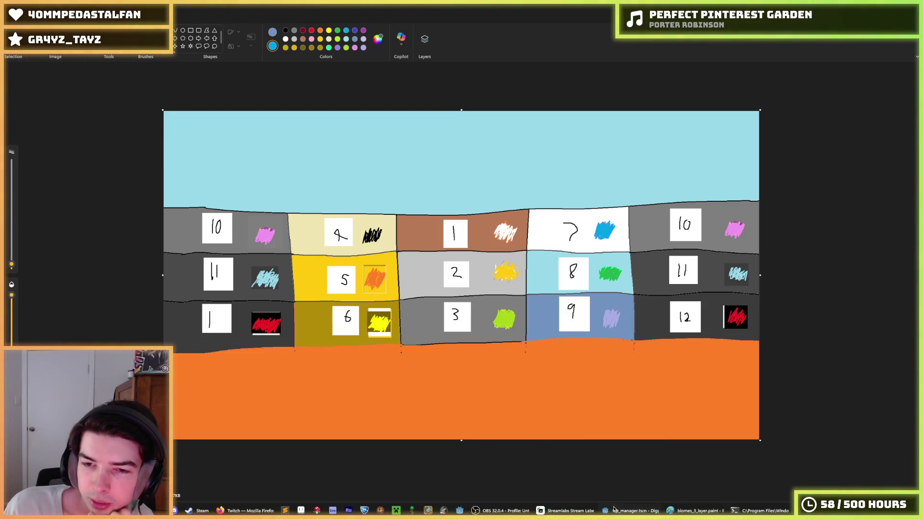
pyautogui.click(669, 191)
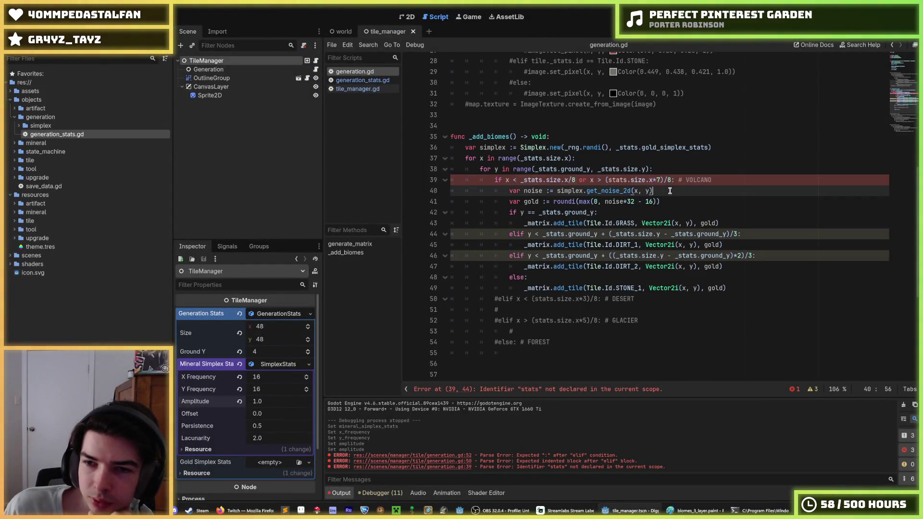
# Uncomment the desert, glacier and forest branches on lines 50–54 with Ctrl+K
pyautogui.click(720, 182)
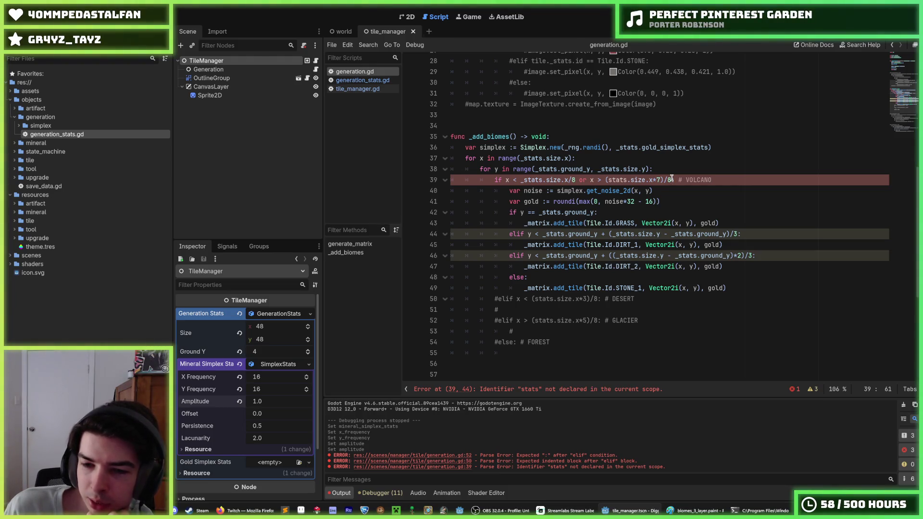
pyautogui.moveTo(567, 342)
pyautogui.mouseDown()
pyautogui.moveTo(509, 311)
pyautogui.moveTo(556, 299)
pyautogui.mouseUp()
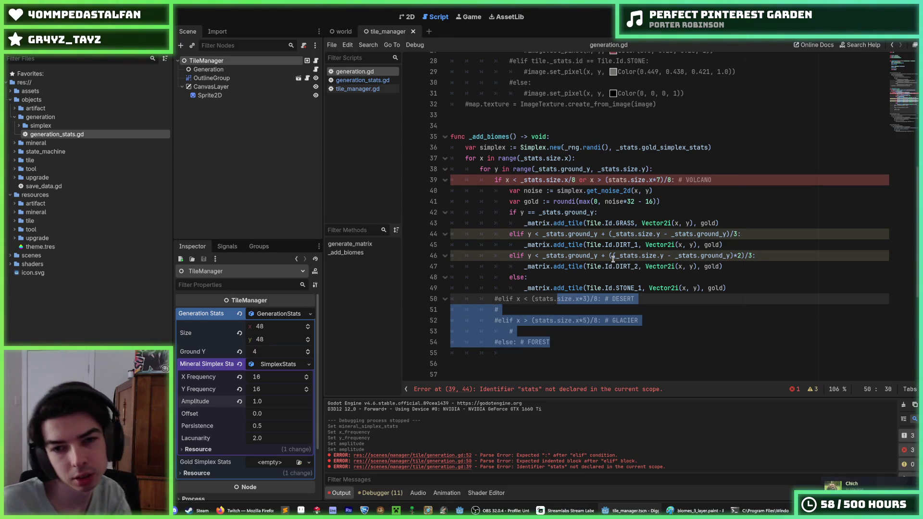
pyautogui.hotkey('ctrl', 'k')
pyautogui.press('Up')
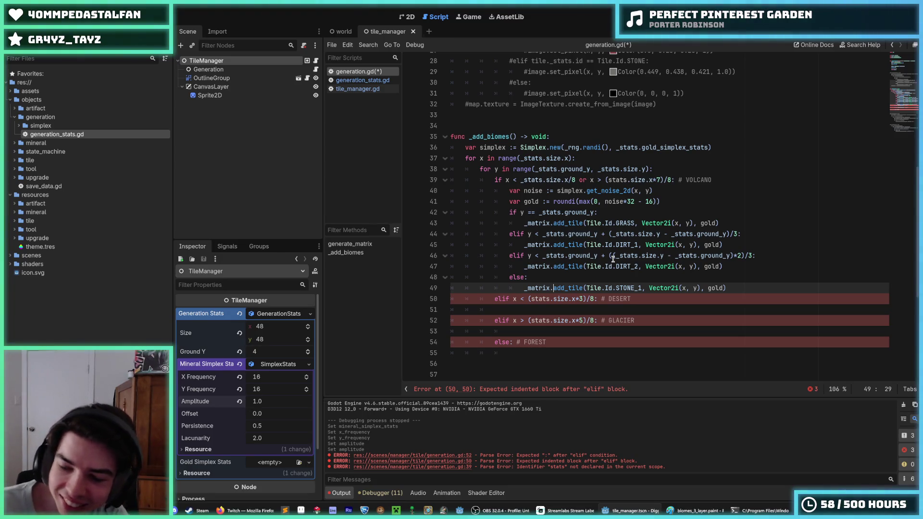
# Copy the volcano terrain code on lines 40–49 into the desert branch at line 51
pyautogui.press('Up')
pyautogui.press('Up')
pyautogui.press('Up')
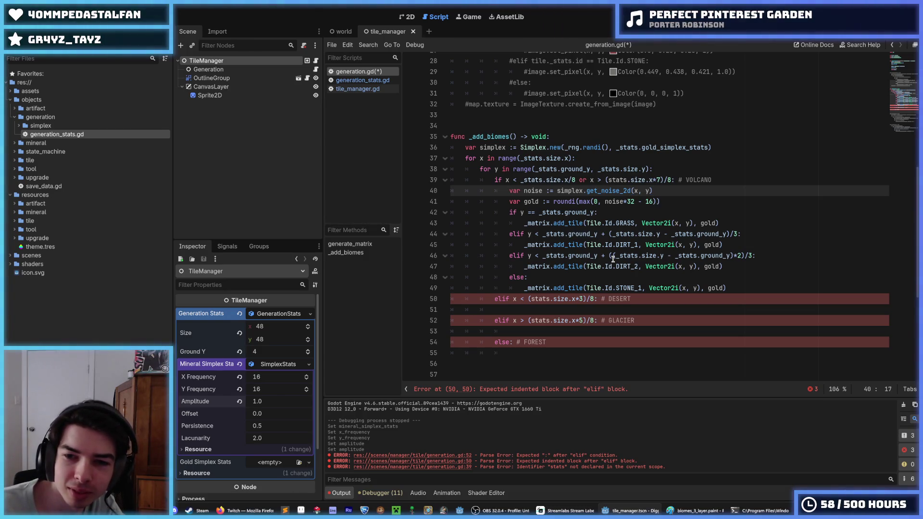
pyautogui.hotkey('shift', 'Down')
pyautogui.hotkey('shift', 'Down')
pyautogui.hotkey('shift', 'Down')
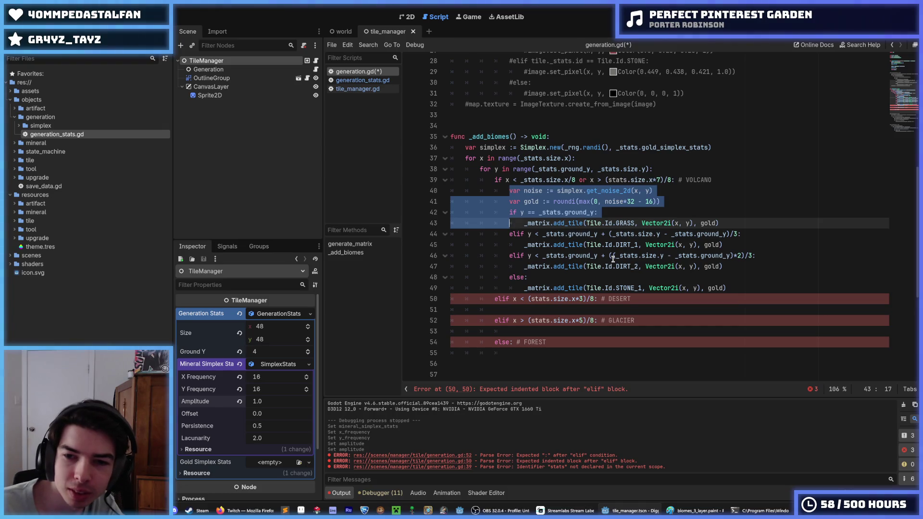
pyautogui.press('Down')
pyautogui.press('Down')
pyautogui.press('Down')
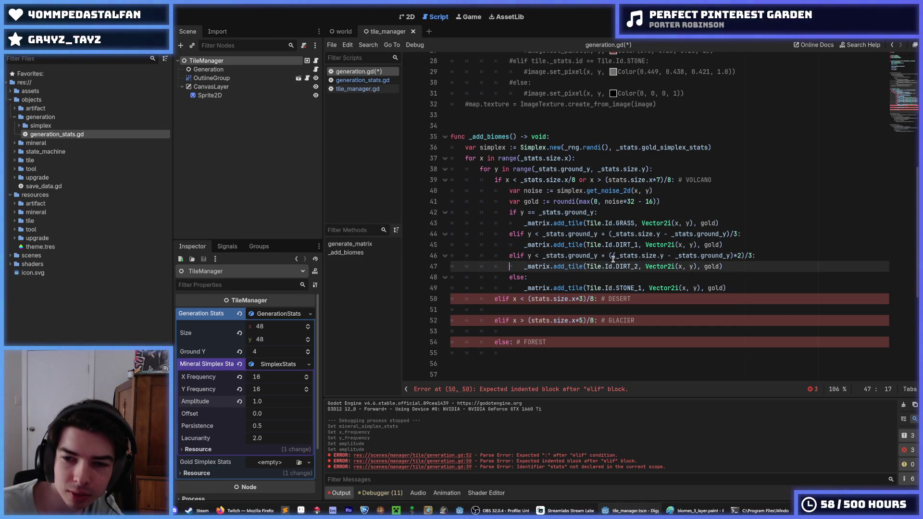
pyautogui.press('Up')
pyautogui.press('Up')
pyautogui.press('Down')
pyautogui.press('Down')
pyautogui.press('Up')
pyautogui.press('Up')
pyautogui.press('Up')
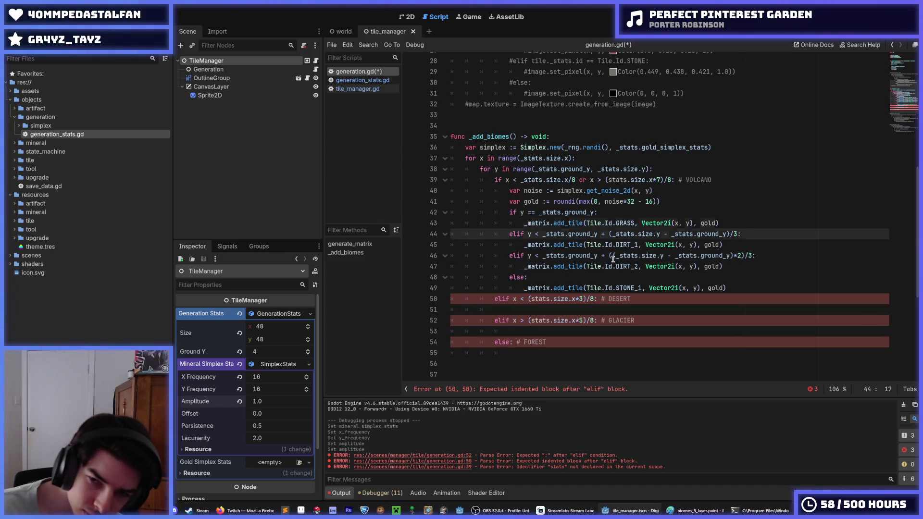
pyautogui.press('Up')
pyautogui.press('Up')
pyautogui.press('Up')
pyautogui.press('Down')
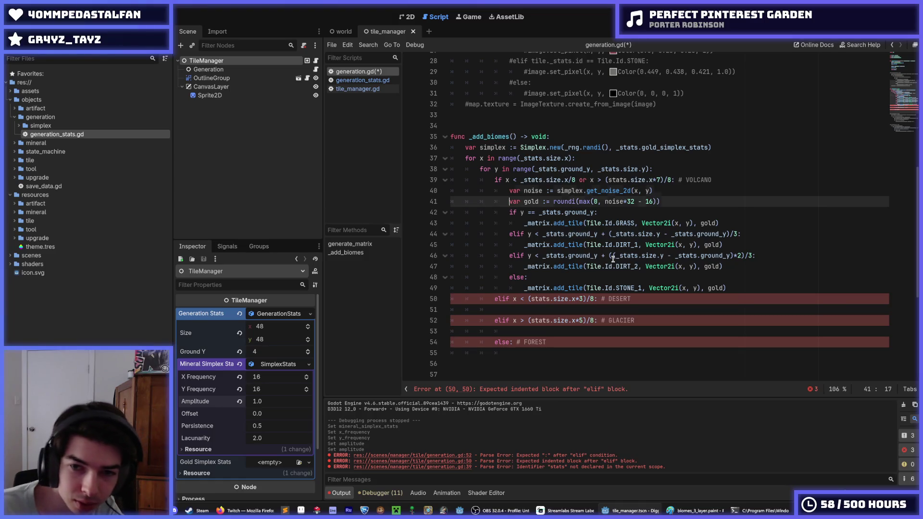
pyautogui.press('Up')
pyautogui.hotkey('shift', 'Down')
pyautogui.hotkey('shift', 'Down')
pyautogui.hotkey('shift', 'Down')
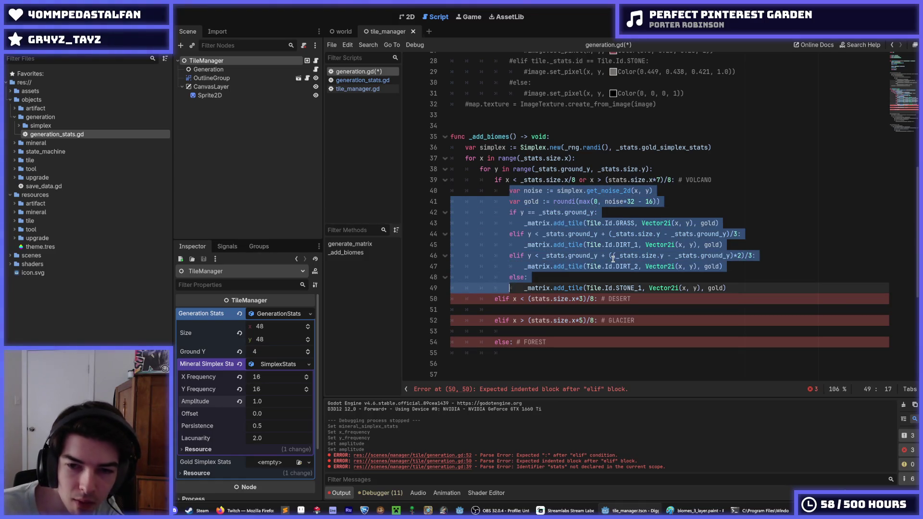
pyautogui.hotkey('shift', 'End')
pyautogui.hotkey('ctrl', 'c')
pyautogui.press('Down')
pyautogui.press('Down')
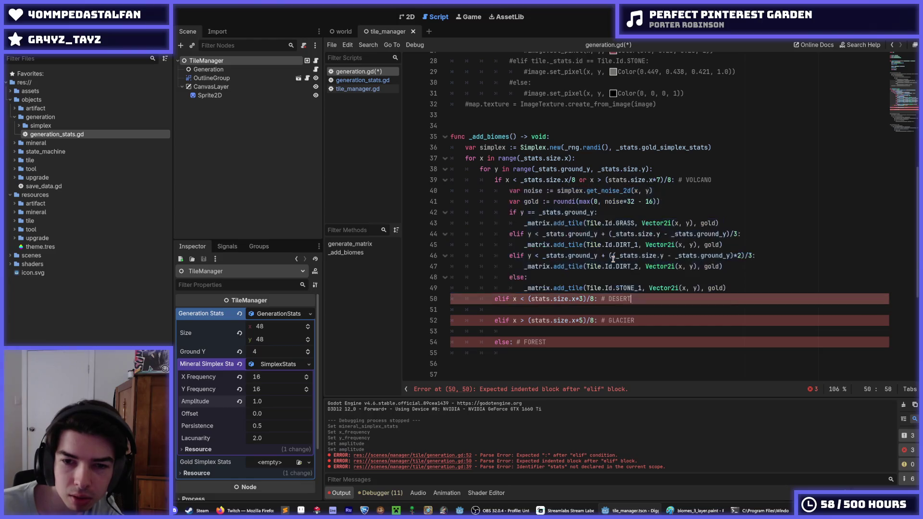
pyautogui.hotkey('ctrl', 'v')
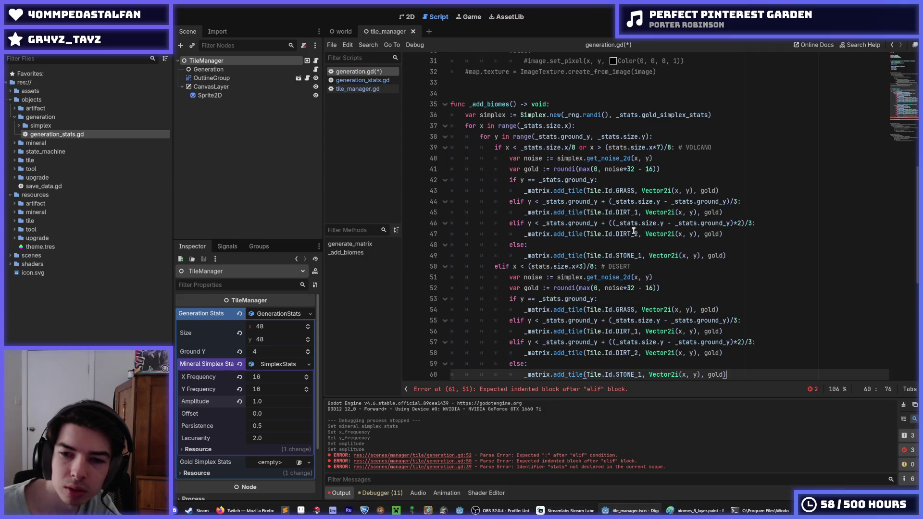
# Replace GRASS and DIRT_1 with SAND in the desert block on lines 54 and 56, and save
pyautogui.scroll(-2, 633, 232)
pyautogui.doubleClick(625, 243)
pyautogui.write('SAND')
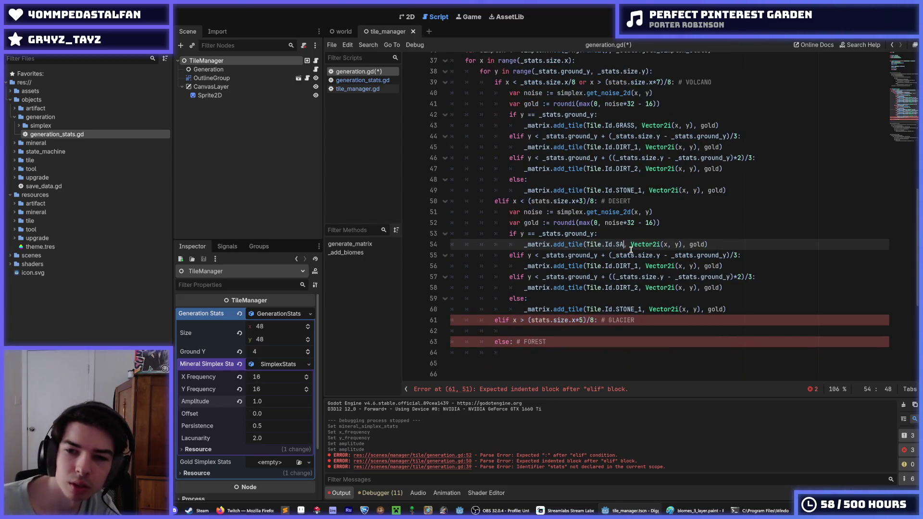
pyautogui.press('Escape')
pyautogui.press('Down')
pyautogui.press('Down')
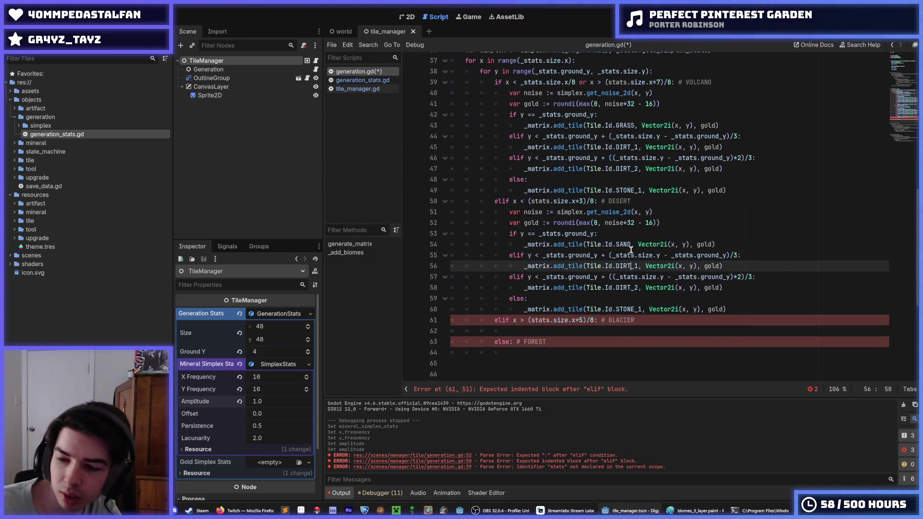
pyautogui.press('Right')
pyautogui.hotkey('shift', 'Left')
pyautogui.hotkey('shift', 'Left')
pyautogui.hotkey('shift', 'Left')
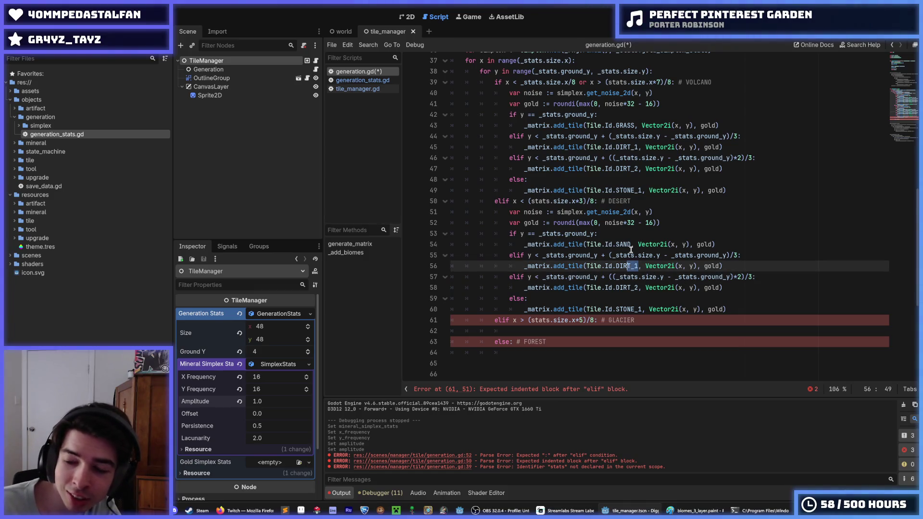
pyautogui.hotkey('shift', 'Right')
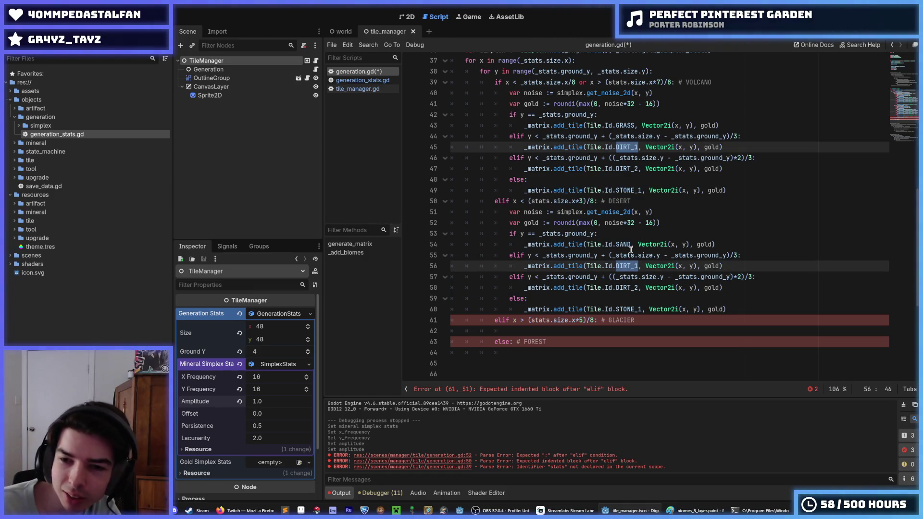
pyautogui.doubleClick(628, 266)
pyautogui.write('SAND')
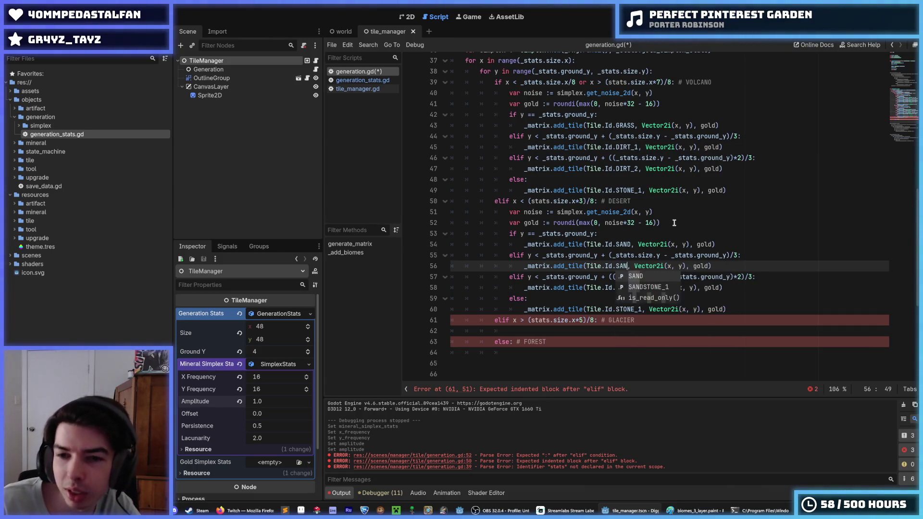
pyautogui.hotkey('ctrl', 's')
pyautogui.press('Down')
pyautogui.press('Down')
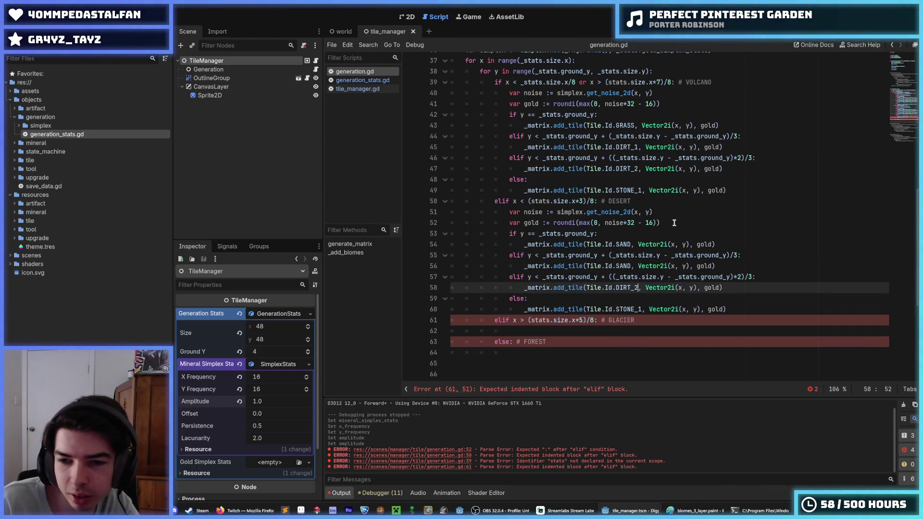
# Make the desert tiles on lines 58 and 60 SANDSTONE_1 and save the script
pyautogui.hotkey('shift', 'Left')
pyautogui.hotkey('shift', 'Left')
pyautogui.hotkey('shift', 'Left')
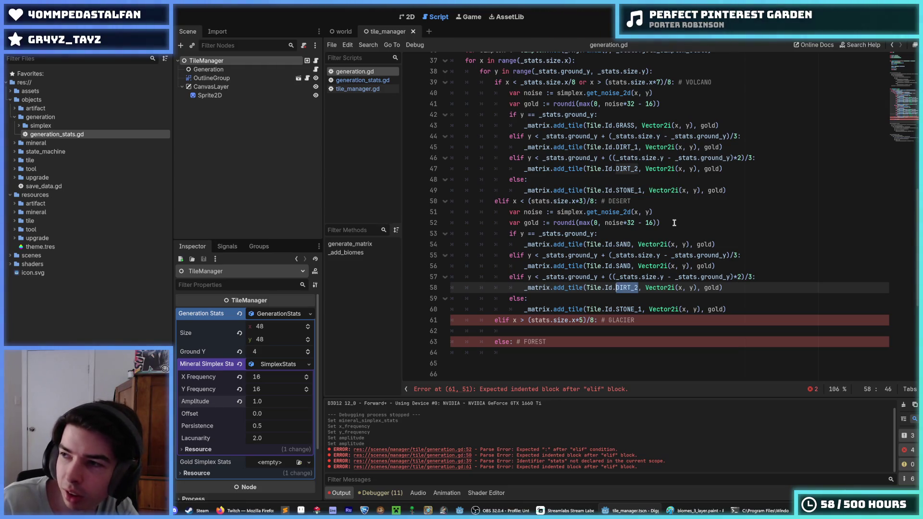
pyautogui.write('SAND')
pyautogui.press('Down')
pyautogui.press('Down')
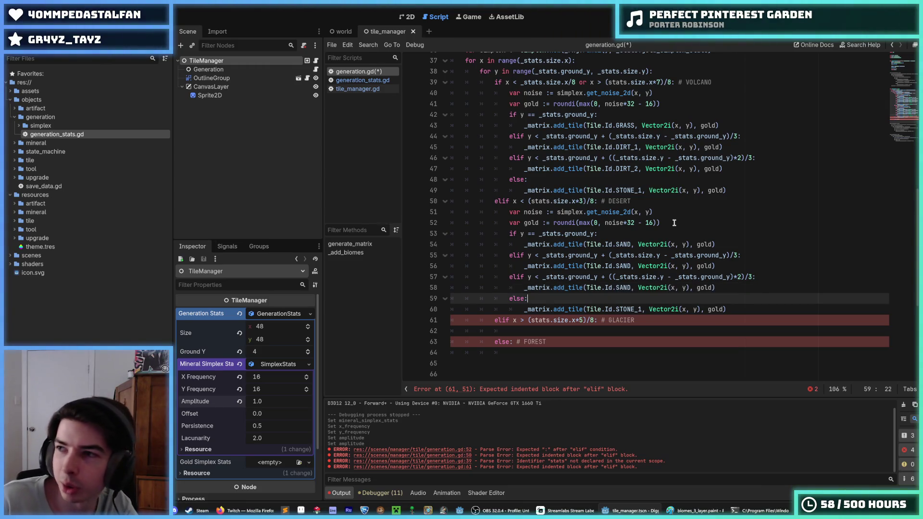
pyautogui.hotkey('shift', 'Left')
pyautogui.hotkey('shift', 'Left')
pyautogui.hotkey('shift', 'Left')
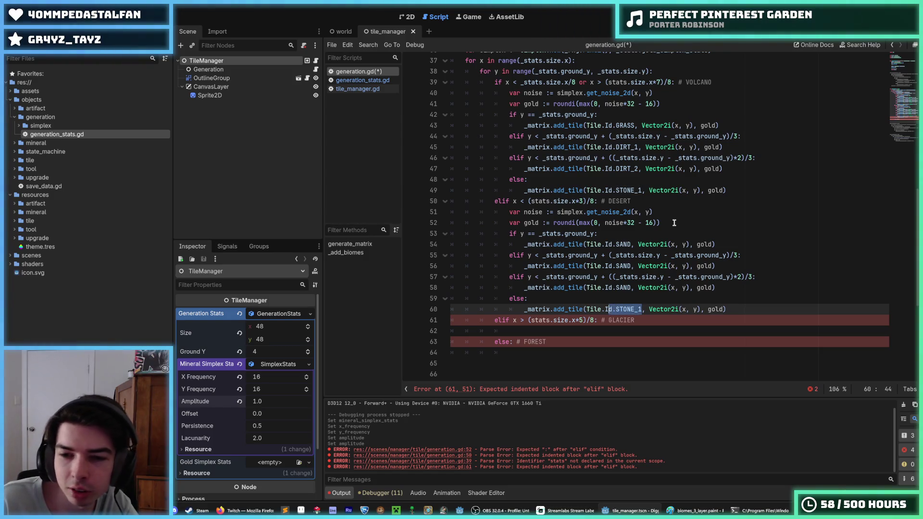
pyautogui.write('SANDSTONE_')
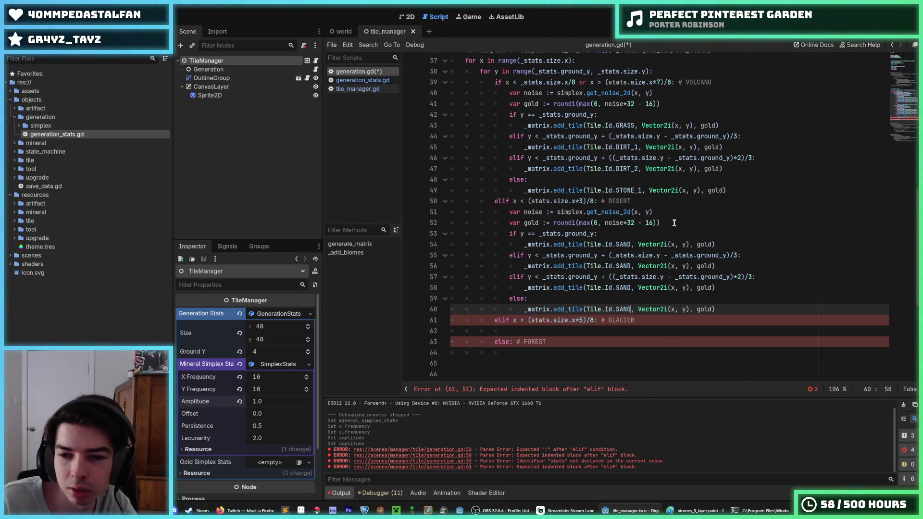
pyautogui.write('1')
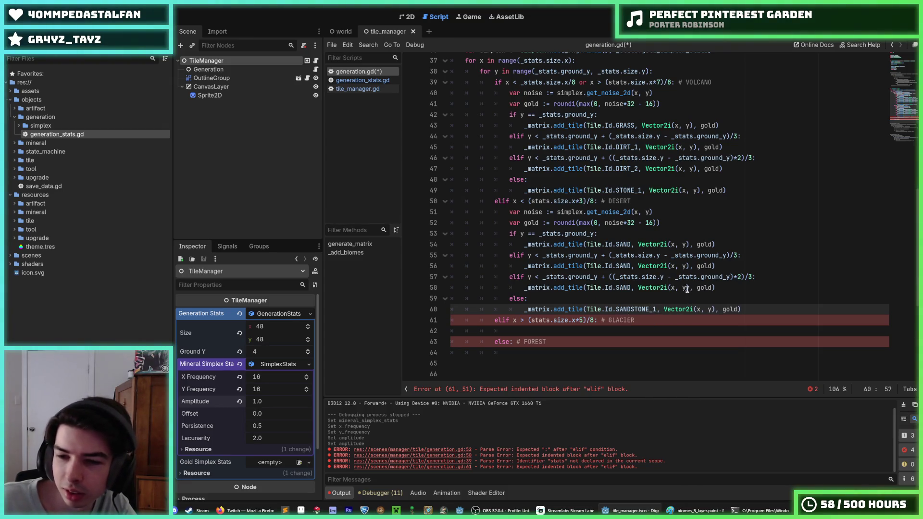
pyautogui.doubleClick(634, 309)
pyautogui.hotkey('ctrl', 'c')
pyautogui.doubleClick(623, 288)
pyautogui.hotkey('ctrl', 'v')
pyautogui.hotkey('ctrl', 's')
# Copy the desert tile rules into the glacier branch and fix their indentation
pyautogui.click(747, 309)
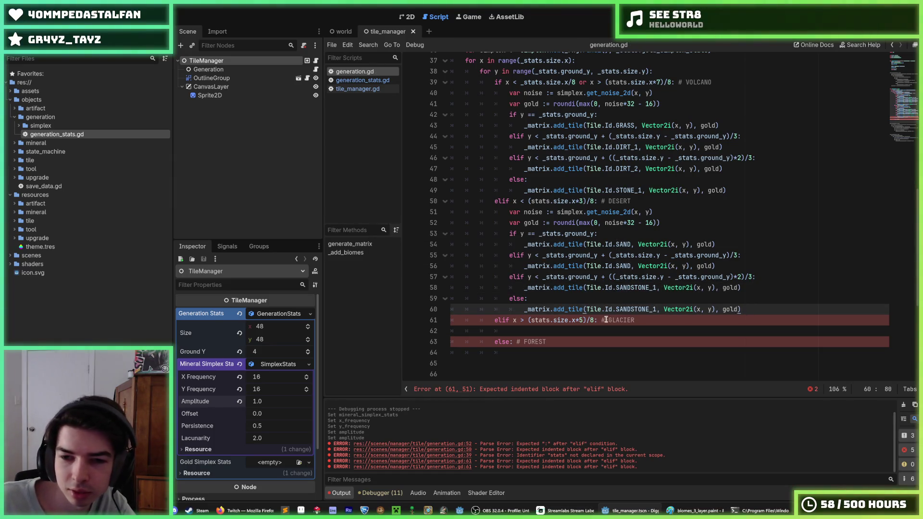
pyautogui.moveTo(755, 309); pyautogui.dragTo(432, 209)
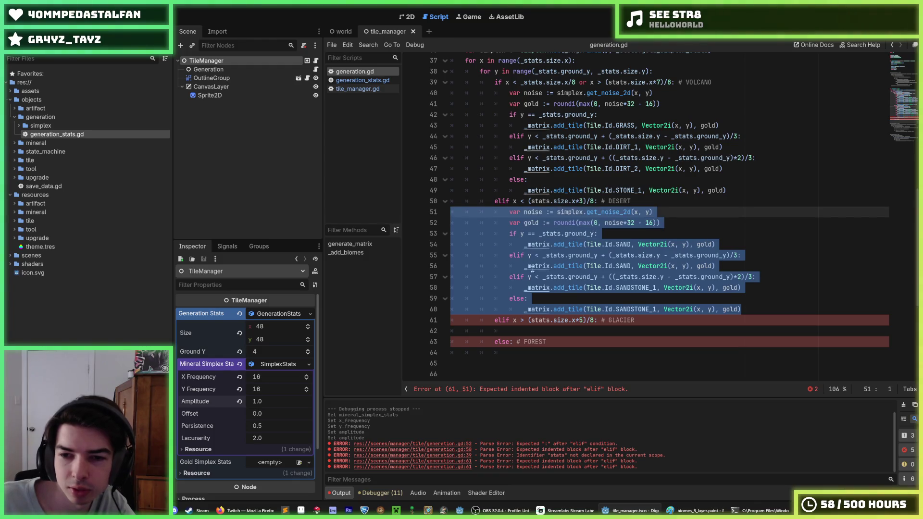
pyautogui.click(567, 330)
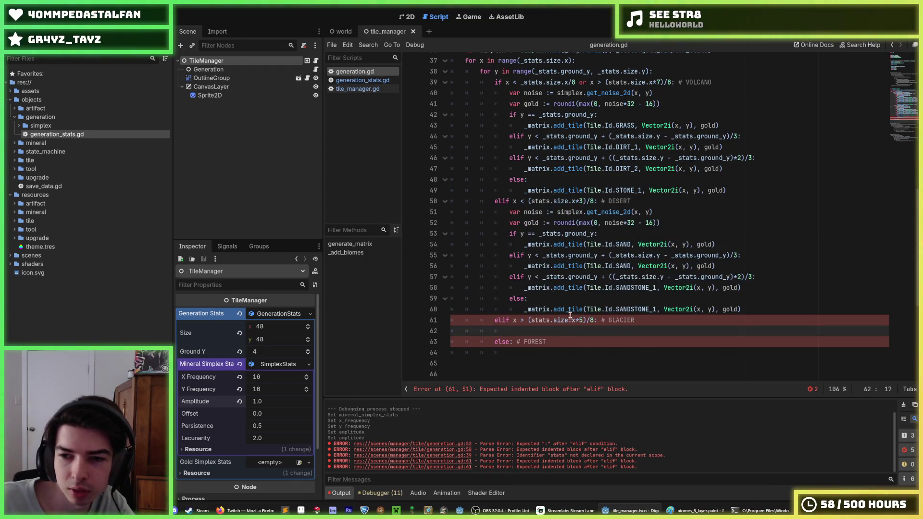
pyautogui.hotkey('ctrl', 'v')
pyautogui.click(572, 277)
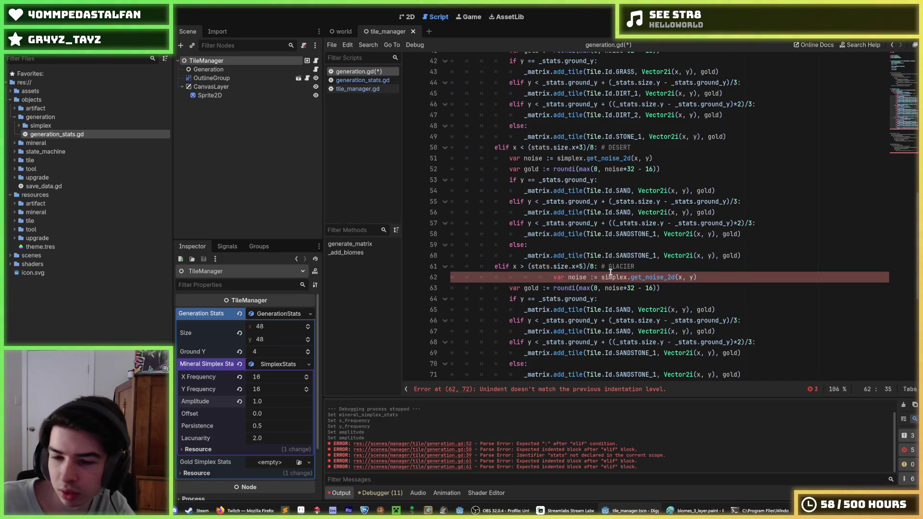
pyautogui.hotkey('shift', 'Tab')
pyautogui.hotkey('shift', 'Tab')
pyautogui.hotkey('shift', 'Tab')
# Paste the volcano tile rules into a new line under the forest branch
pyautogui.scroll(-4, 596, 264)
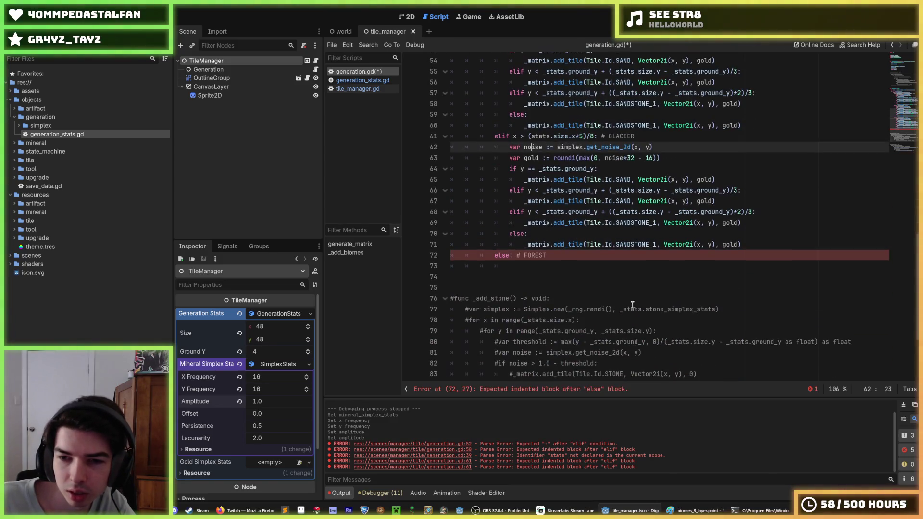
pyautogui.click(583, 254)
pyautogui.press('Return')
pyautogui.scroll(6, 583, 253)
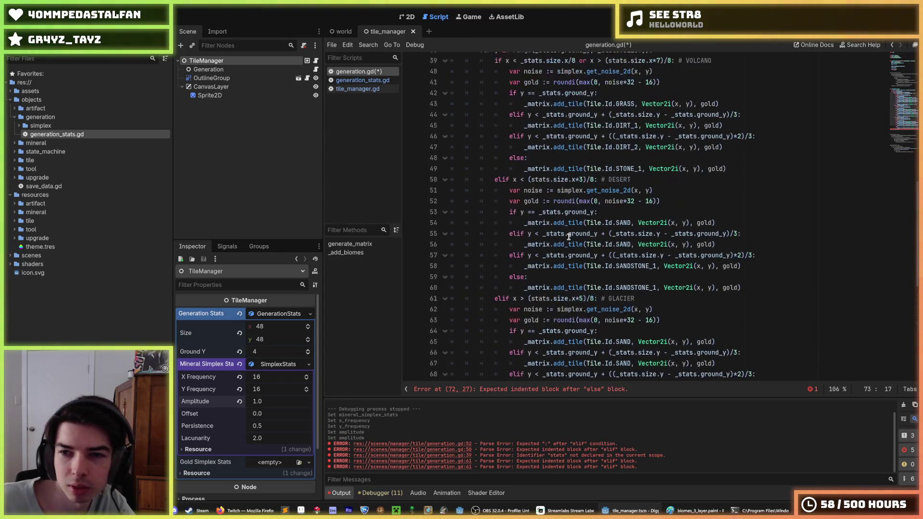
pyautogui.moveTo(726, 200); pyautogui.dragTo(537, 124)
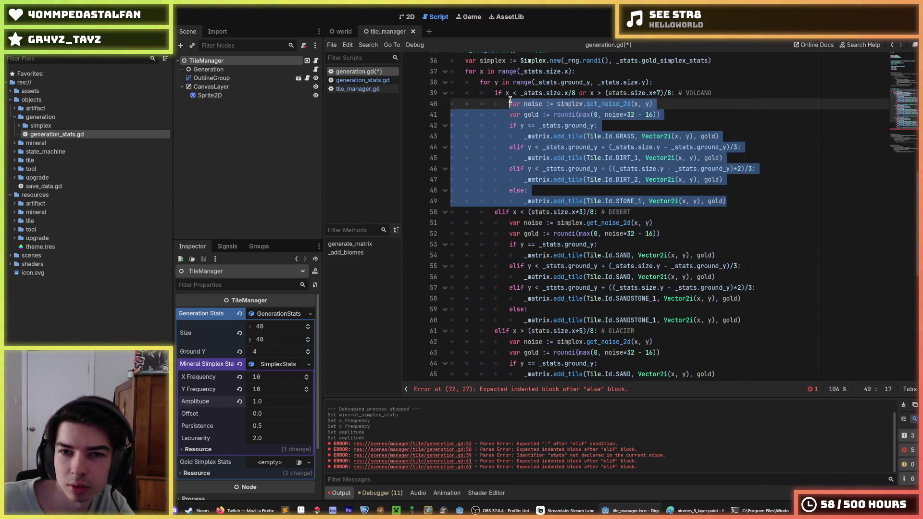
pyautogui.scroll(-10, 538, 125)
pyautogui.click(543, 136)
pyautogui.hotkey('ctrl', 'v')
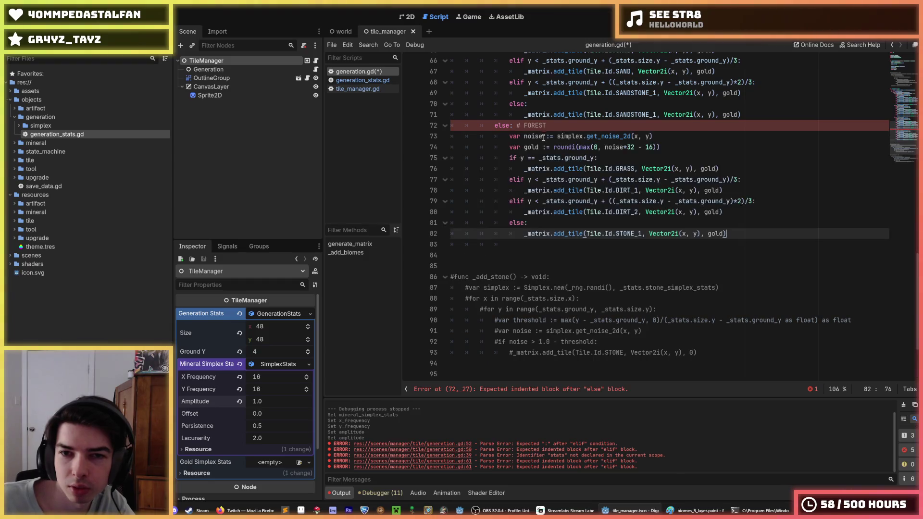
# Delete the glacier's surface SAND tile line
pyautogui.scroll(4, 611, 197)
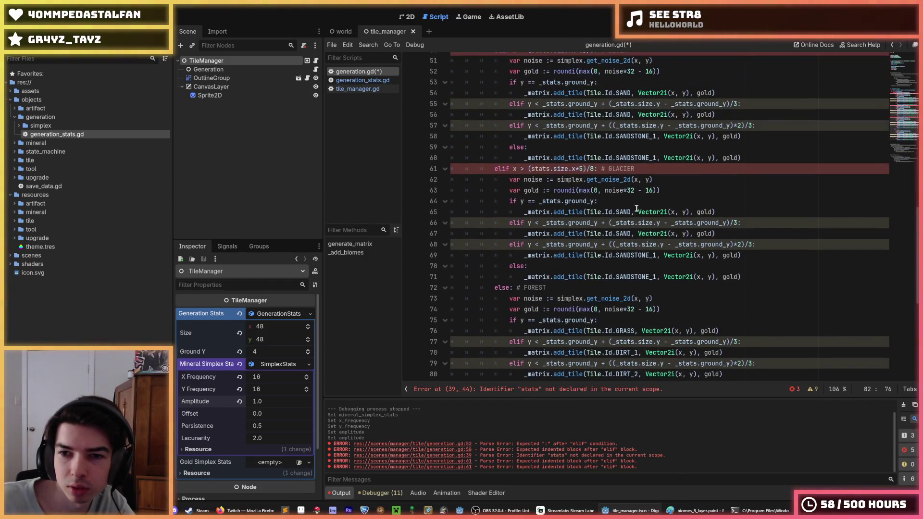
pyautogui.click(605, 202)
pyautogui.click(637, 189)
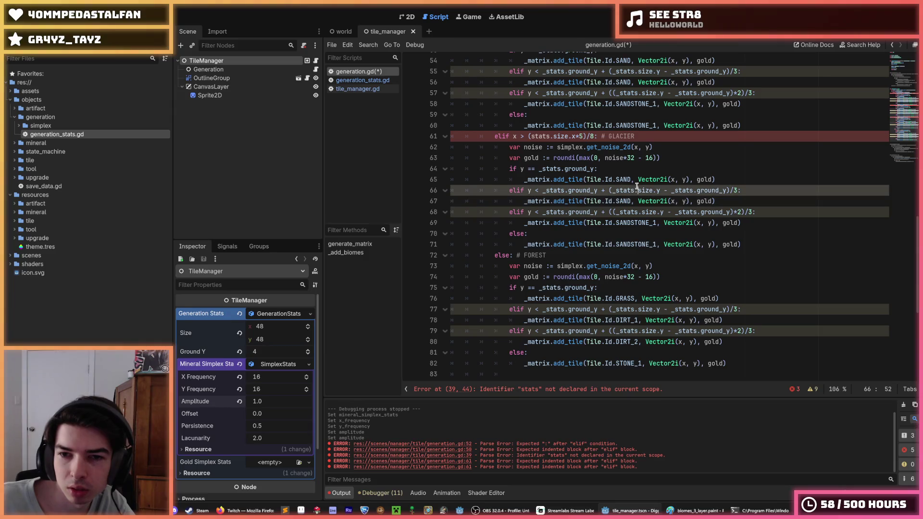
pyautogui.moveTo(739, 181); pyautogui.dragTo(423, 177)
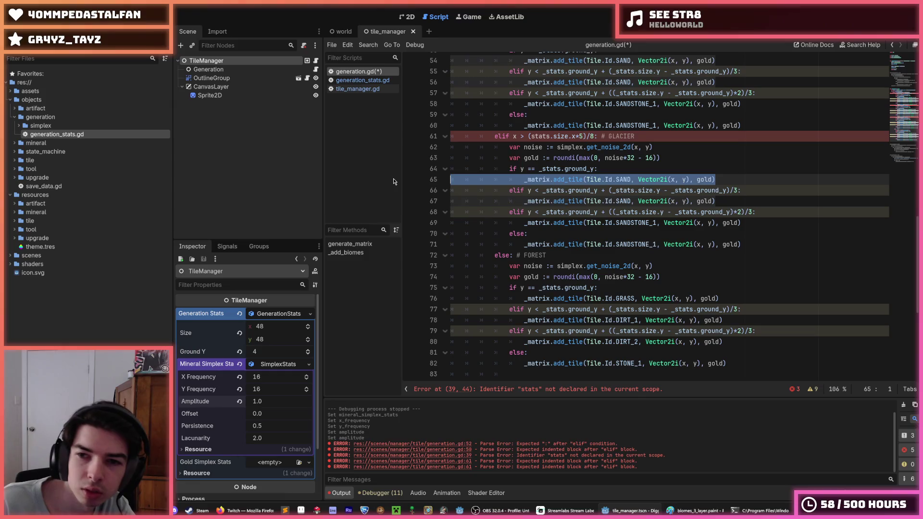
pyautogui.press('BackSpace')
pyautogui.press('BackSpace')
pyautogui.hotkey('shift', 'Home')
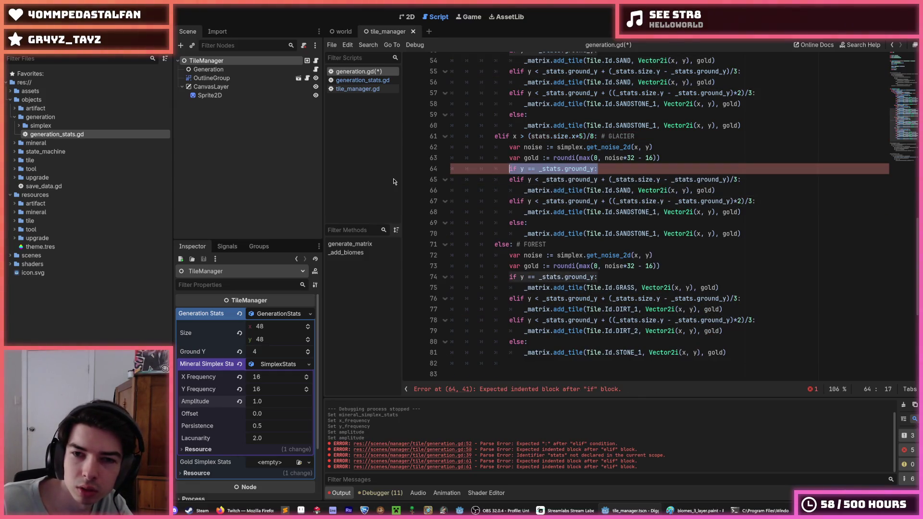
# Remove the 'if y == _stats.ground_y' surface-layer rules from the glacier and desert branches
pyautogui.write('if')
pyautogui.press('Delete')
pyautogui.press('Delete')
pyautogui.press('Delete')
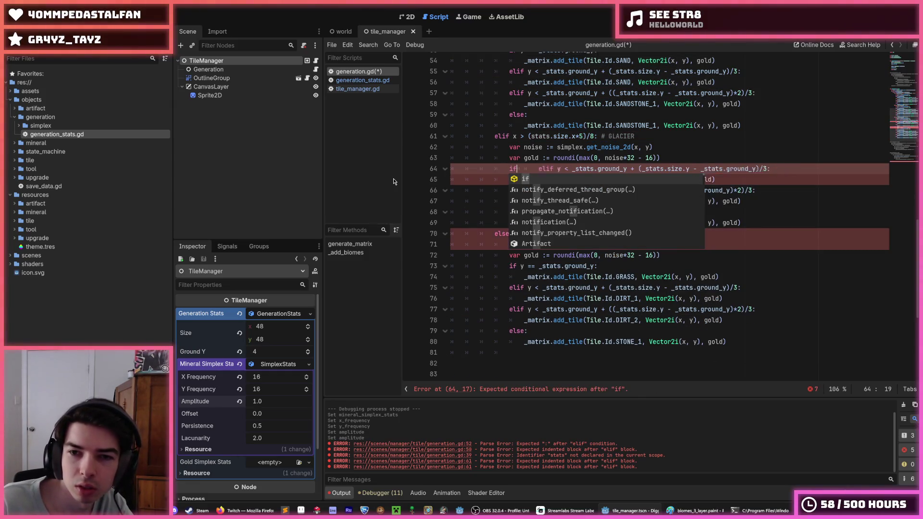
pyautogui.press('Delete')
pyautogui.scroll(2, 576, 159)
pyautogui.scroll(1, 577, 157)
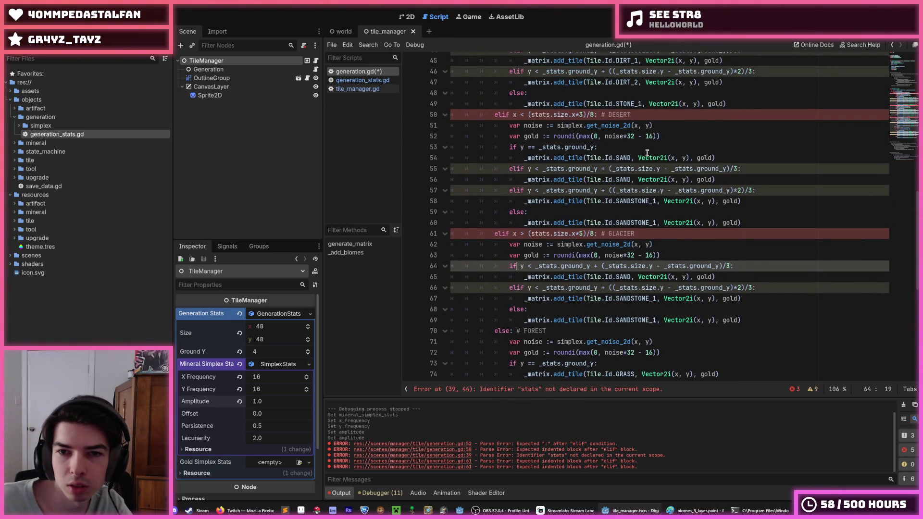
pyautogui.moveTo(524, 169); pyautogui.dragTo(520, 147)
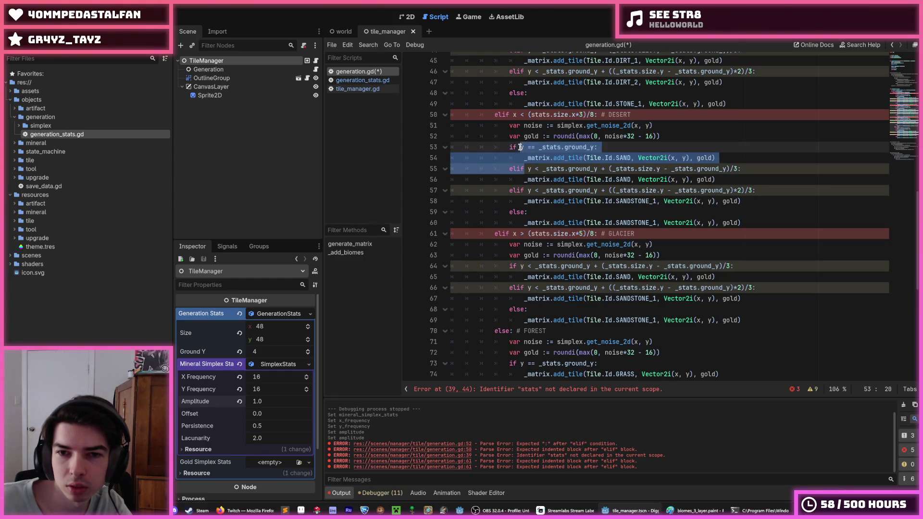
pyautogui.press('BackSpace')
pyautogui.press('Delete')
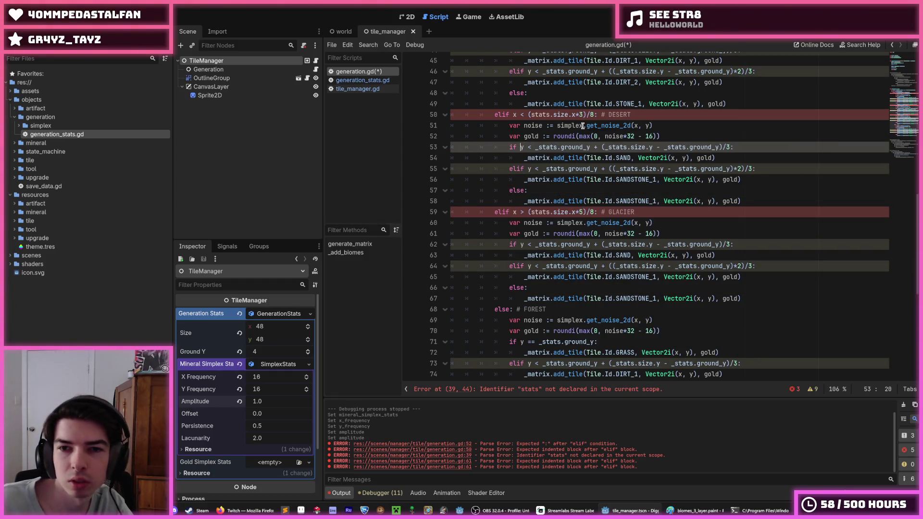
# Change 'stats' to '_stats' in the volcano, desert and glacier conditions and save the script
pyautogui.scroll(2, 547, 167)
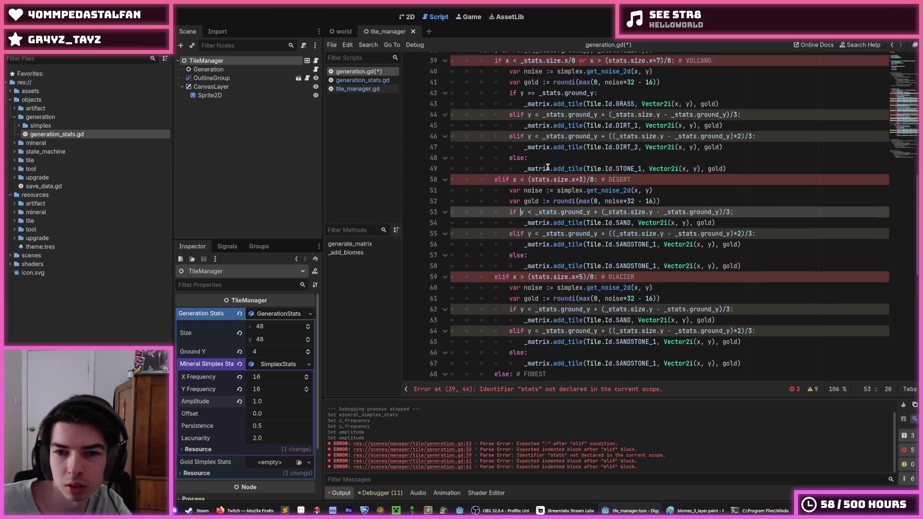
pyautogui.click(592, 180)
pyautogui.scroll(3, 533, 180)
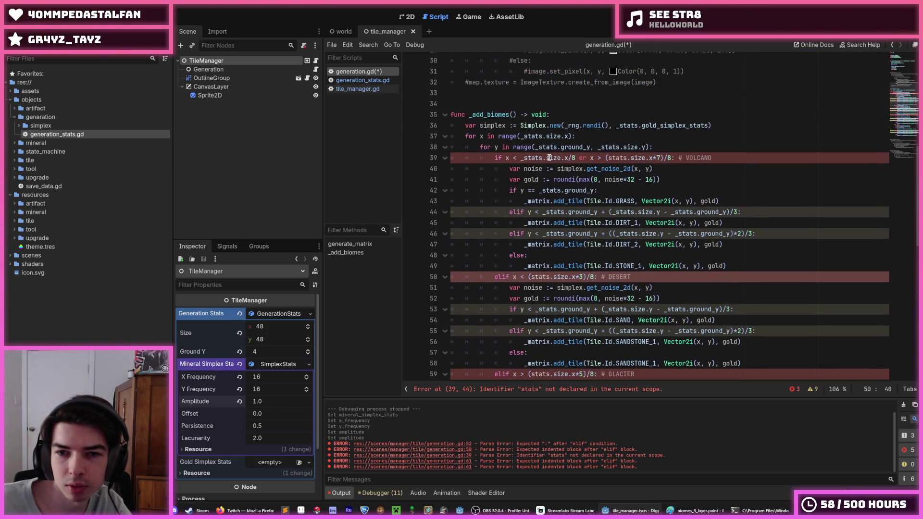
pyautogui.click(532, 158)
pyautogui.click(612, 158)
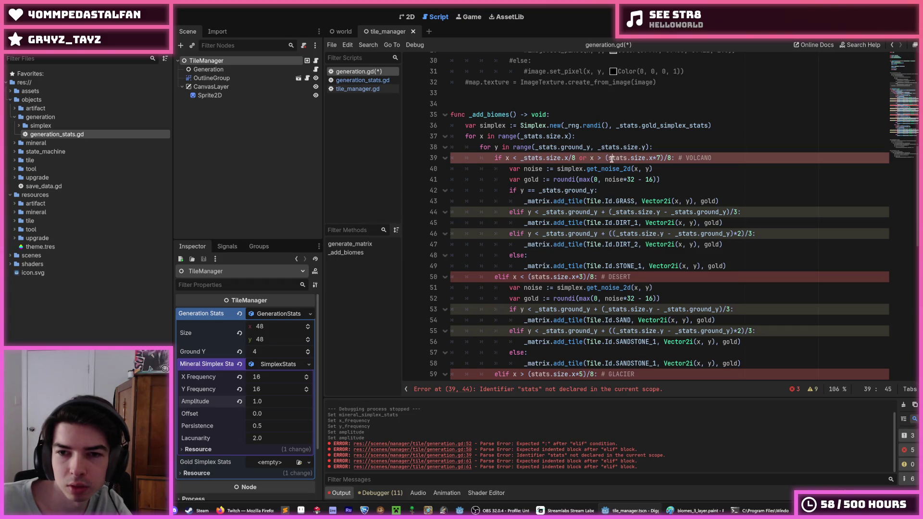
pyautogui.write('_')
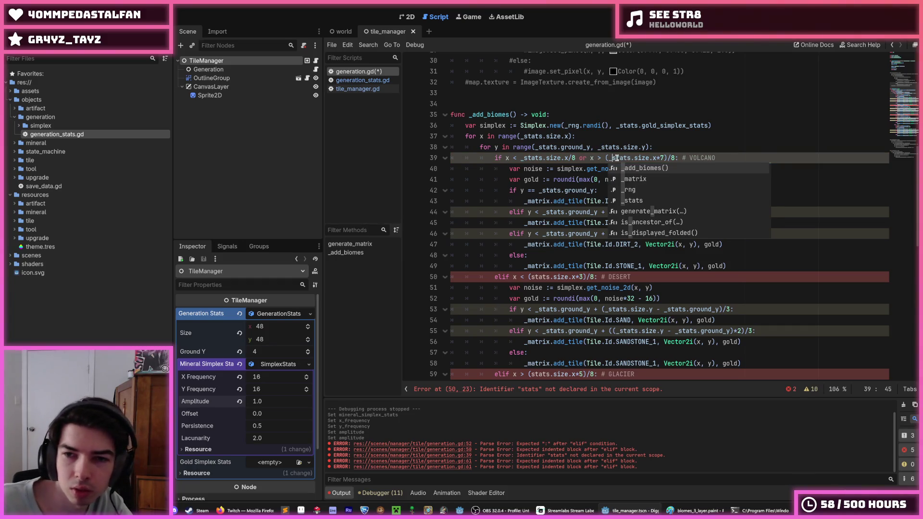
pyautogui.press('Escape')
pyautogui.doubleClick(539, 276)
pyautogui.write('_stats')
pyautogui.scroll(-3, 542, 282)
pyautogui.doubleClick(540, 277)
pyautogui.write('_stats')
pyautogui.scroll(-3, 552, 306)
pyautogui.scroll(-1, 552, 306)
pyautogui.click(614, 272)
pyautogui.hotkey('ctrl', 's')
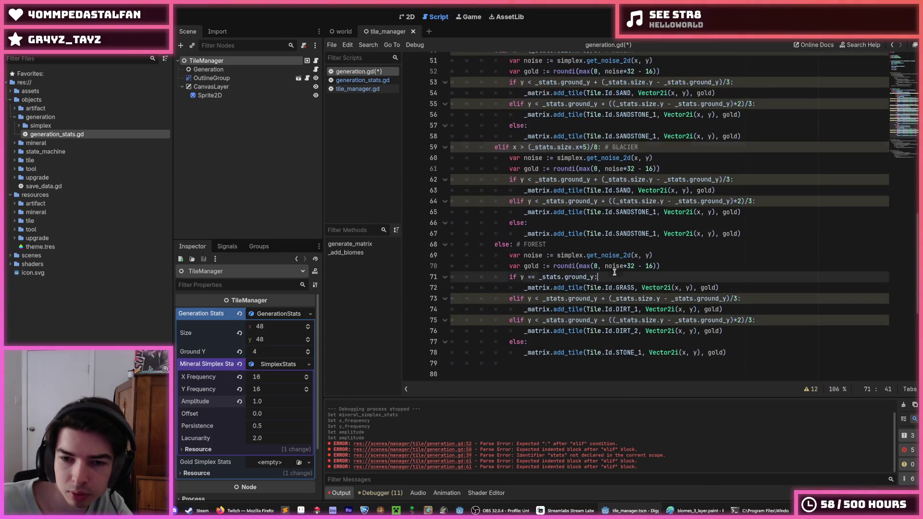
pyautogui.scroll(6, 654, 257)
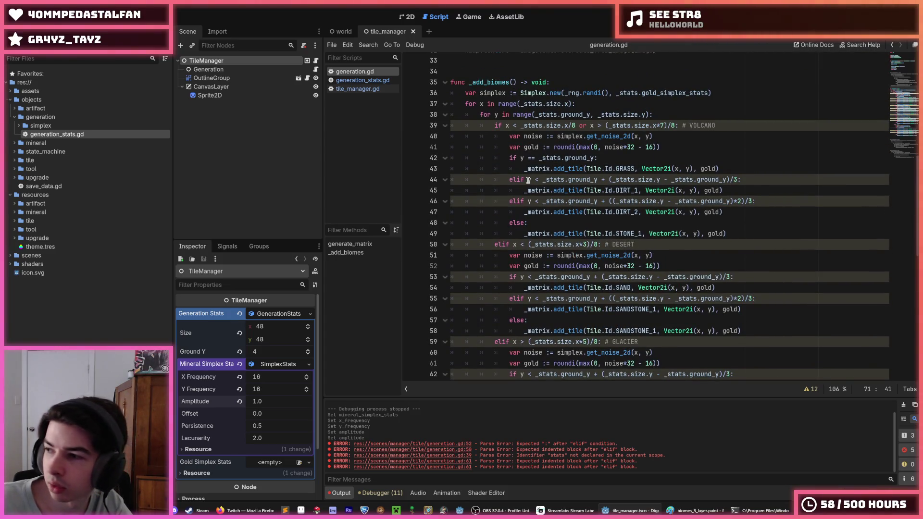
# Delete the volcano biome's surface-layer condition
pyautogui.moveTo(528, 180)
pyautogui.moveTo(528, 180)
pyautogui.mouseDown()
pyautogui.moveTo(521, 169)
pyautogui.moveTo(520, 187)
pyautogui.mouseUp()
pyautogui.scroll(1, 521, 169)
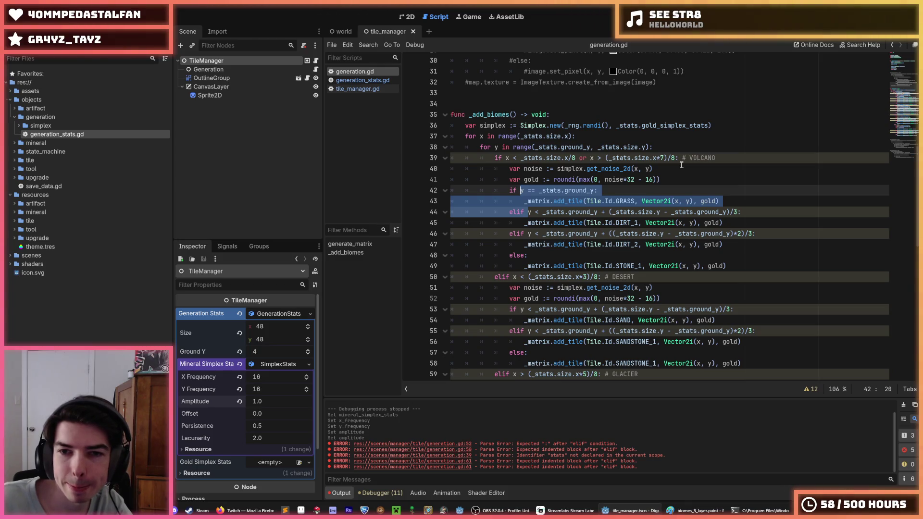
pyautogui.press('BackSpace')
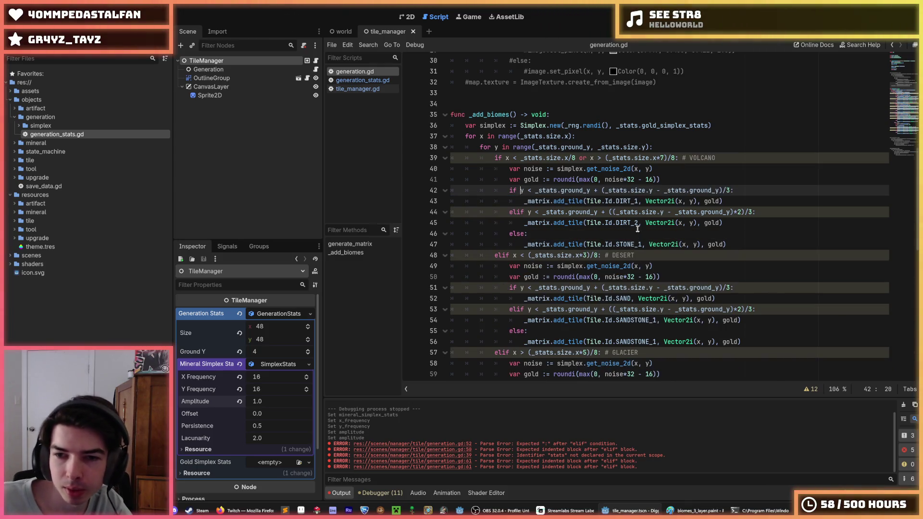
# Set the volcano tiles on lines 43, 45 and 47 to STONE_2 and save the script
pyautogui.doubleClick(633, 244)
pyautogui.hotkey('ctrl', 'c')
pyautogui.doubleClick(629, 222)
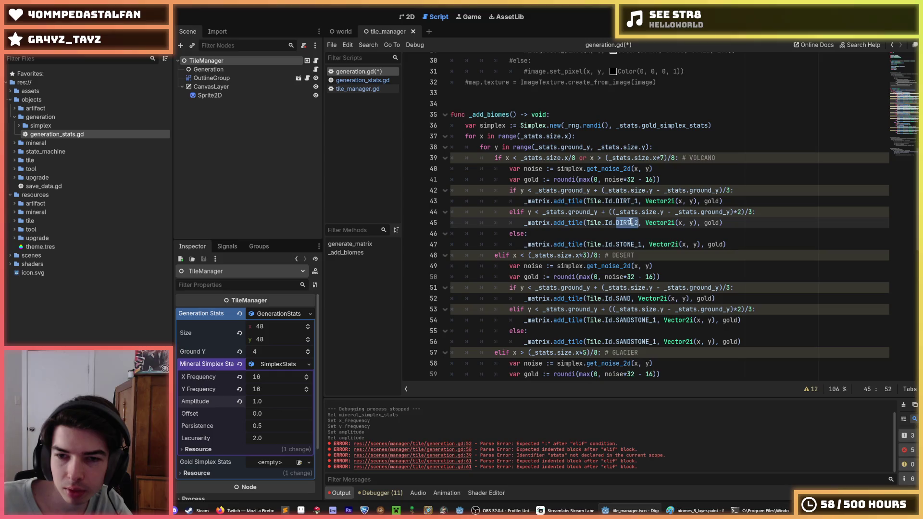
pyautogui.hotkey('ctrl', 'v')
pyautogui.doubleClick(627, 201)
pyautogui.hotkey('ctrl', 'v')
pyautogui.press('BackSpace')
pyautogui.write('2')
pyautogui.press('Down')
pyautogui.press('Down')
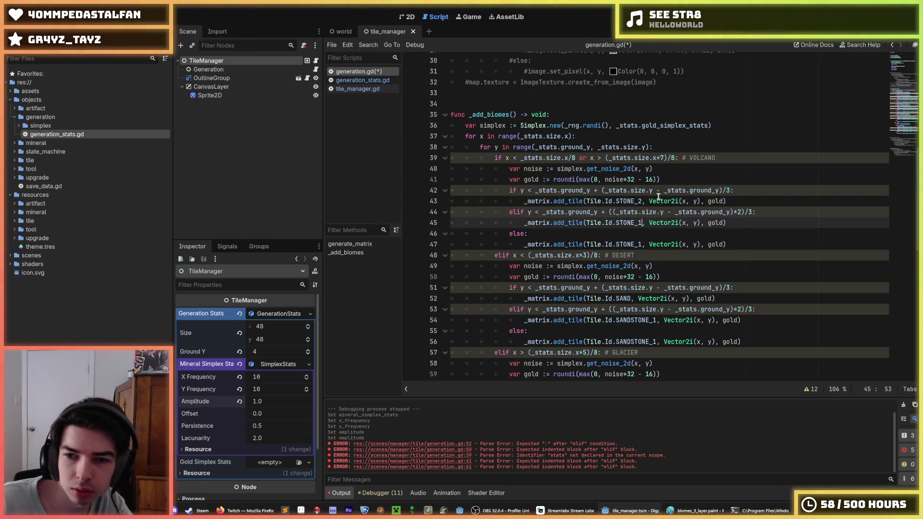
pyautogui.press('BackSpace')
pyautogui.write('2')
pyautogui.press('Down')
pyautogui.press('Down')
pyautogui.hotkey('ctrl', 's')
# Review the script and show the debugger's Errors list with its 11 warnings
pyautogui.scroll(-4, 658, 196)
pyautogui.click(674, 149)
pyautogui.click(665, 136)
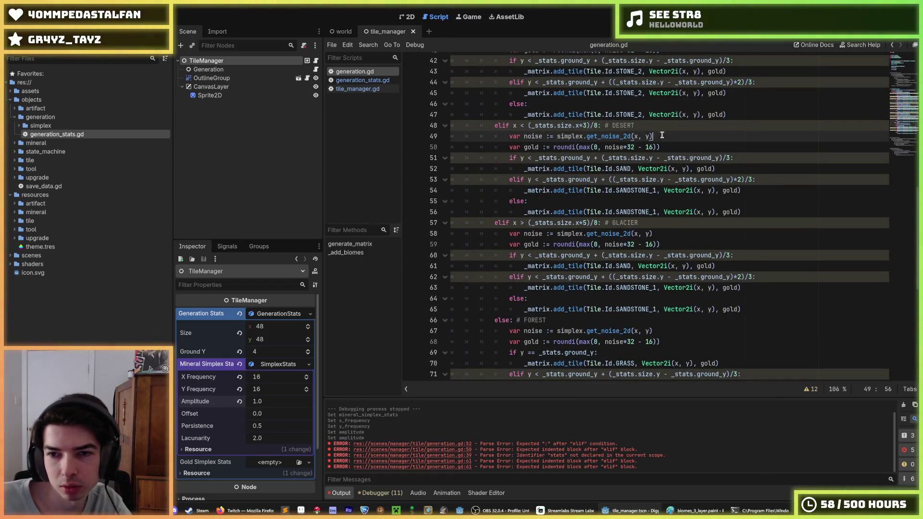
pyautogui.click(666, 143)
pyautogui.scroll(-5, 665, 153)
pyautogui.scroll(2, 663, 166)
pyautogui.scroll(-3, 662, 170)
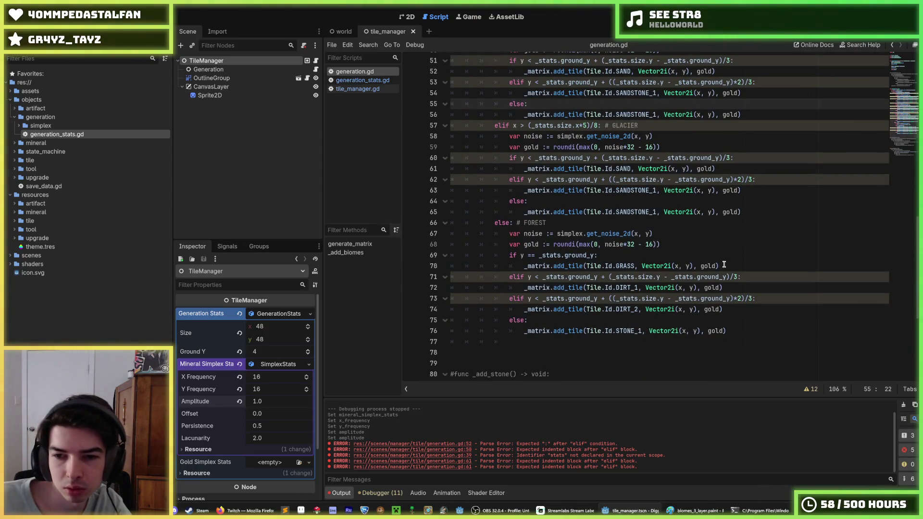
pyautogui.click(724, 265)
pyautogui.scroll(3, 716, 255)
pyautogui.click(707, 244)
pyautogui.scroll(2, 714, 211)
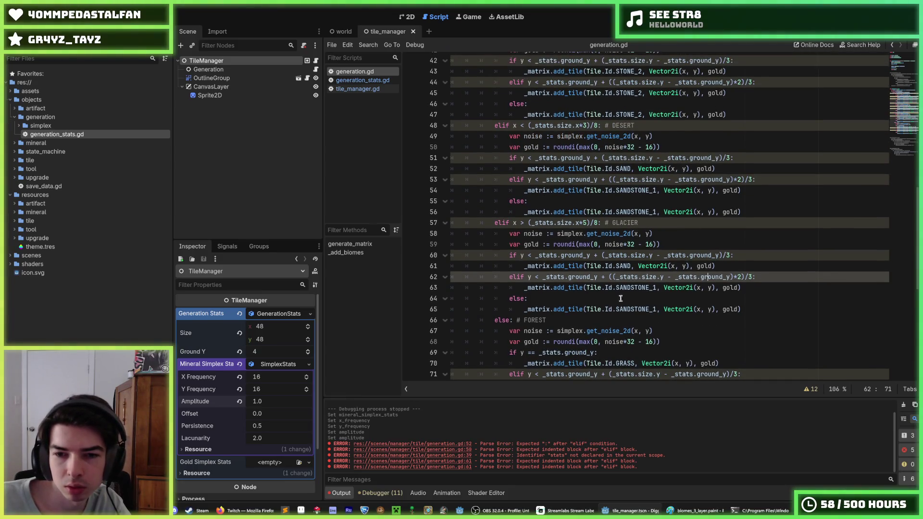
pyautogui.click(380, 492)
pyautogui.click(390, 368)
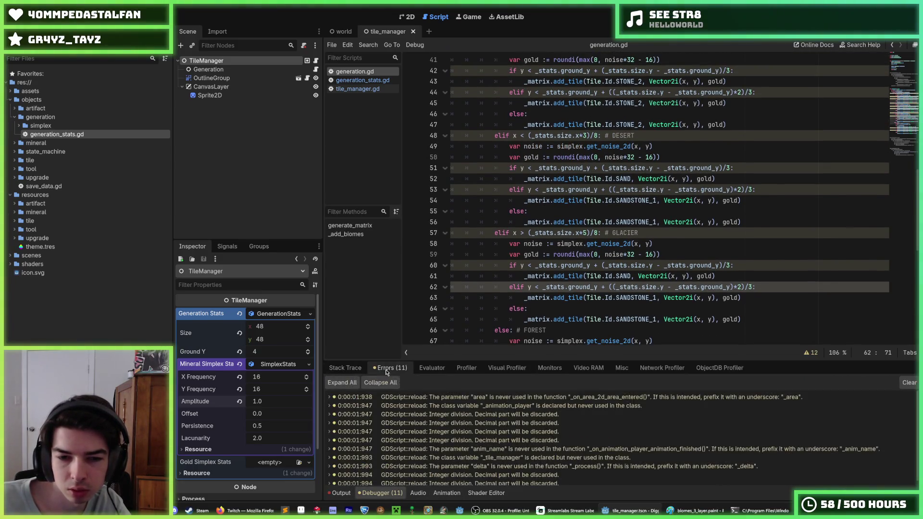
pyautogui.click(494, 415)
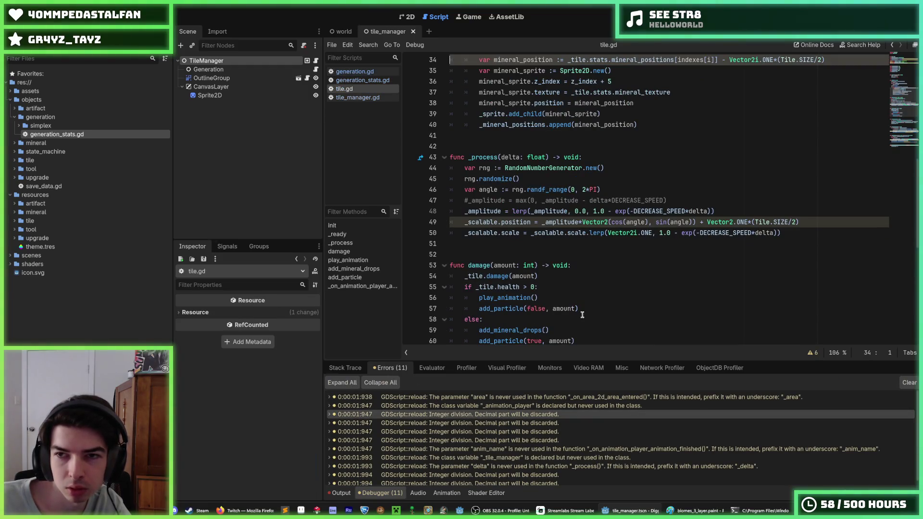
pyautogui.scroll(10, 581, 315)
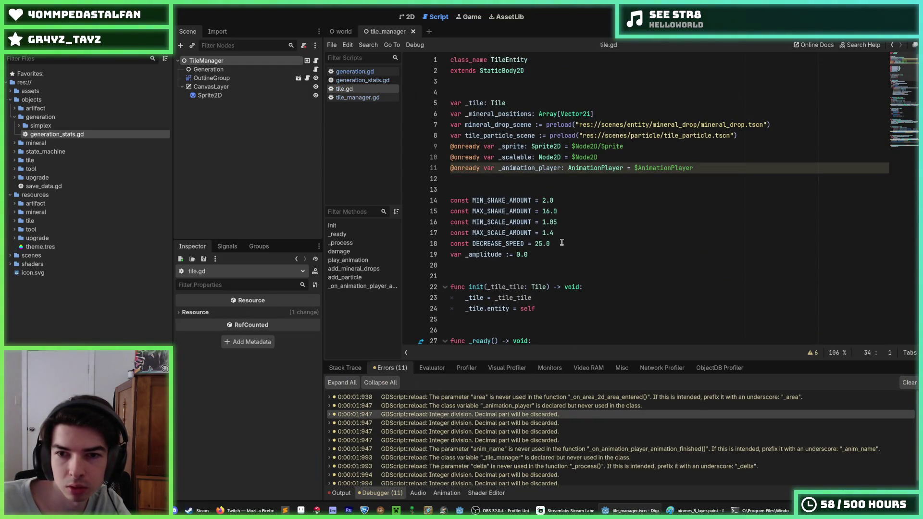
pyautogui.scroll(-6, 561, 242)
pyautogui.click(492, 414)
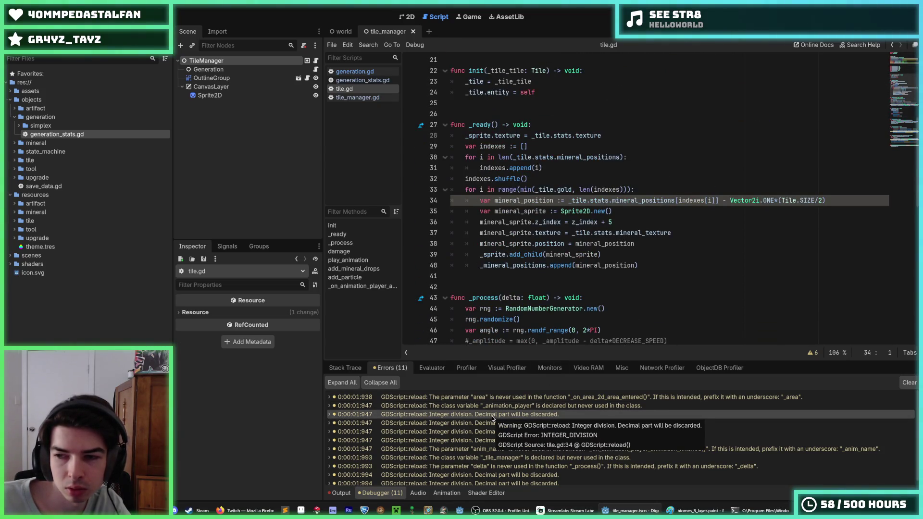
pyautogui.click(575, 223)
pyautogui.click(315, 61)
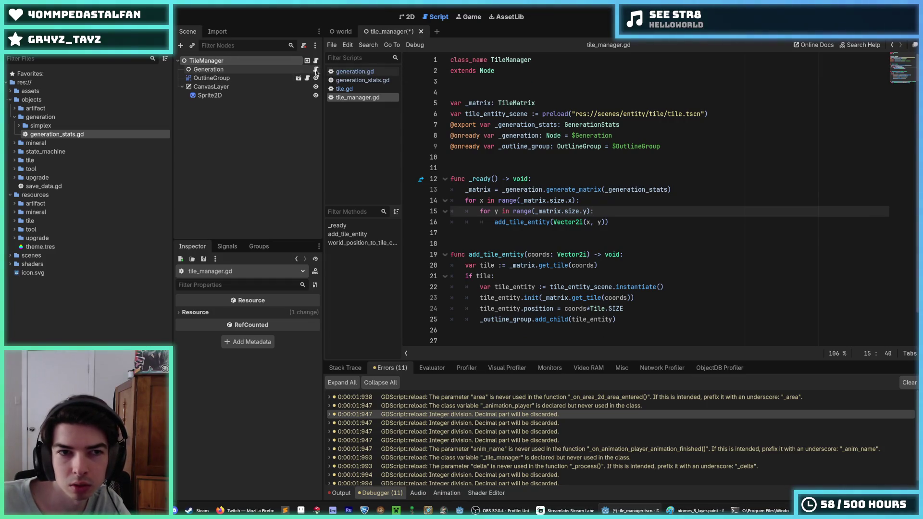
pyautogui.click(316, 69)
pyautogui.click(596, 233)
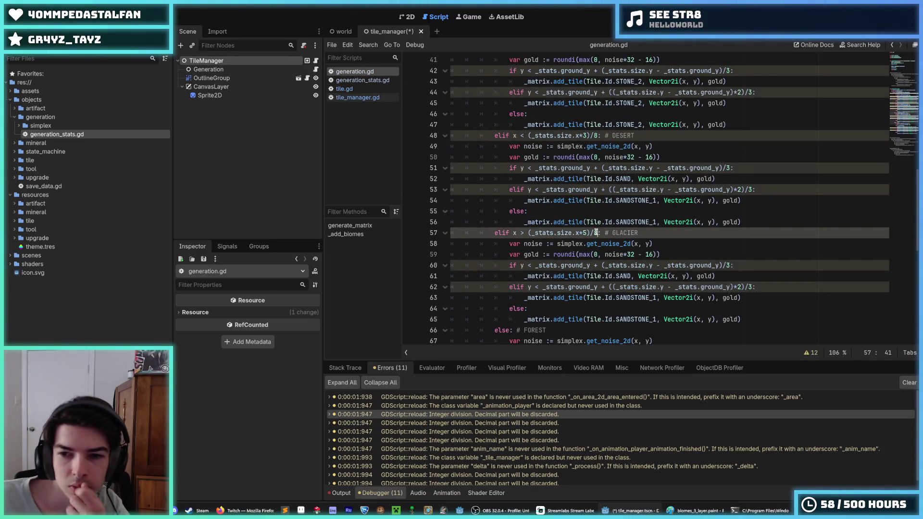
# Rewrite the volcano boundary on line 39 as a float fraction using 1.0 and save the script
pyautogui.scroll(4, 597, 232)
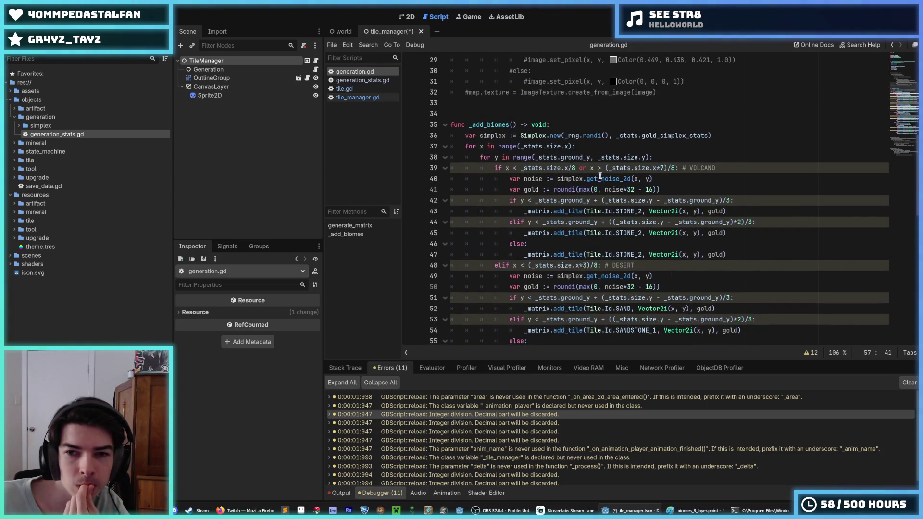
pyautogui.click(575, 168)
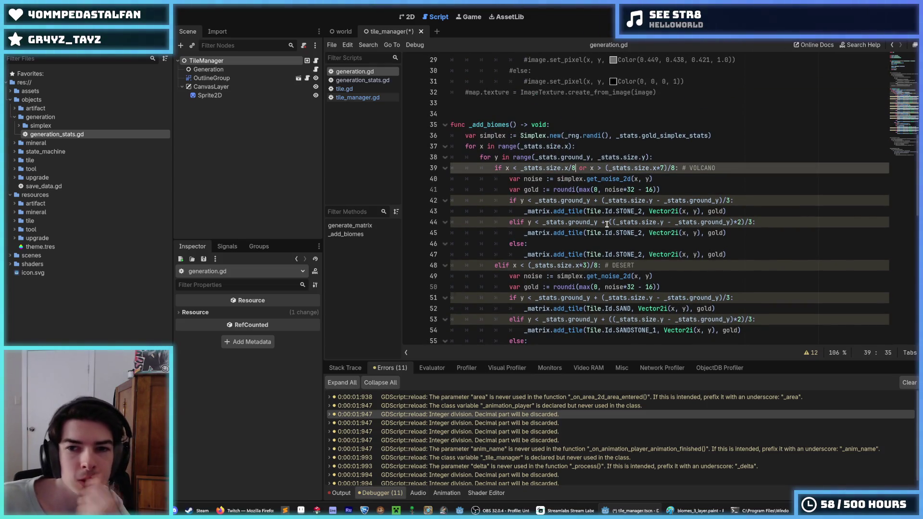
pyautogui.press('BackSpace')
pyautogui.write('(/')
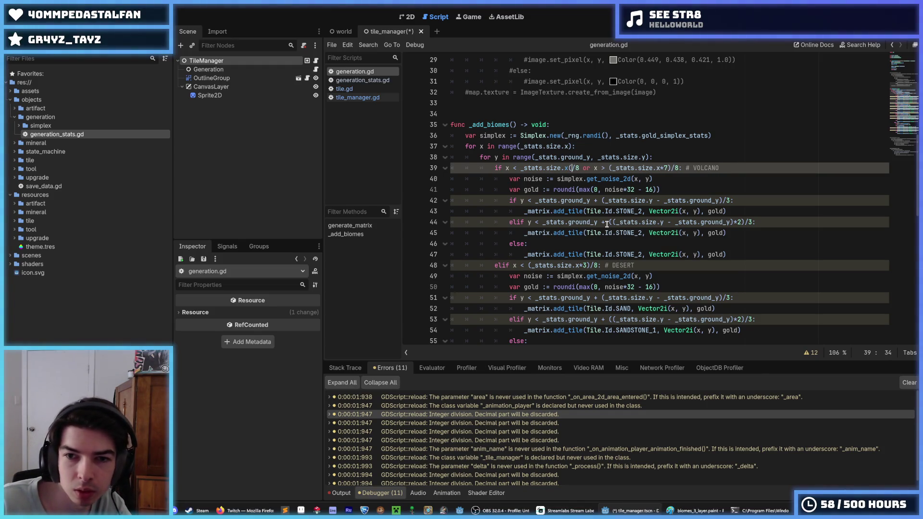
pyautogui.press('BackSpace')
pyautogui.write('*(1')
pyautogui.press('Right')
pyautogui.press('Right')
pyautogui.write(')')
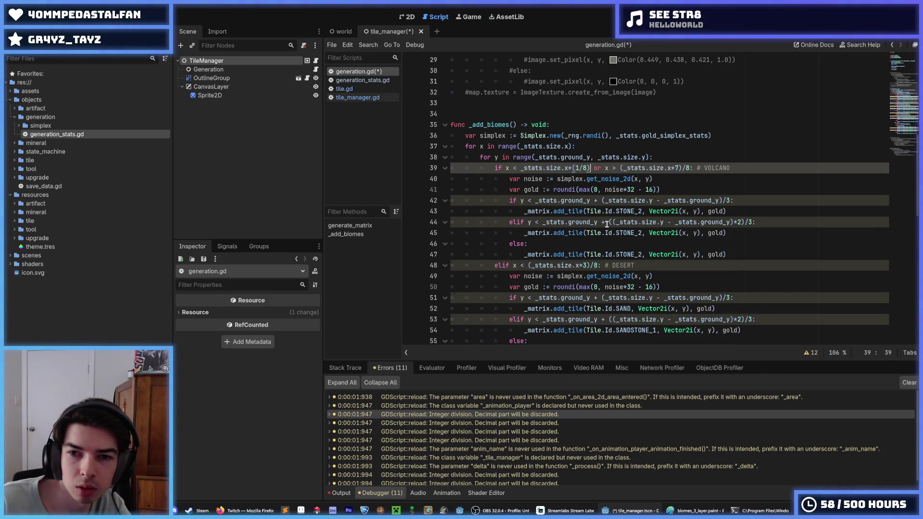
pyautogui.write('.0')
pyautogui.press('Left')
pyautogui.write('.0')
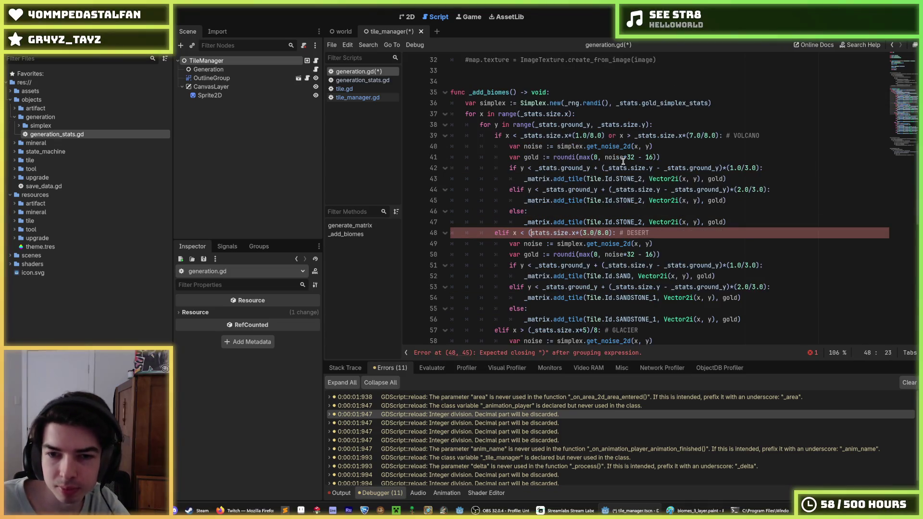
pyautogui.hotkey('ctrl', 's')
# Copy the desert's float boundary onto the glacier rule on line 57, changing 3 to 5, and save
pyautogui.click(715, 177)
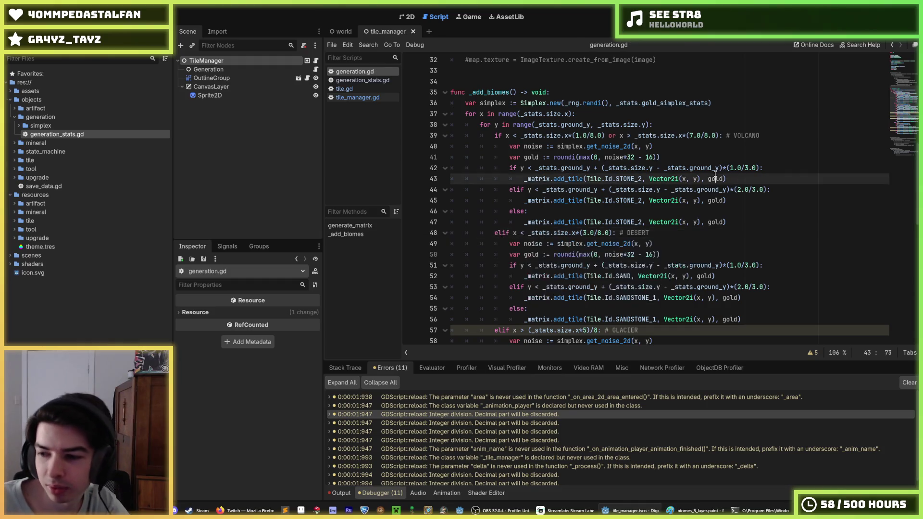
pyautogui.scroll(-2, 672, 199)
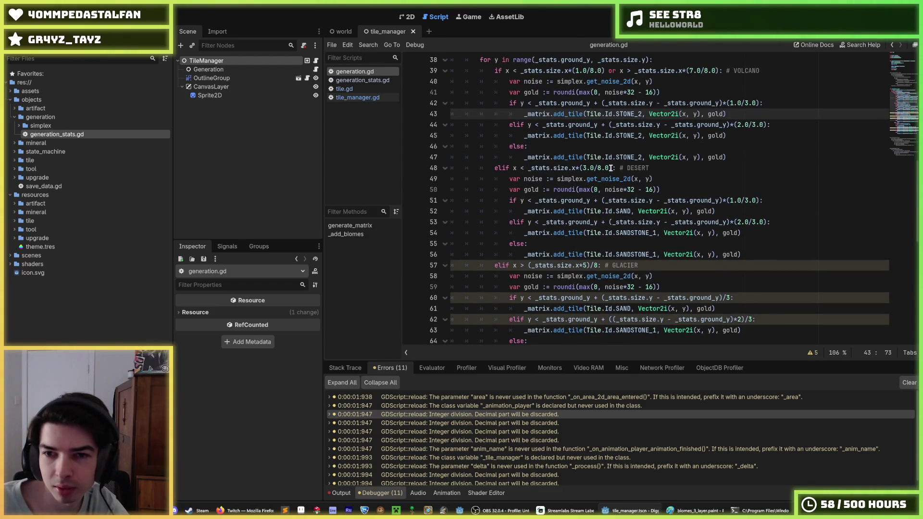
pyautogui.moveTo(611, 168); pyautogui.dragTo(528, 171)
pyautogui.hotkey('ctrl', 'c')
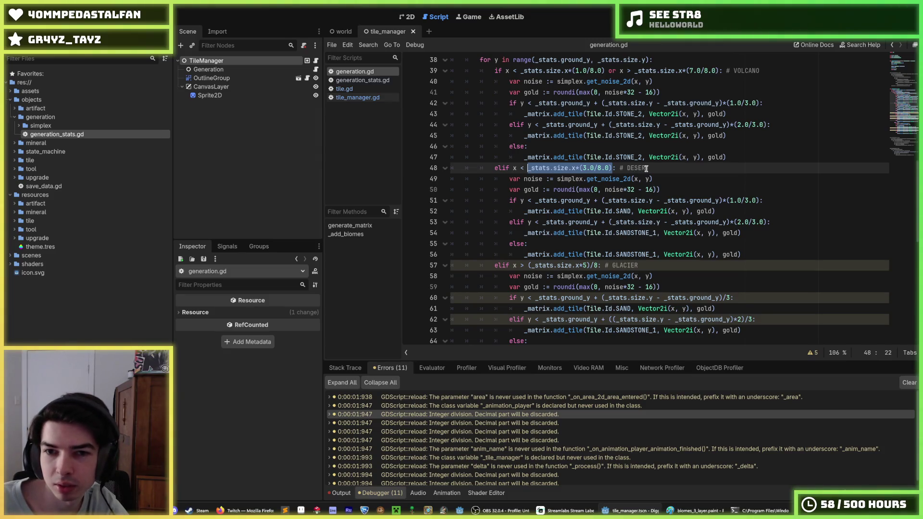
pyautogui.moveTo(597, 265); pyautogui.dragTo(527, 265)
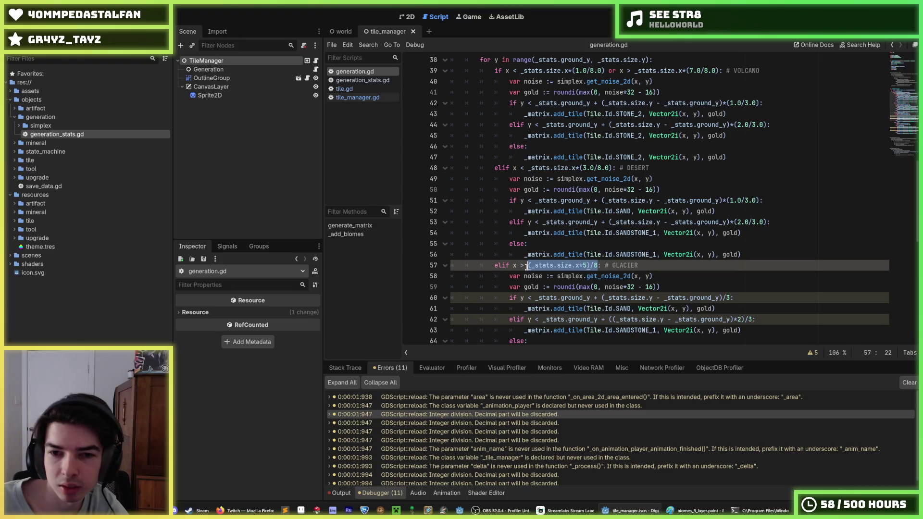
pyautogui.scroll(-2, 541, 249)
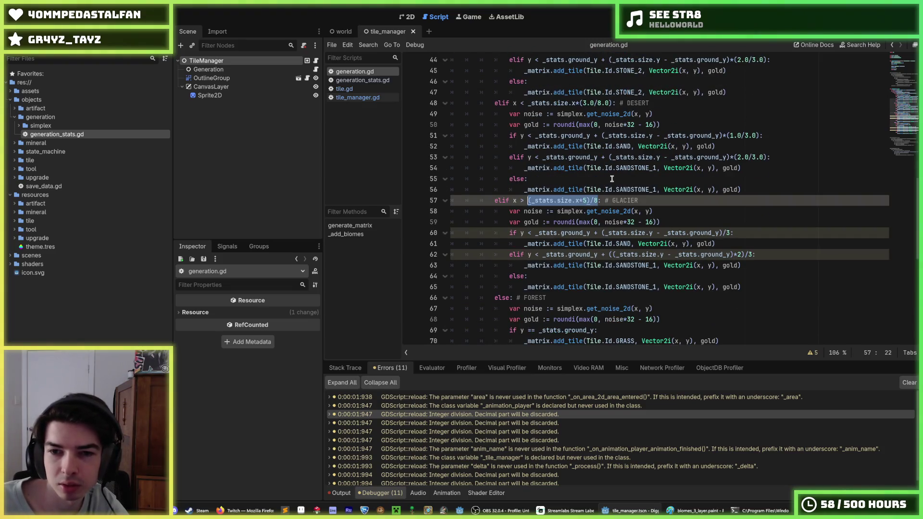
pyautogui.hotkey('ctrl', 'v')
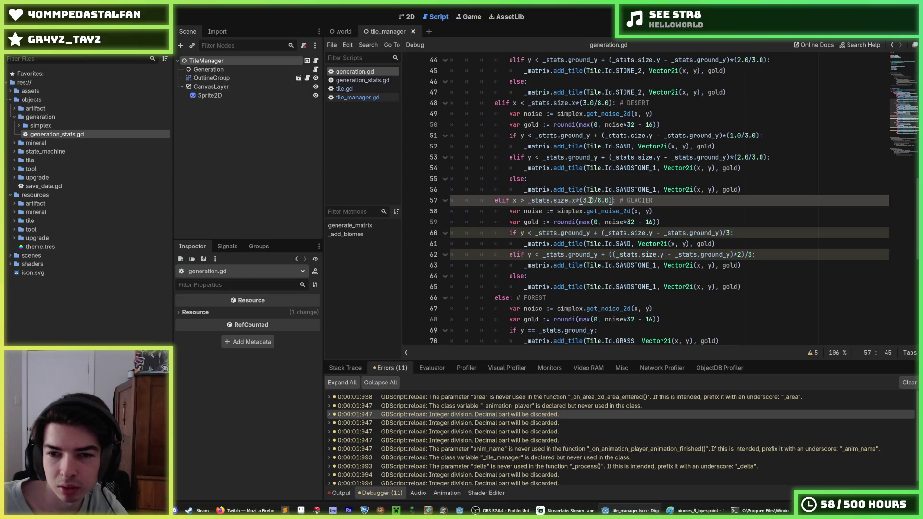
pyautogui.press('BackSpace')
pyautogui.write('5')
pyautogui.hotkey('ctrl', 's')
# Replace the old two-thirds expressions on lines 62 and 73 with the float (2.0/3.0) version
pyautogui.scroll(-2, 596, 195)
pyautogui.scroll(-2, 675, 240)
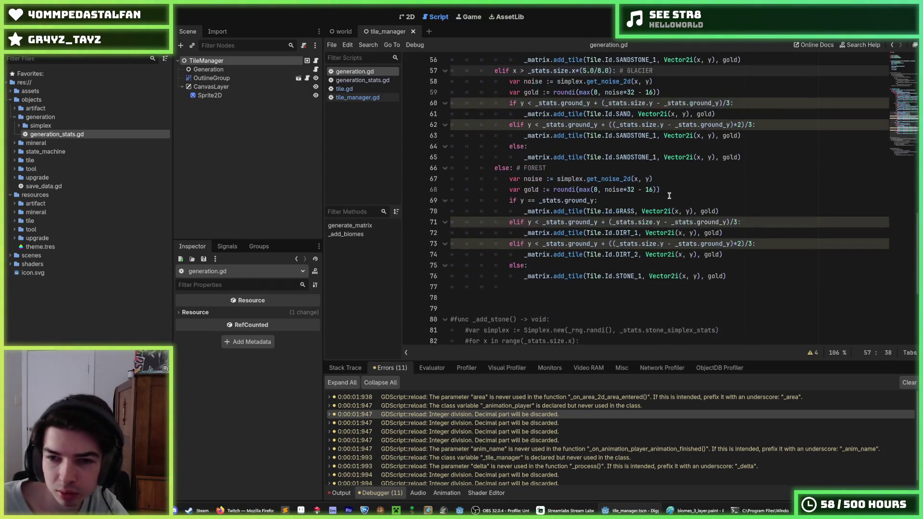
pyautogui.click(681, 176)
pyautogui.click(679, 190)
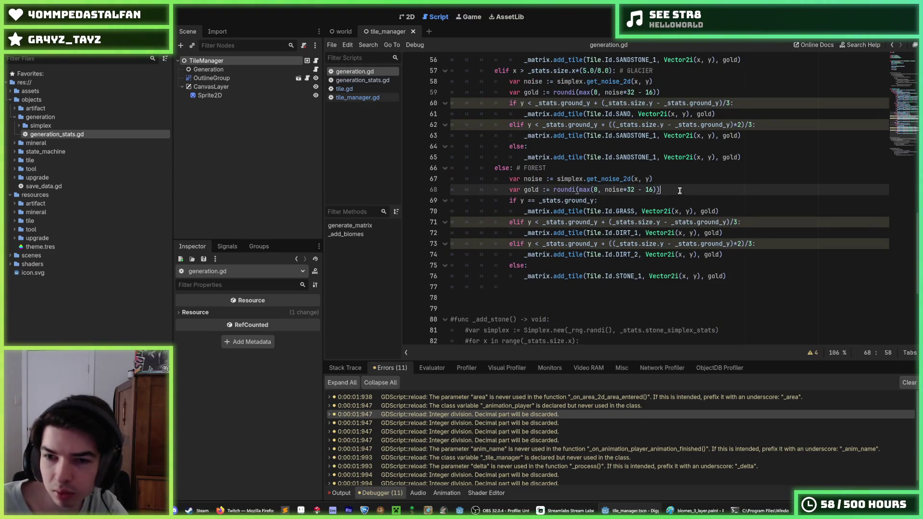
pyautogui.click(675, 181)
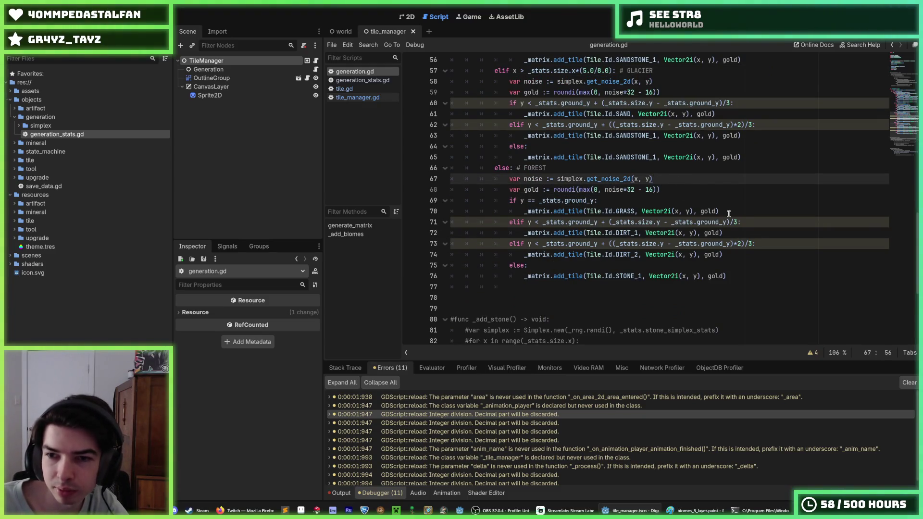
pyautogui.scroll(1, 729, 214)
pyautogui.scroll(2, 746, 230)
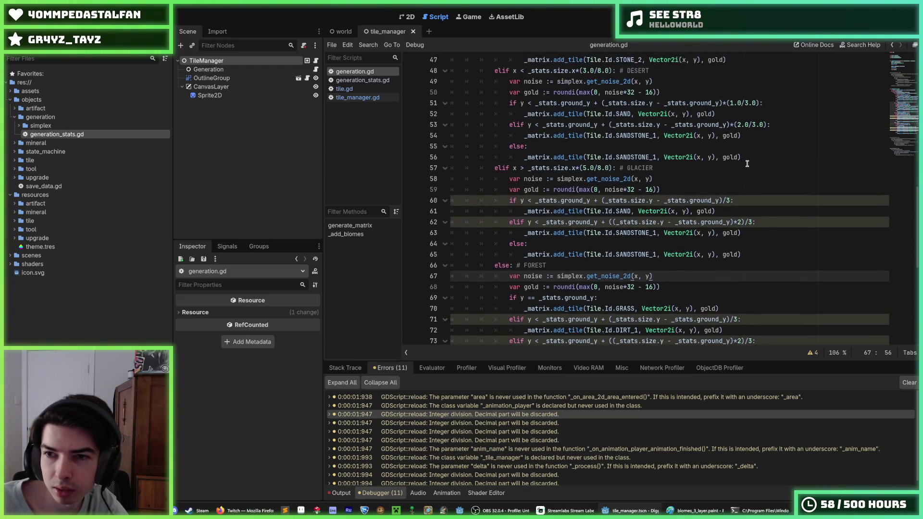
pyautogui.moveTo(768, 125); pyautogui.dragTo(607, 127)
pyautogui.hotkey('ctrl', 'c')
pyautogui.moveTo(608, 223); pyautogui.dragTo(749, 220)
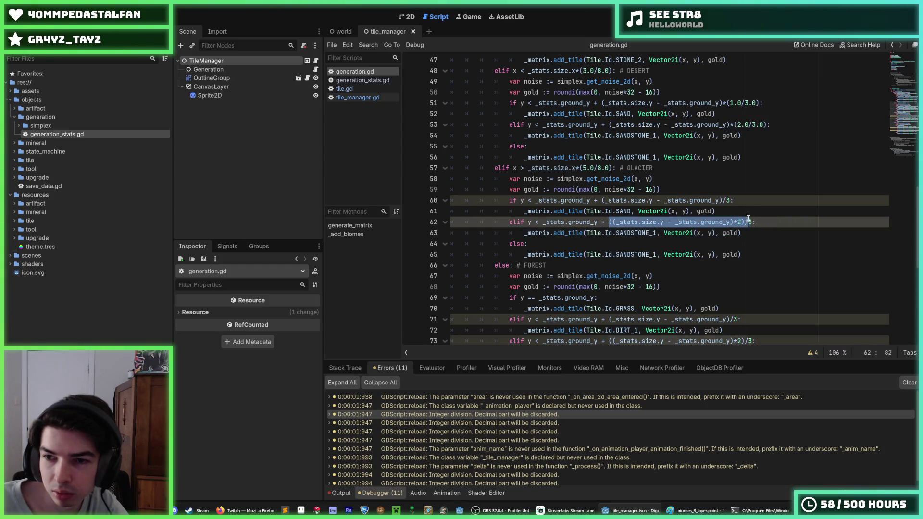
pyautogui.hotkey('ctrl', 'v')
pyautogui.scroll(-2, 746, 270)
pyautogui.moveTo(750, 273); pyautogui.dragTo(608, 276)
pyautogui.hotkey('ctrl', 'v')
# Replace the old one-third expressions on lines 60 and 71 with the float version and save
pyautogui.scroll(2, 714, 180)
pyautogui.moveTo(758, 103); pyautogui.dragTo(603, 105)
pyautogui.hotkey('ctrl', 'c')
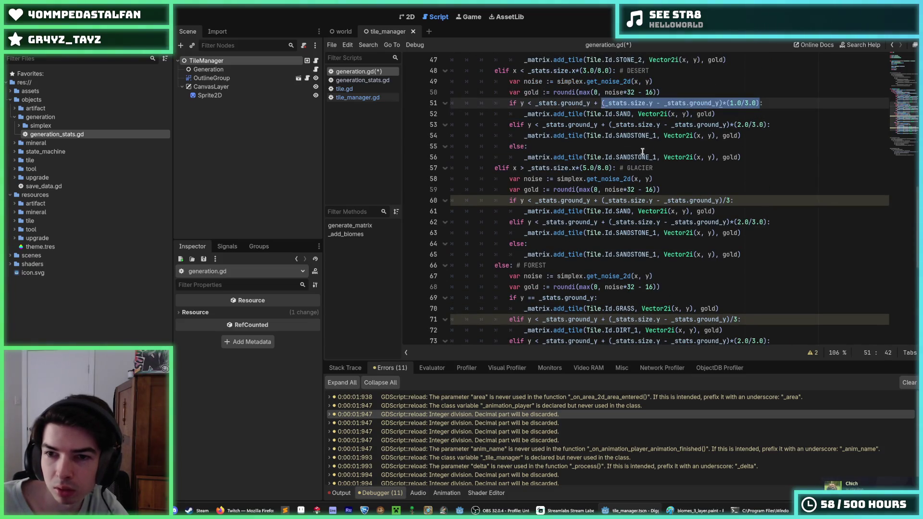
pyautogui.moveTo(730, 199); pyautogui.dragTo(598, 200)
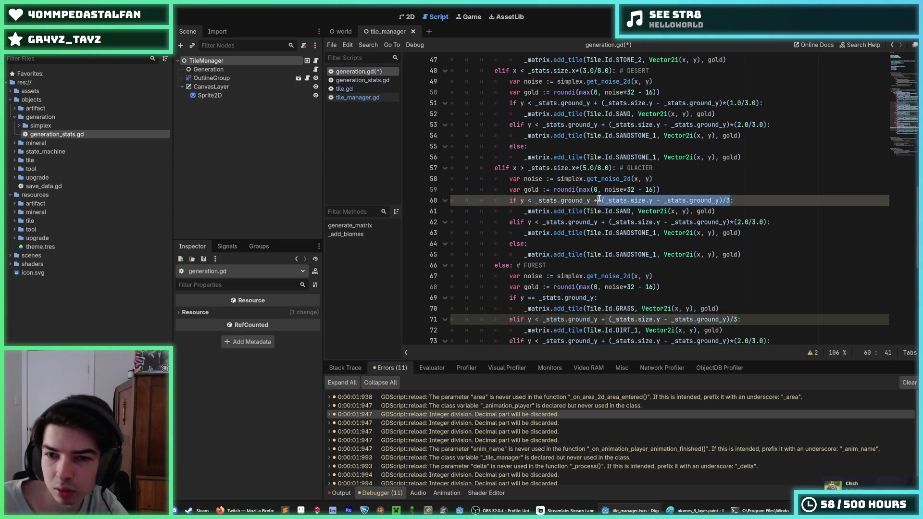
pyautogui.hotkey('ctrl', 'v')
pyautogui.moveTo(737, 320); pyautogui.dragTo(603, 321)
pyautogui.hotkey('ctrl', 'v')
pyautogui.hotkey('ctrl', 's')
# Review the rest of _add_biomes down to line 44 and save the scene and scripts
pyautogui.scroll(-4, 736, 255)
pyautogui.click(735, 232)
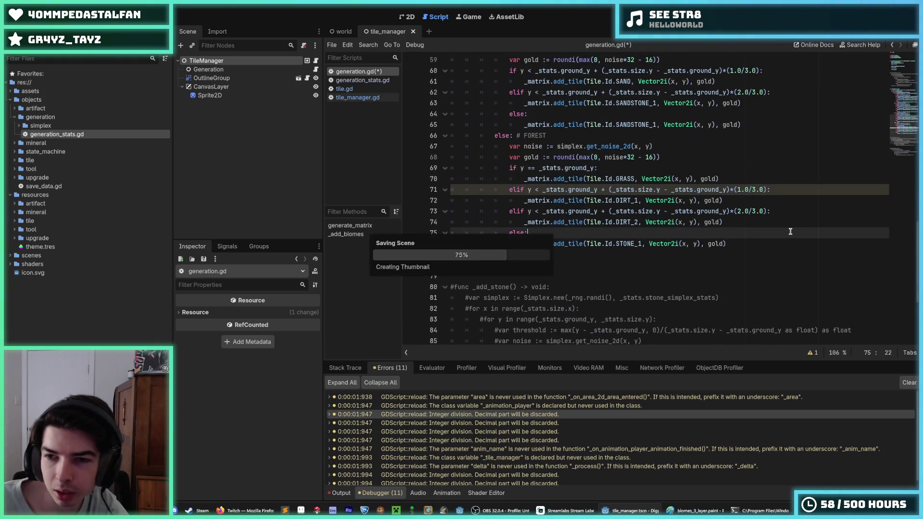
pyautogui.scroll(10, 757, 217)
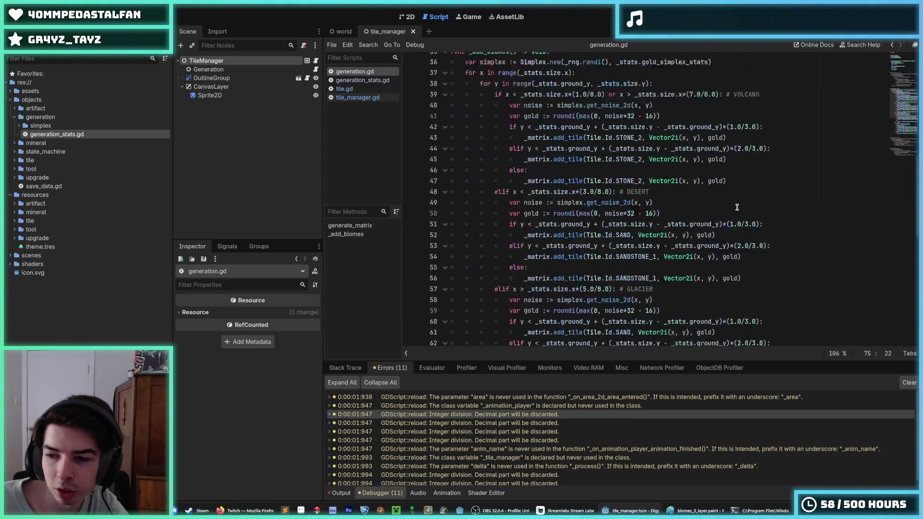
pyautogui.scroll(-5, 768, 194)
pyautogui.scroll(4, 767, 194)
pyautogui.click(767, 191)
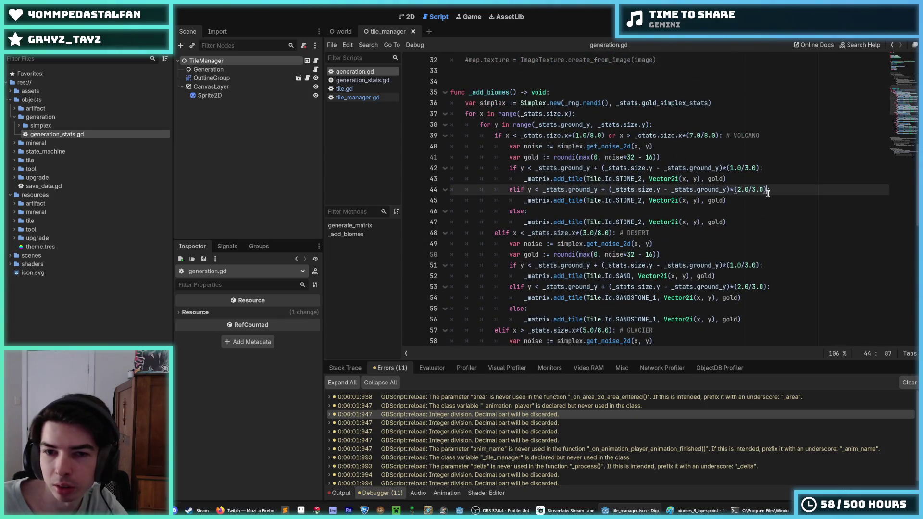
pyautogui.press('Down')
pyautogui.press('Down')
pyautogui.press('Down')
pyautogui.hotkey('ctrl', 's')
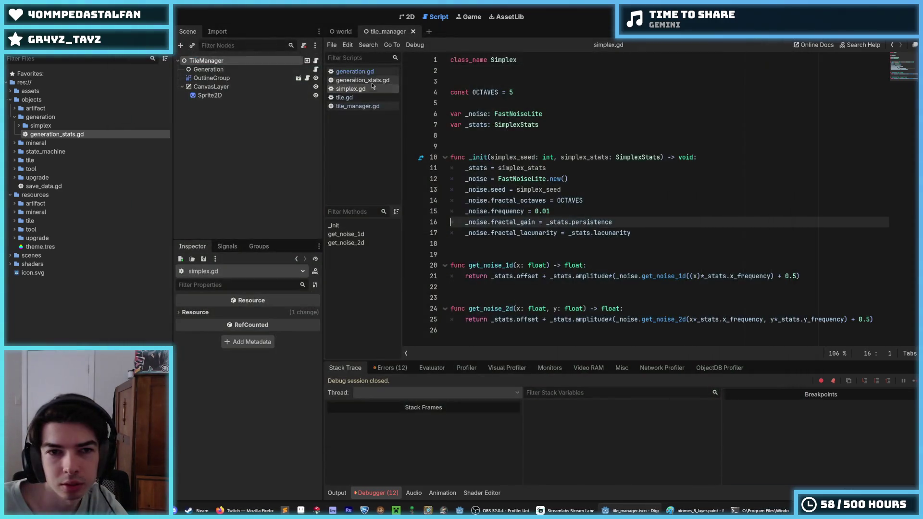
# Delete the gold_simplex_stats export line from generation_stats.gd and save it
pyautogui.click(356, 72)
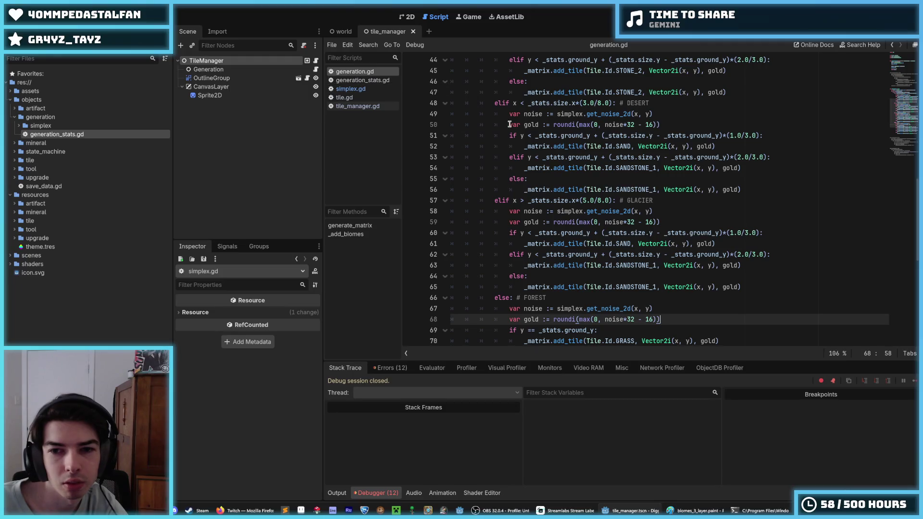
pyautogui.click(230, 61)
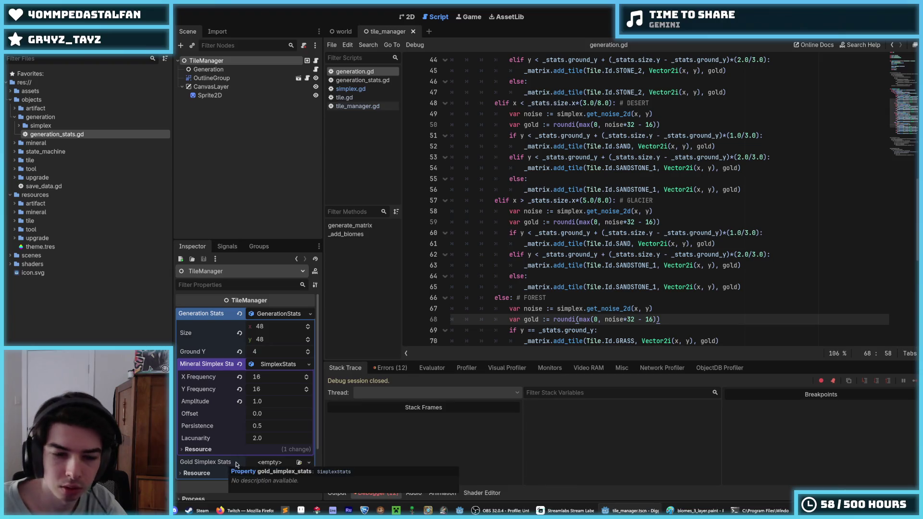
pyautogui.scroll(8, 605, 242)
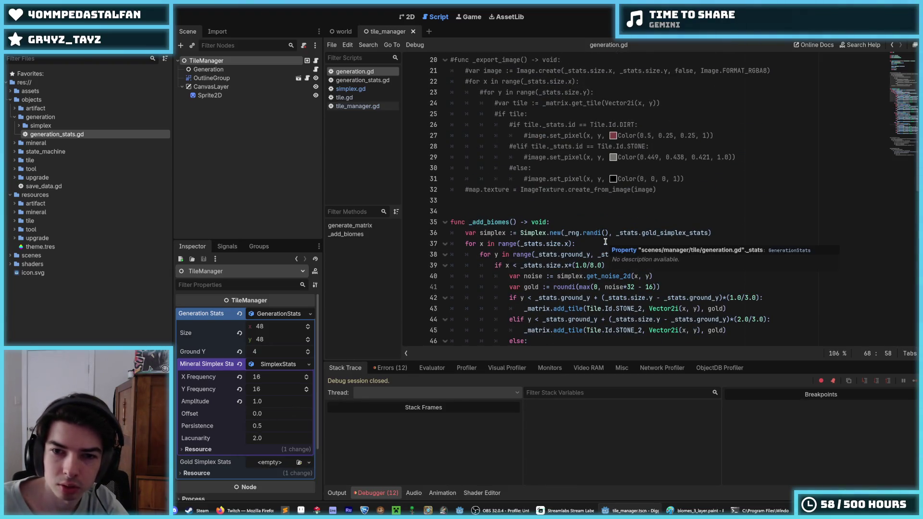
pyautogui.click(567, 255)
pyautogui.click(570, 276)
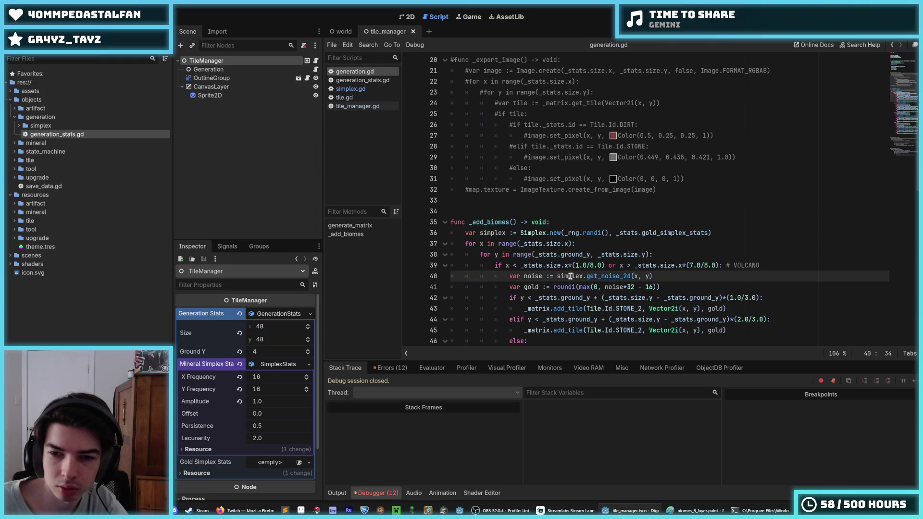
pyautogui.click(357, 106)
pyautogui.click(362, 80)
pyautogui.click(643, 133)
pyautogui.moveTo(643, 132); pyautogui.dragTo(644, 124)
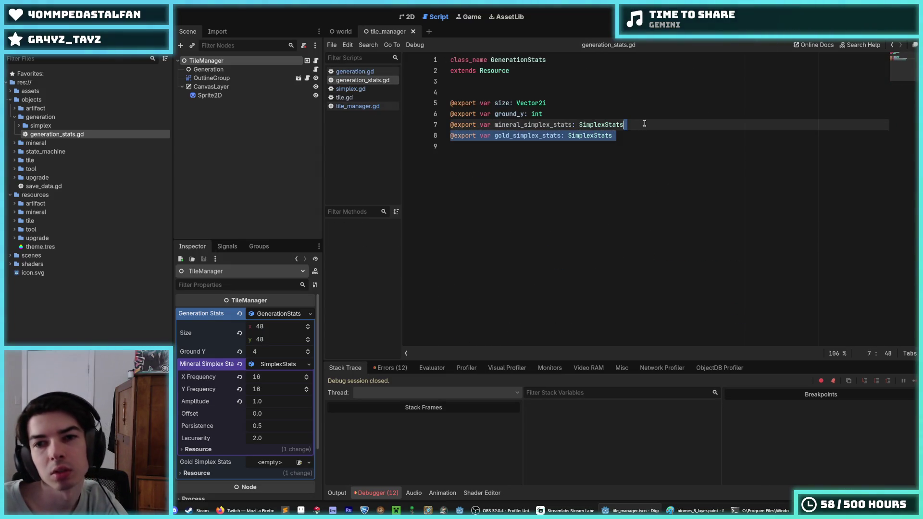
pyautogui.press('BackSpace')
pyautogui.hotkey('ctrl', 's')
# In generation.gd, change gold_simplex_stats to mineral_simplex_stats and run the game to test
pyautogui.click(354, 72)
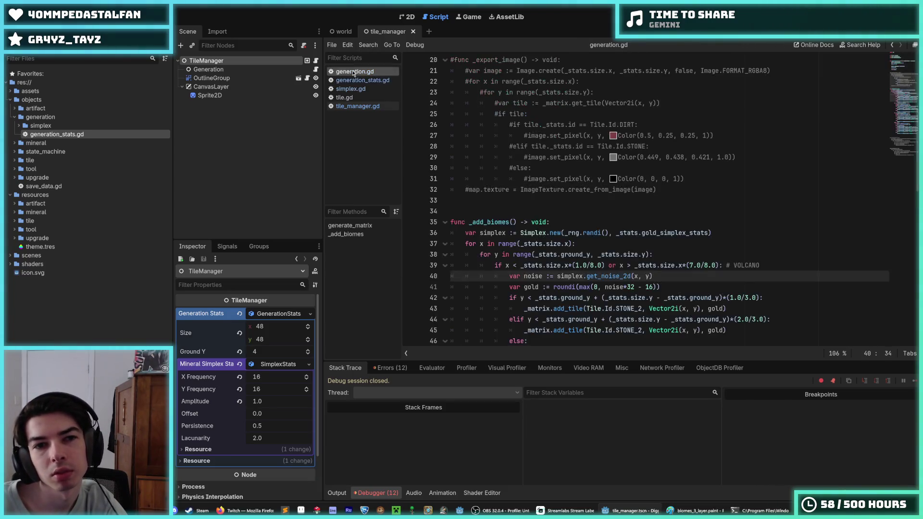
pyautogui.click(680, 273)
pyautogui.hotkey('ctrl', 'f')
pyautogui.write('gold_simplex')
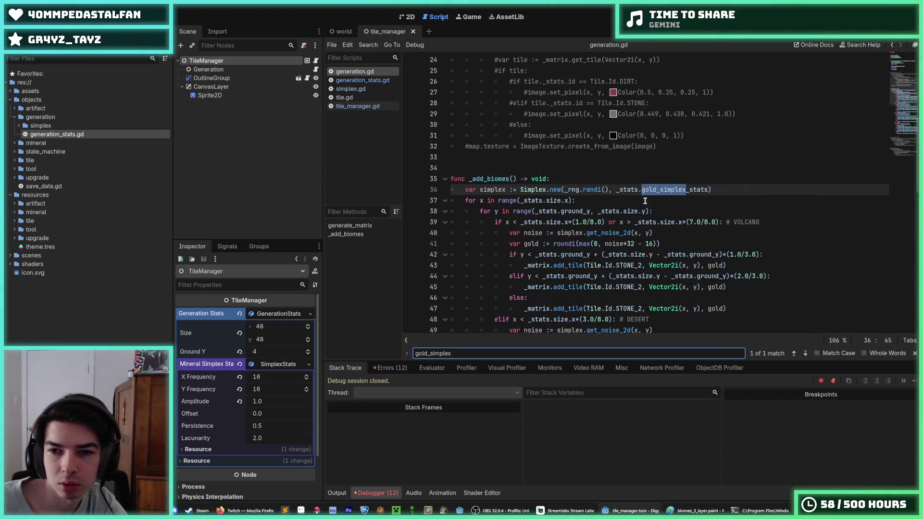
pyautogui.moveTo(657, 190); pyautogui.dragTo(642, 190)
pyautogui.write('mineral')
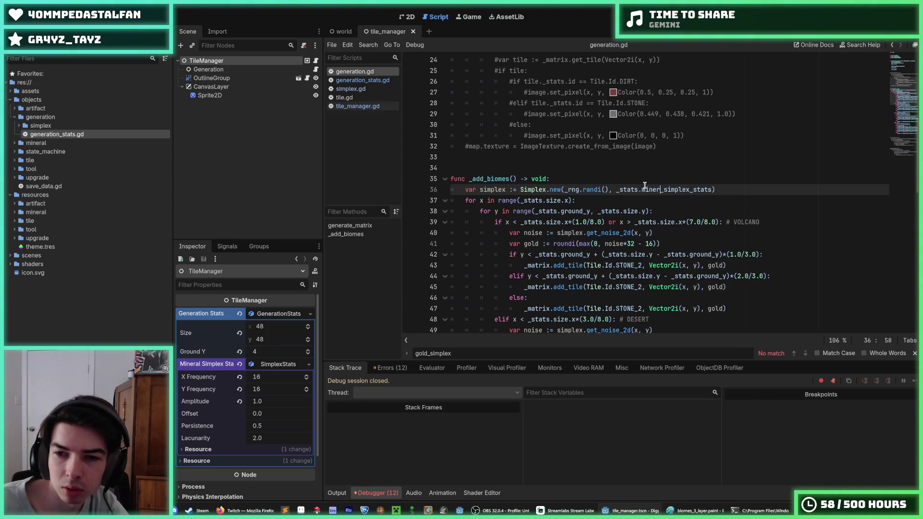
pyautogui.click(619, 233)
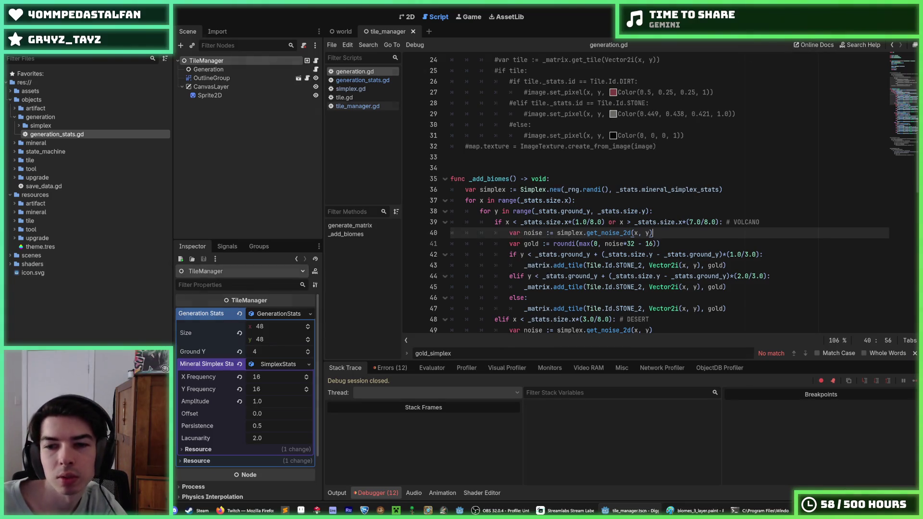
pyautogui.press('F5')
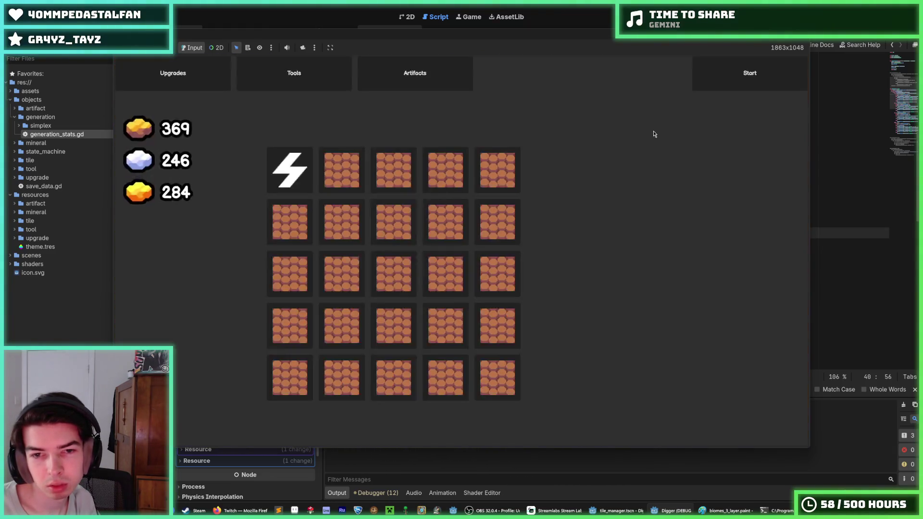
# Craft and equip an Iron Pickaxe from the Tools page, then start a new dig
pyautogui.click(317, 63)
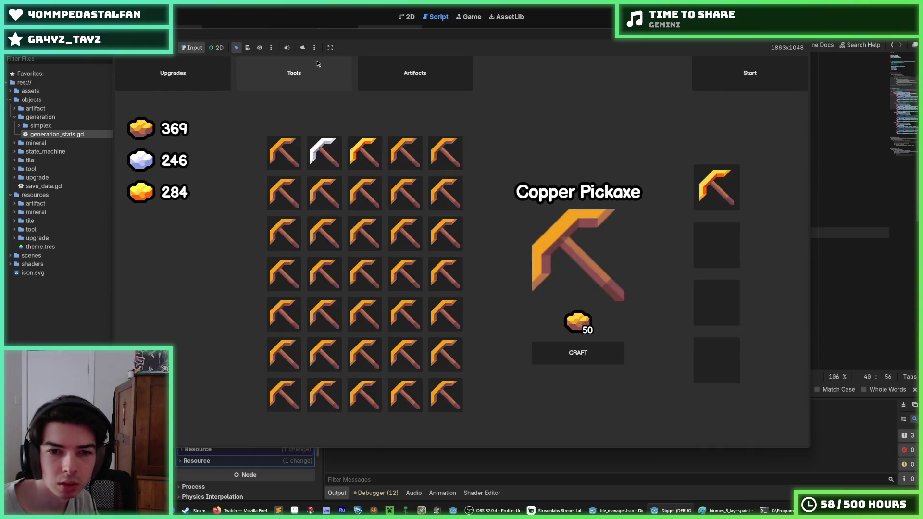
pyautogui.click(433, 199)
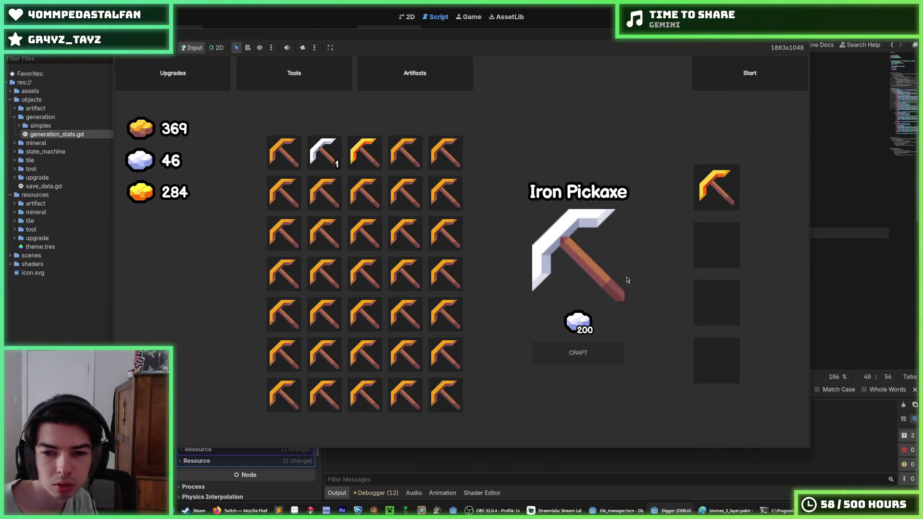
pyautogui.click(605, 220)
pyautogui.click(738, 84)
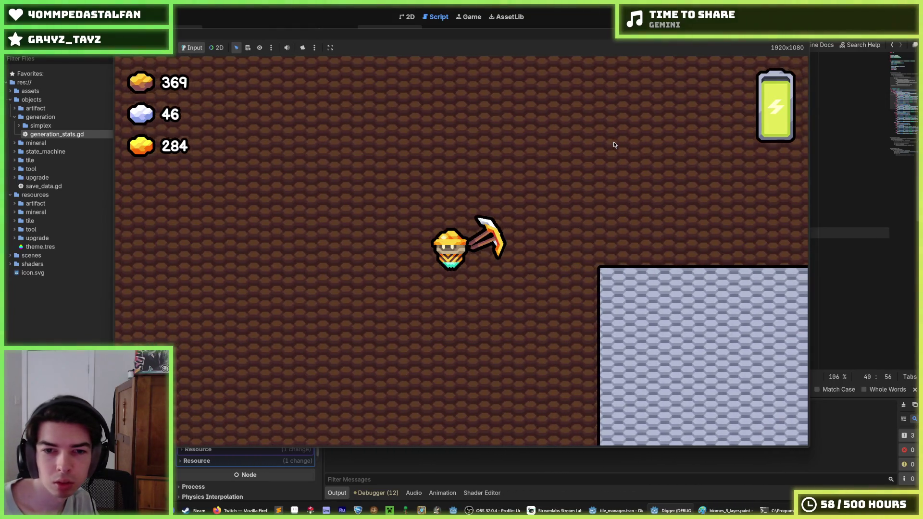
# Zoom the in-game camera to inspect the stone, sand and dirt columns and gold vein, then stop the game
pyautogui.scroll(-5, 614, 144)
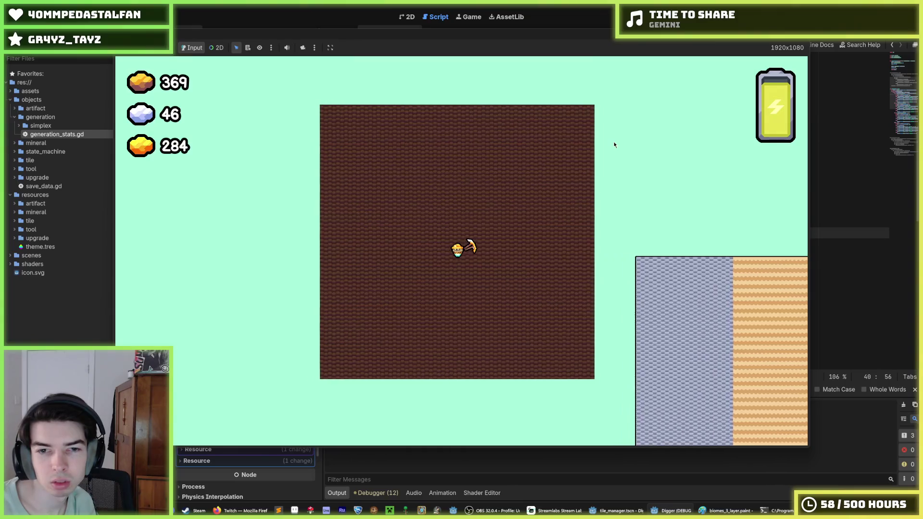
pyautogui.scroll(5, 614, 145)
pyautogui.scroll(2, 613, 144)
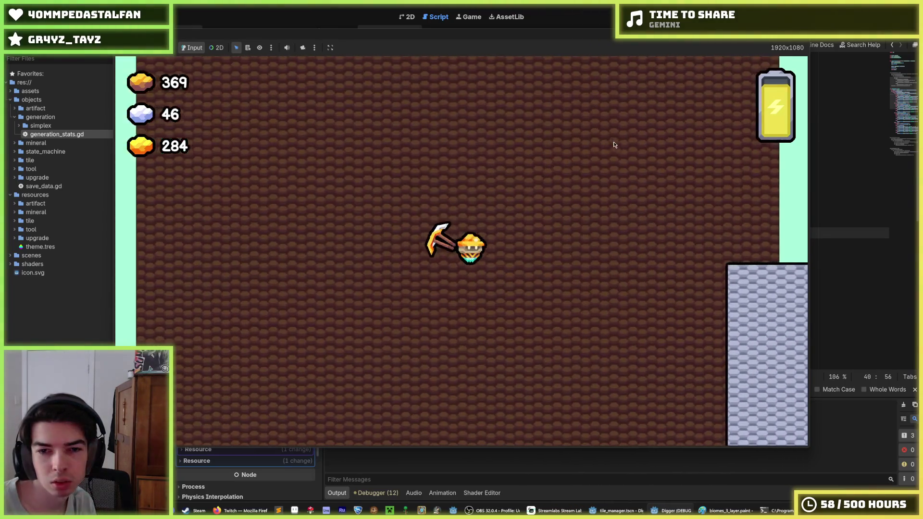
pyautogui.scroll(2, 614, 144)
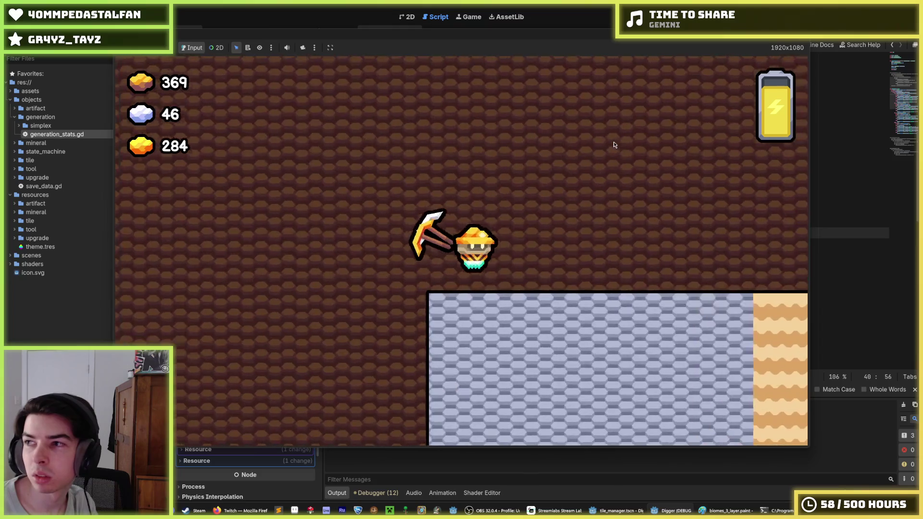
pyautogui.scroll(-4, 613, 144)
pyautogui.scroll(-4, 614, 144)
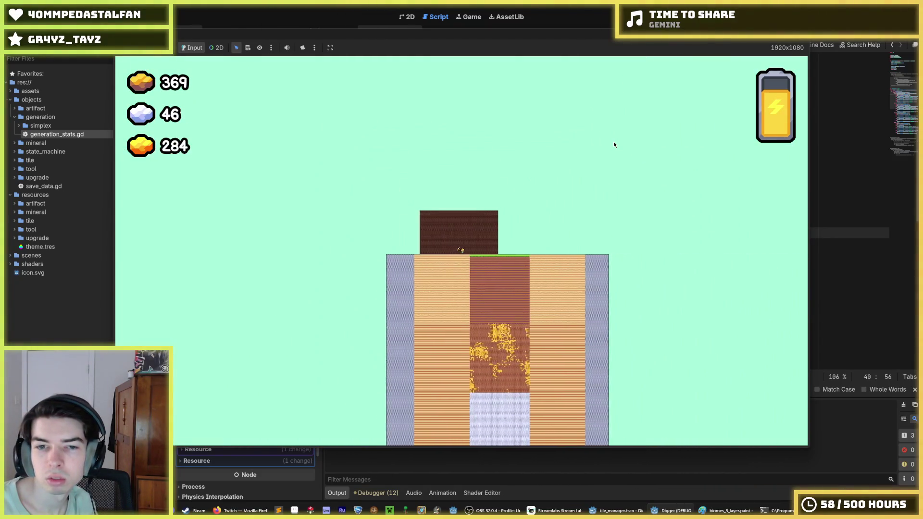
pyautogui.scroll(2, 613, 144)
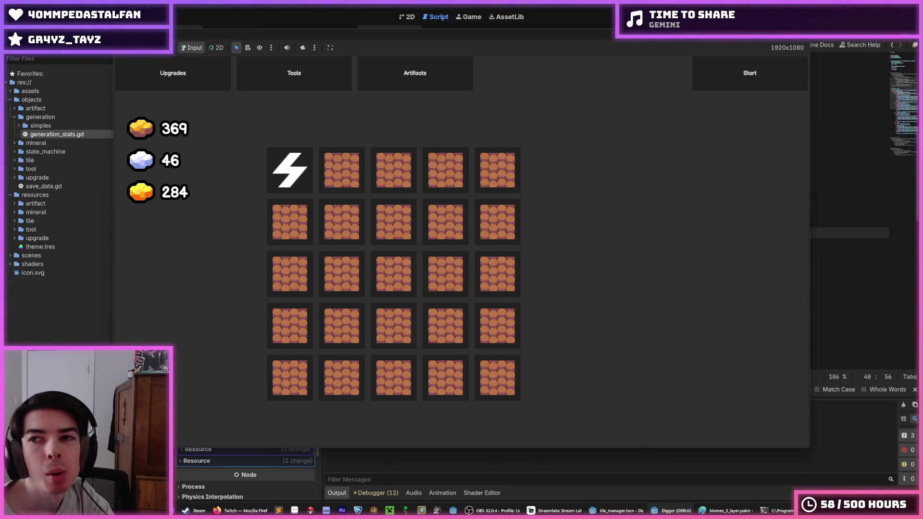
pyautogui.press('F8')
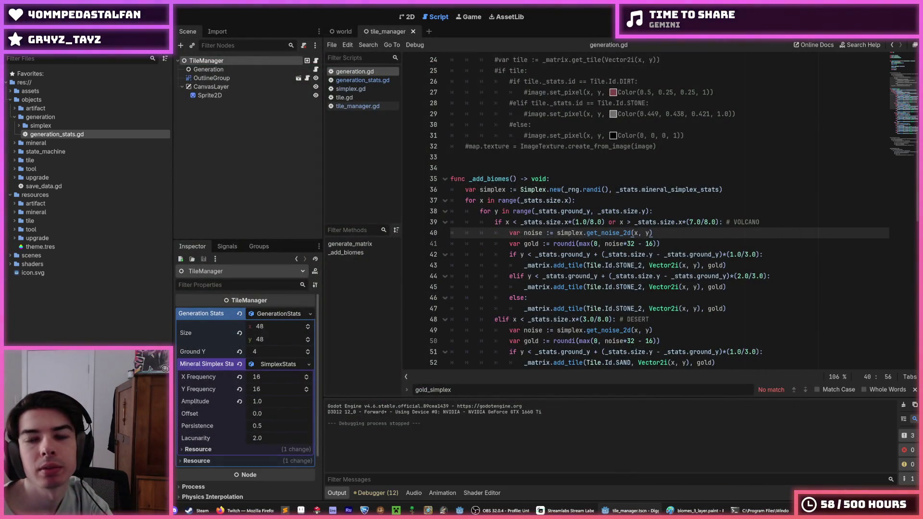
pyautogui.press('F5')
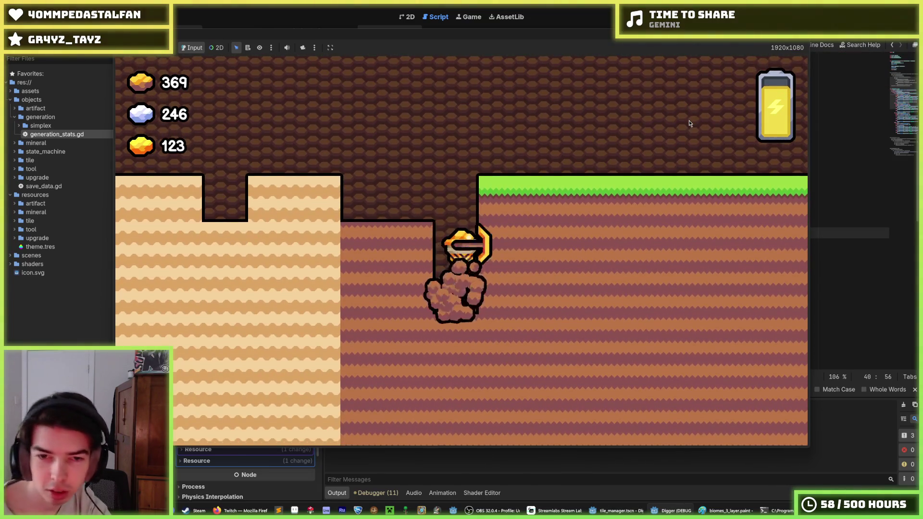
pyautogui.press('F8')
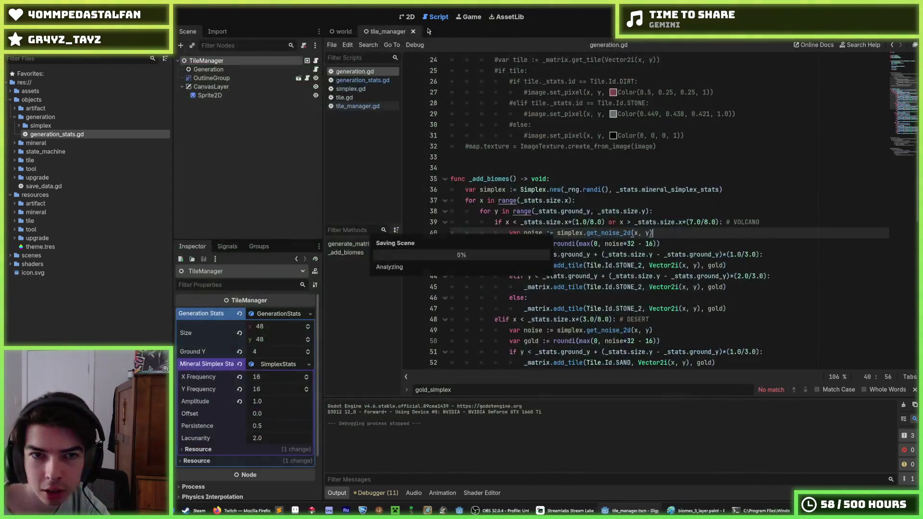
# Save the project, expand res://scenes/ui/game_menu in the FileSystem dock, and launch the game
pyautogui.hotkey('ctrl', 's')
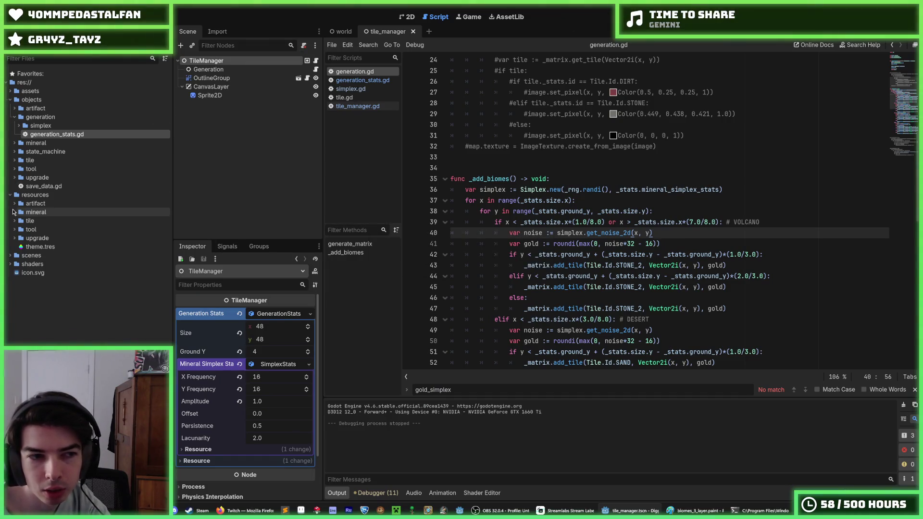
pyautogui.click(14, 213)
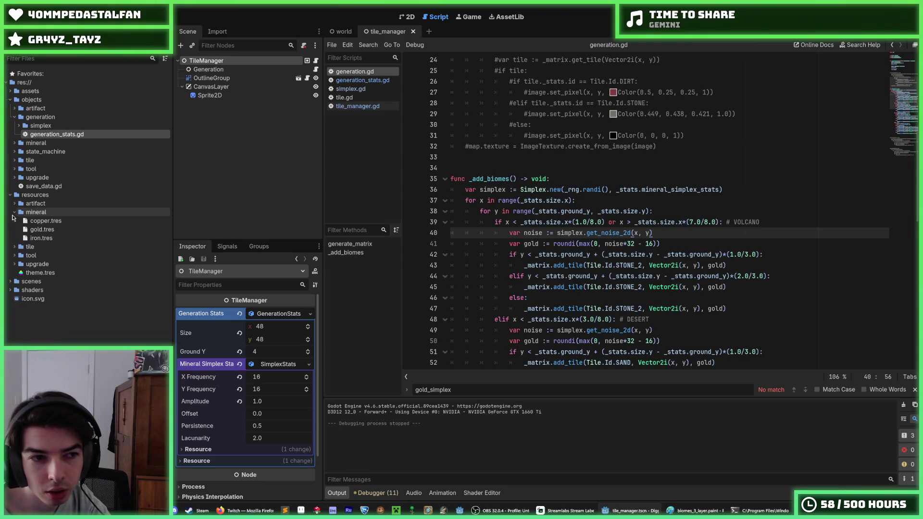
pyautogui.click(15, 212)
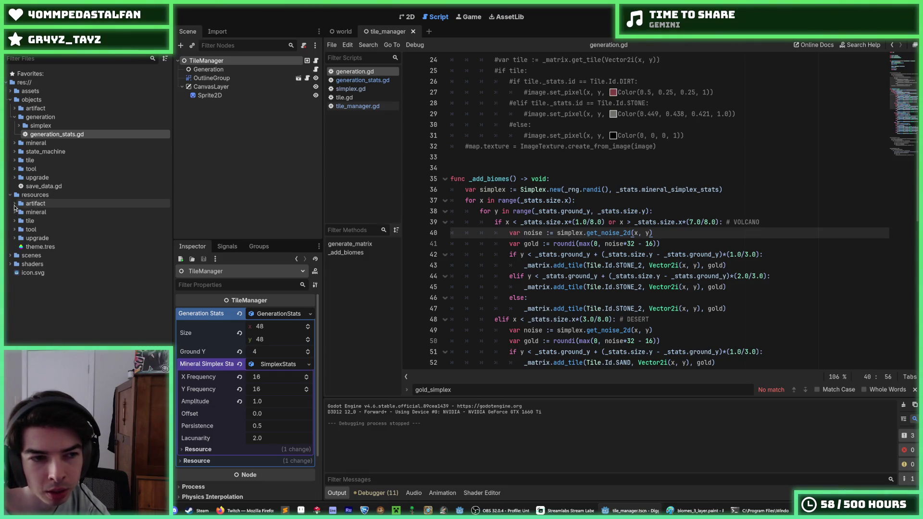
pyautogui.click(10, 257)
pyautogui.click(14, 299)
pyautogui.click(21, 317)
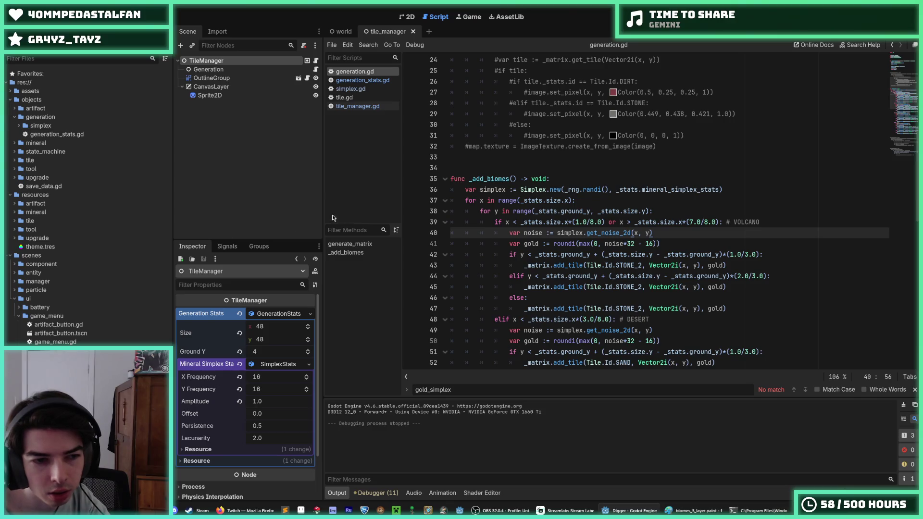
pyautogui.press('F5')
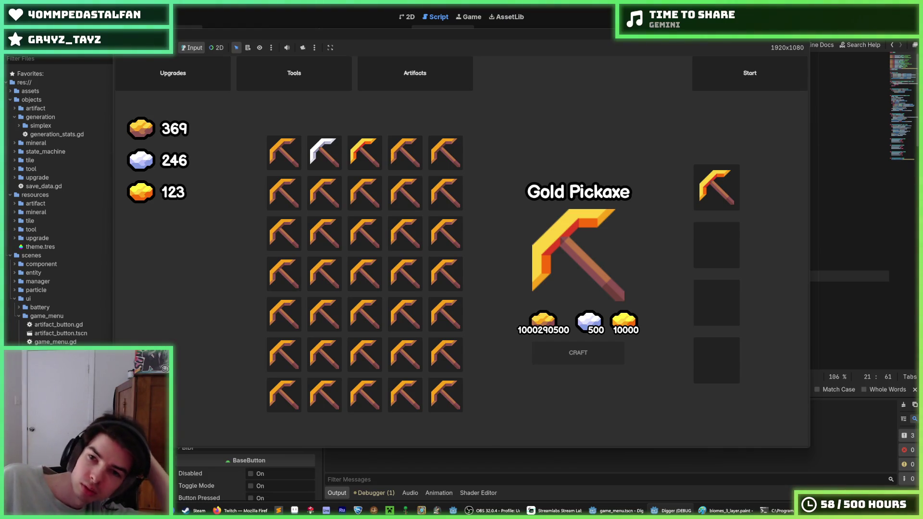
# Stop the game and scroll down through game_menu.gd's crafting functions
pyautogui.press('F8')
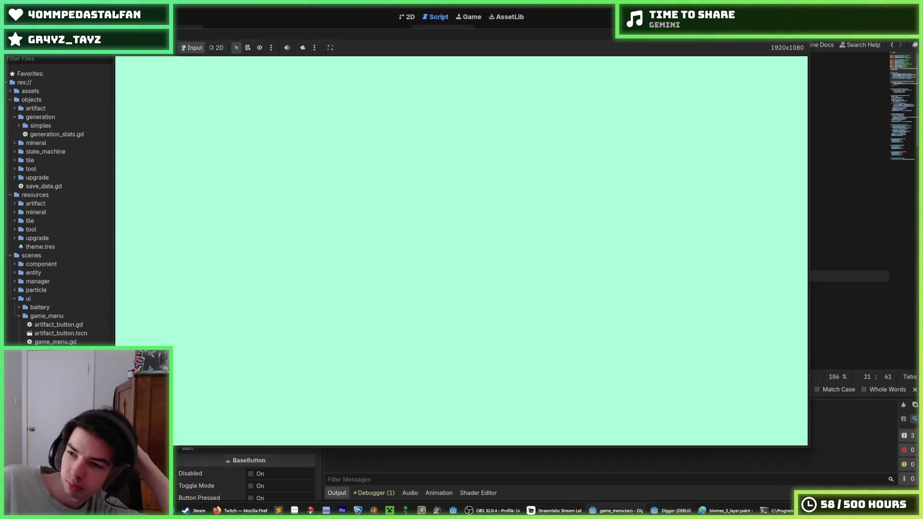
pyautogui.click(718, 199)
pyautogui.scroll(-14, 718, 200)
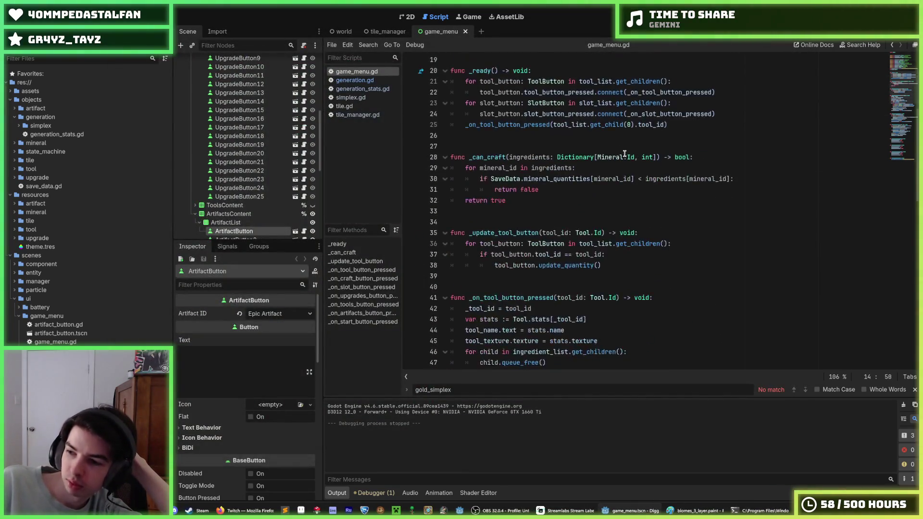
# Look over the tool-button ingredient code on lines 47–52 of game_menu.gd, then switch to tile_manager.gd
pyautogui.scroll(2, 605, 145)
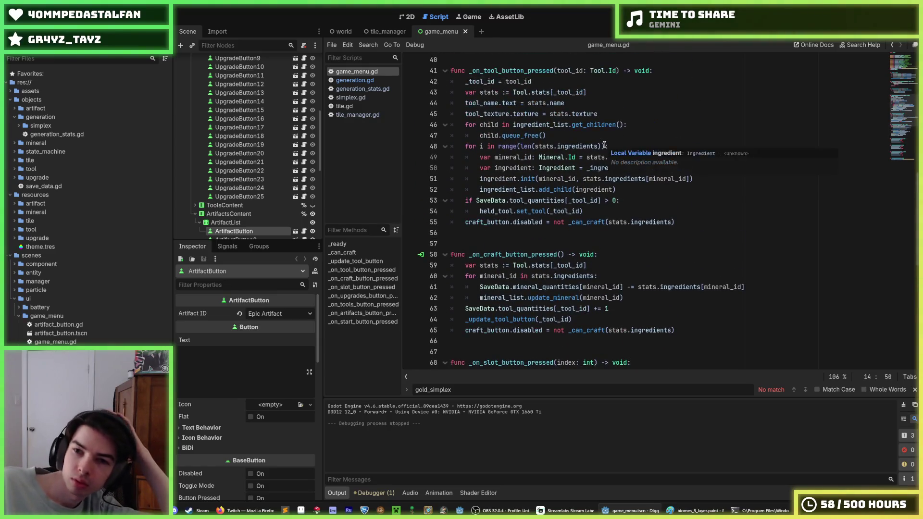
pyautogui.scroll(-1, 624, 145)
pyautogui.click(641, 145)
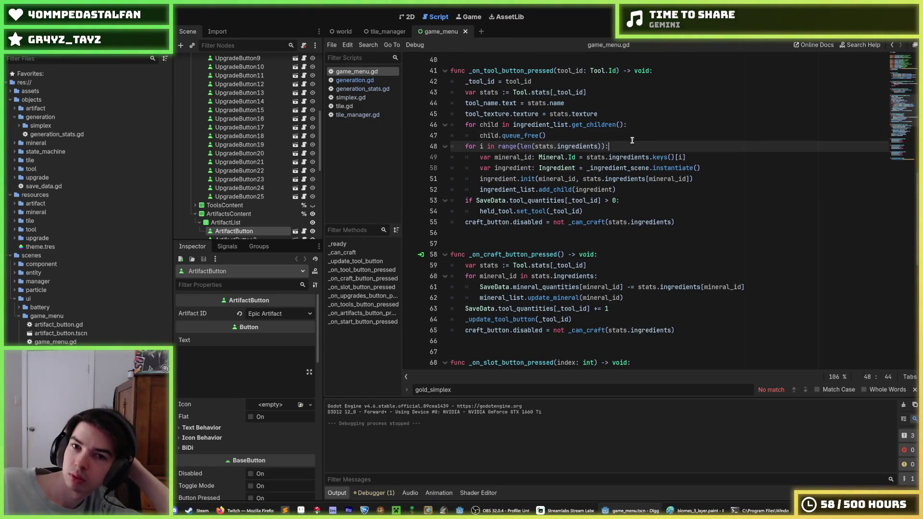
pyautogui.click(611, 138)
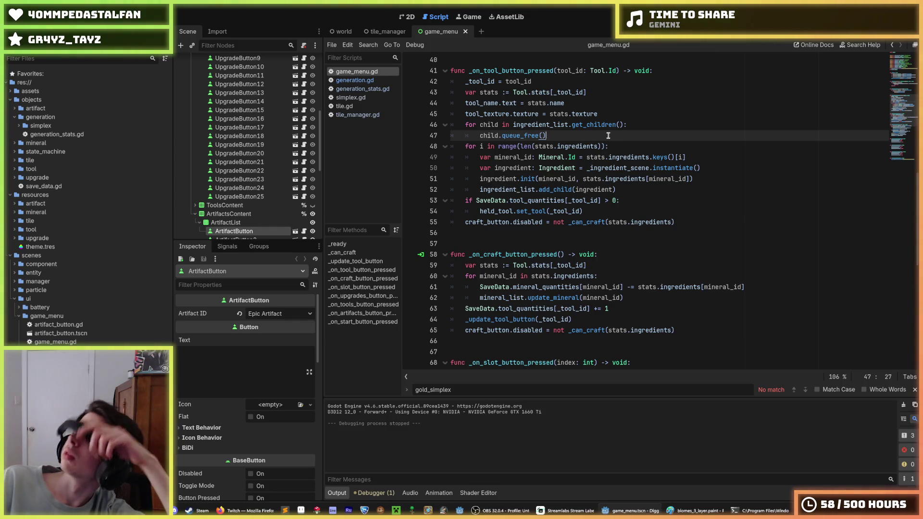
pyautogui.moveTo(592, 127)
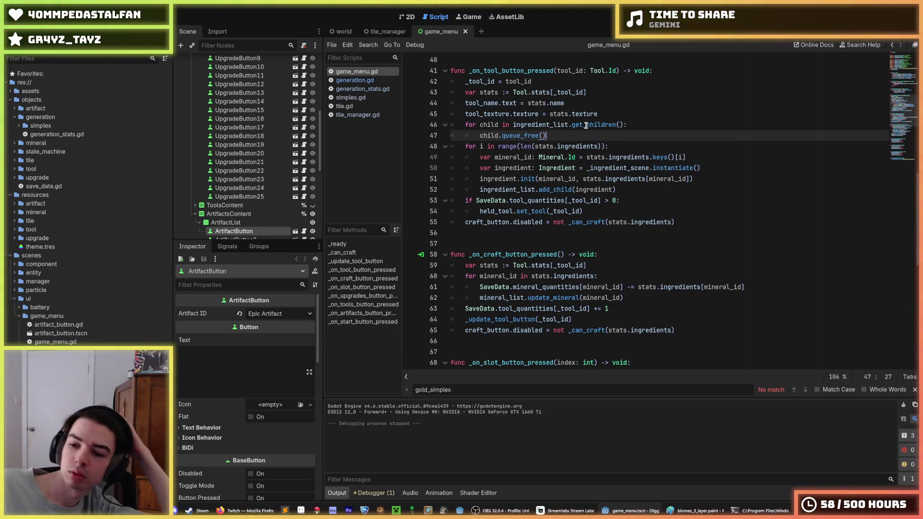
pyautogui.click(651, 195)
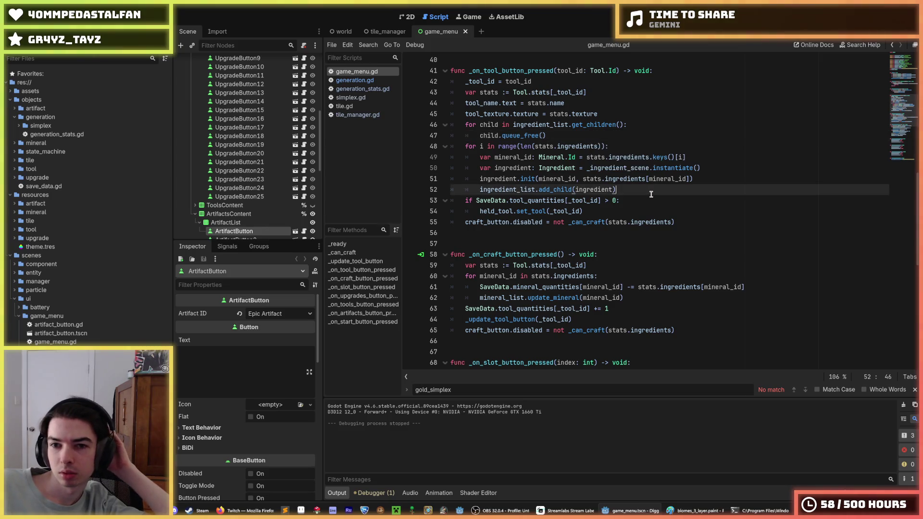
pyautogui.click(705, 179)
pyautogui.press('Up')
pyautogui.press('Up')
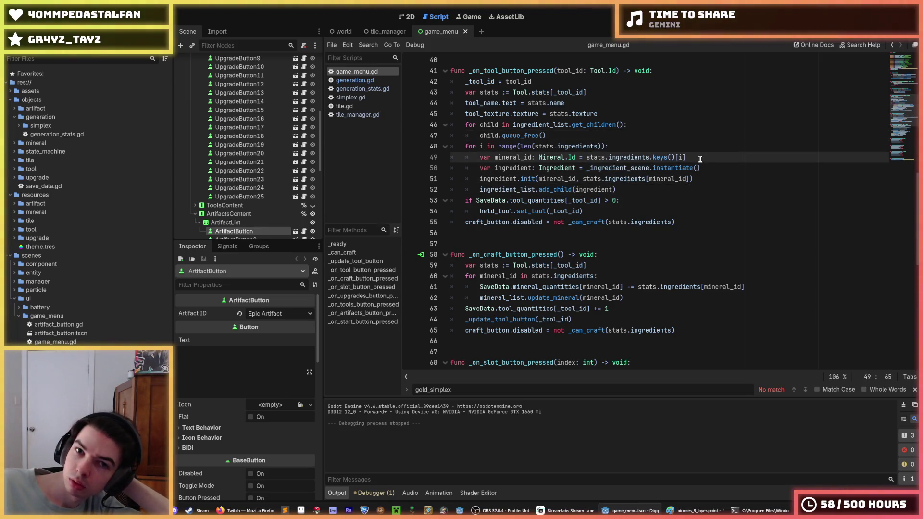
pyautogui.scroll(5, 700, 159)
pyautogui.click(369, 118)
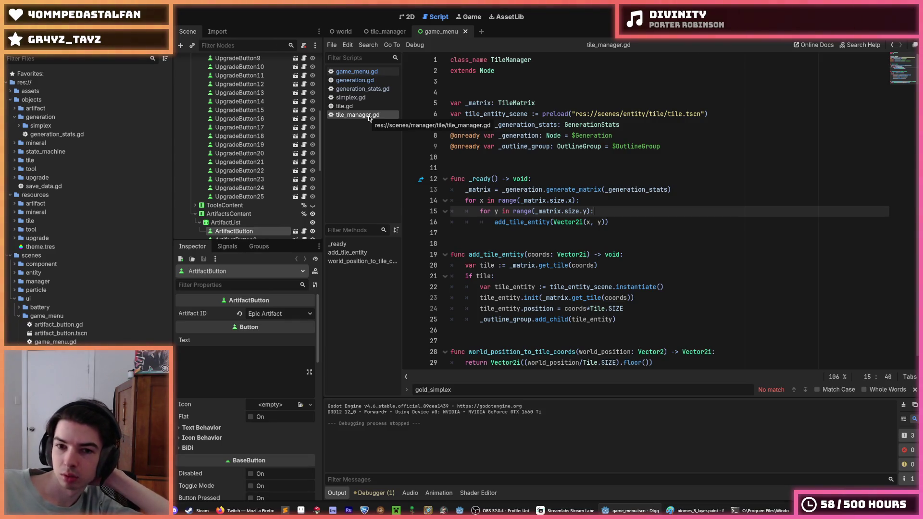
# Examine the nested x/y loops and lines 13–17 of tile_manager.gd's _ready function
pyautogui.click(602, 205)
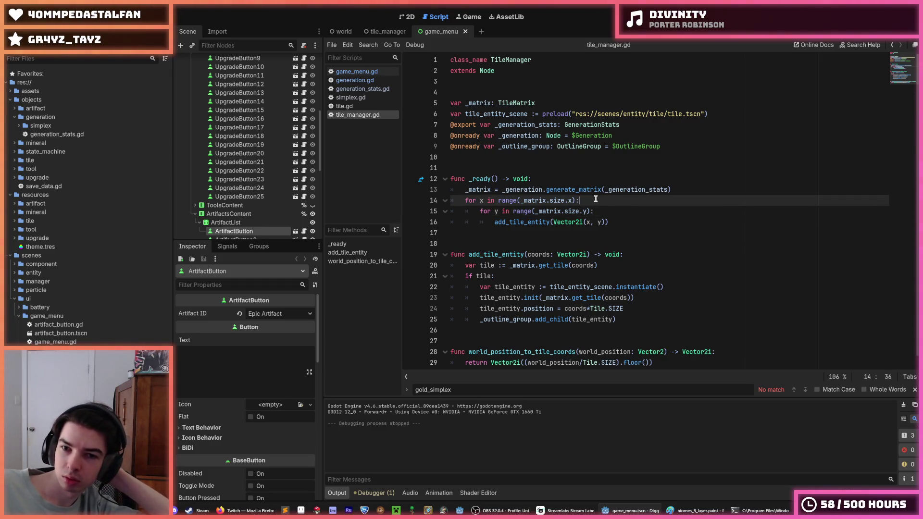
pyautogui.click(609, 211)
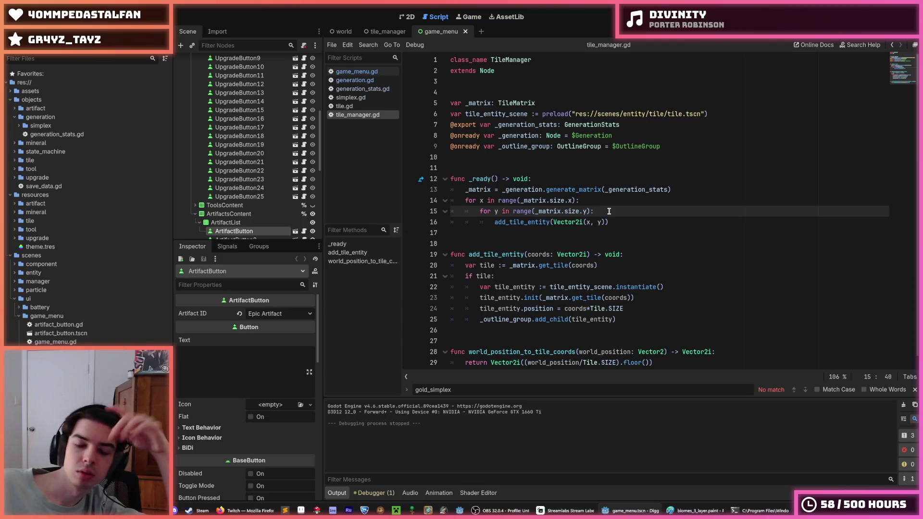
pyautogui.click(598, 201)
pyautogui.click(599, 209)
pyautogui.click(599, 200)
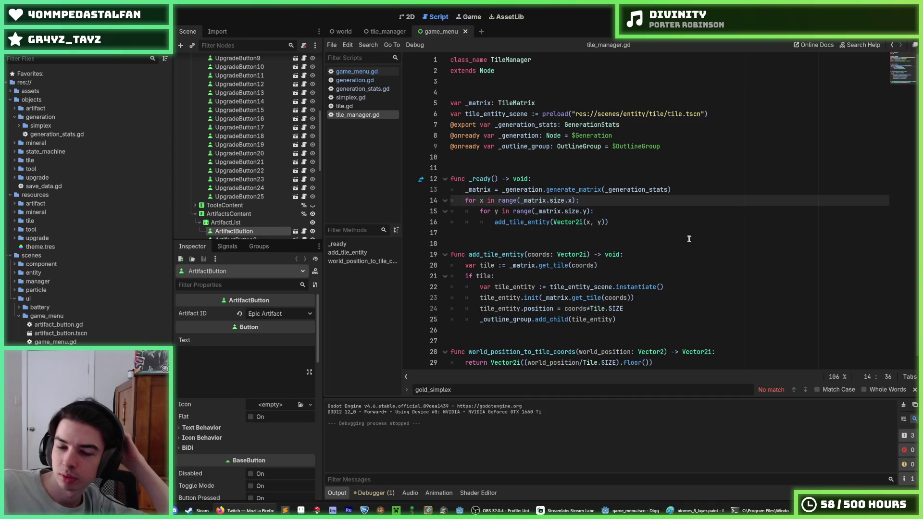
pyautogui.click(654, 250)
pyautogui.click(642, 245)
pyautogui.click(616, 236)
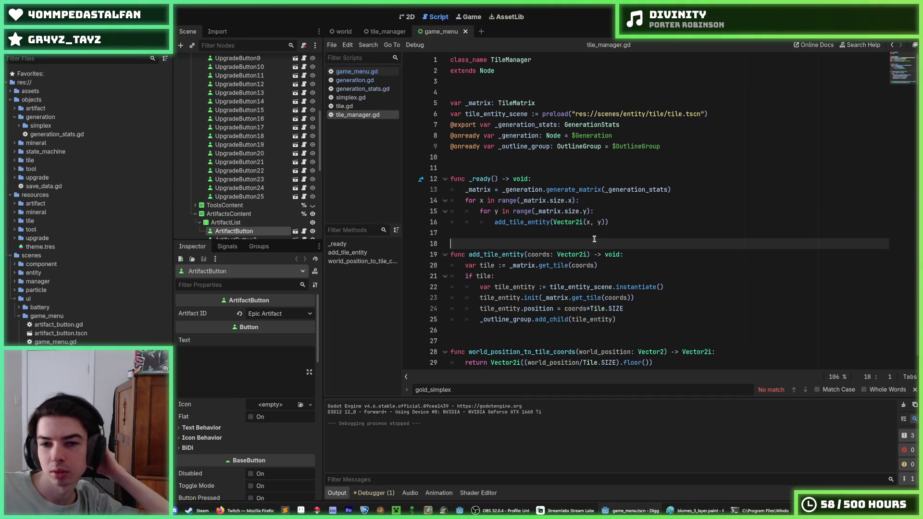
pyautogui.click(608, 220)
pyautogui.click(609, 212)
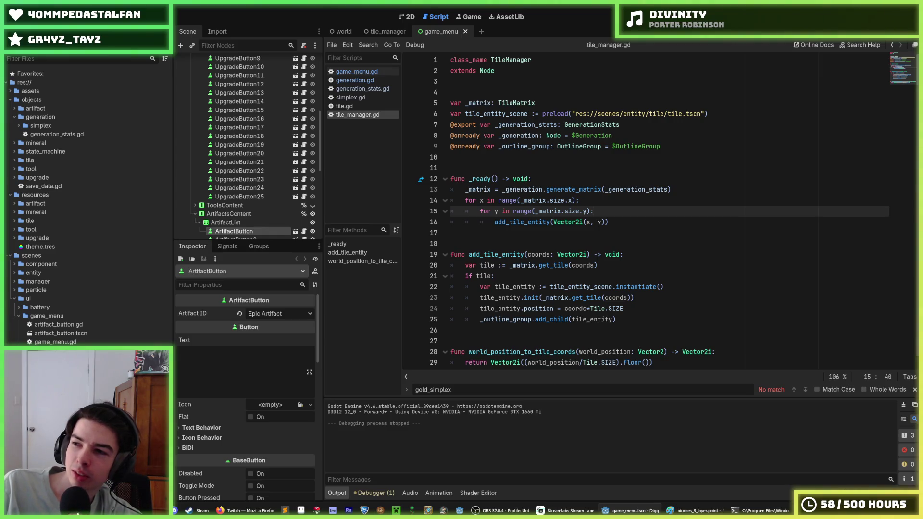
# Briefly check the Twitch stream in Firefox, then return to Godot and switch to generation.gd
pyautogui.hotkey('alt', 'Tab')
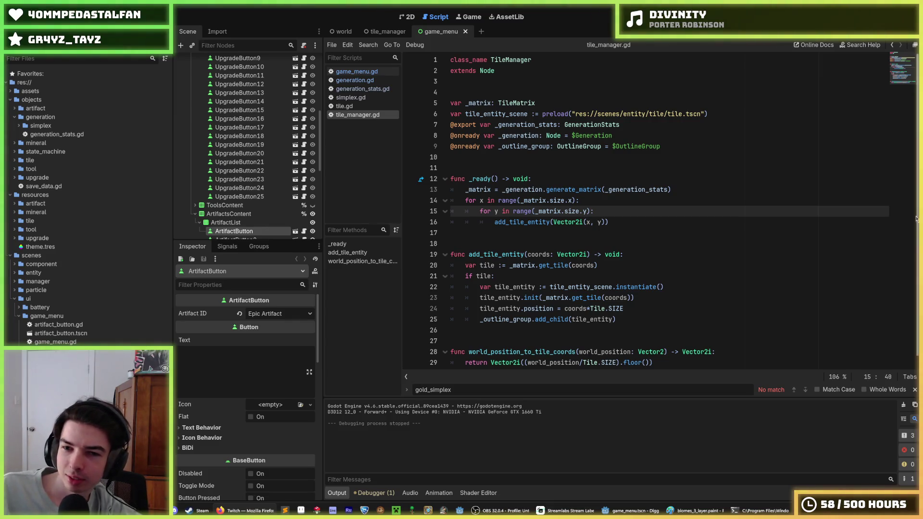
pyautogui.click(851, 211)
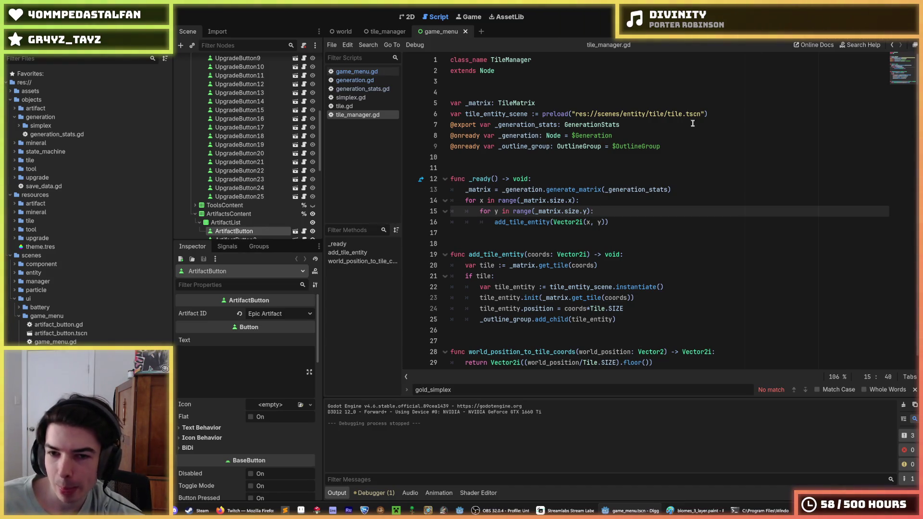
pyautogui.click(683, 190)
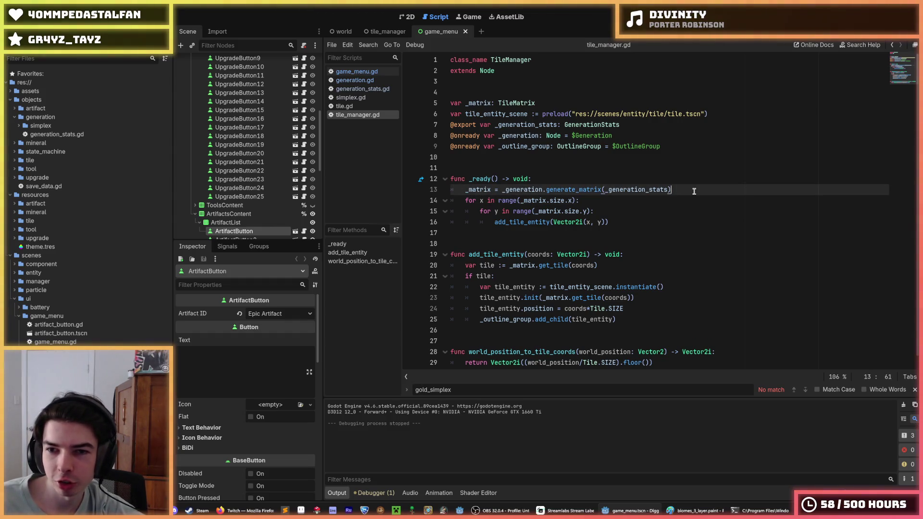
pyautogui.click(637, 198)
pyautogui.click(360, 80)
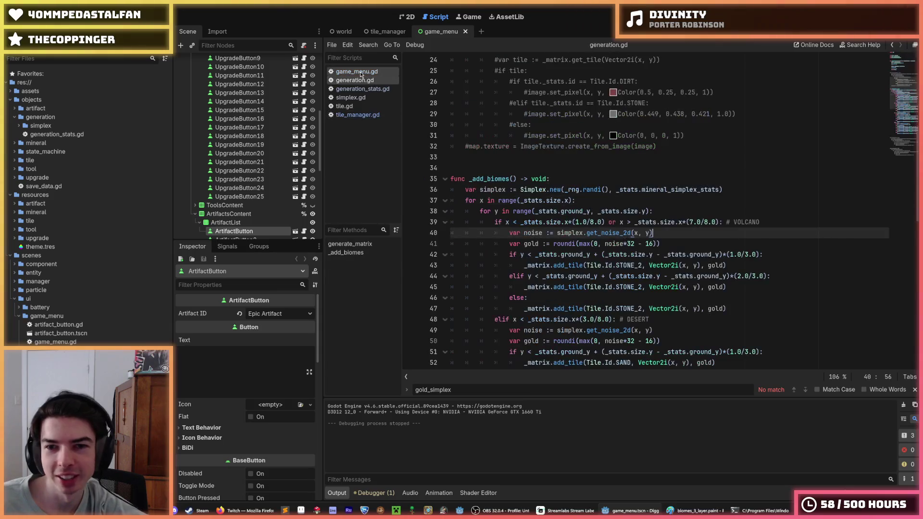
# Look over _add_biomes in generation.gd and run the project to test the biomes
pyautogui.click(359, 71)
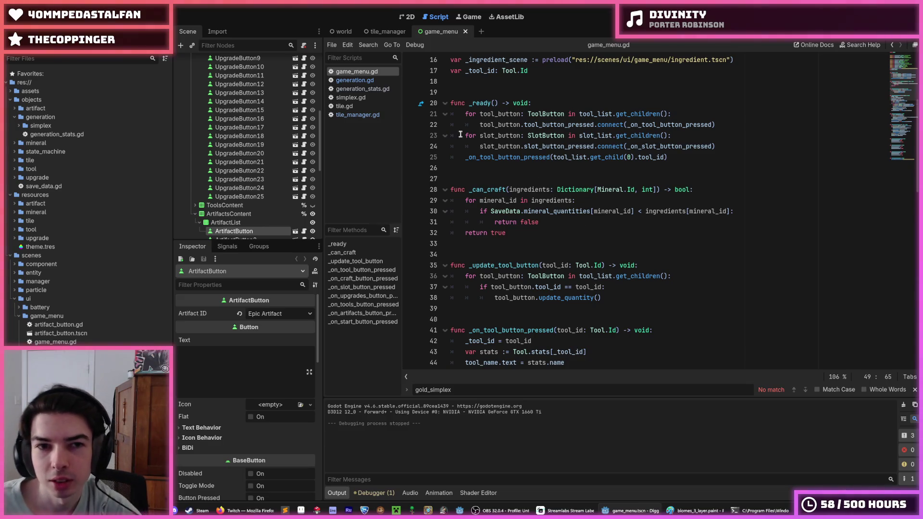
pyautogui.click(357, 81)
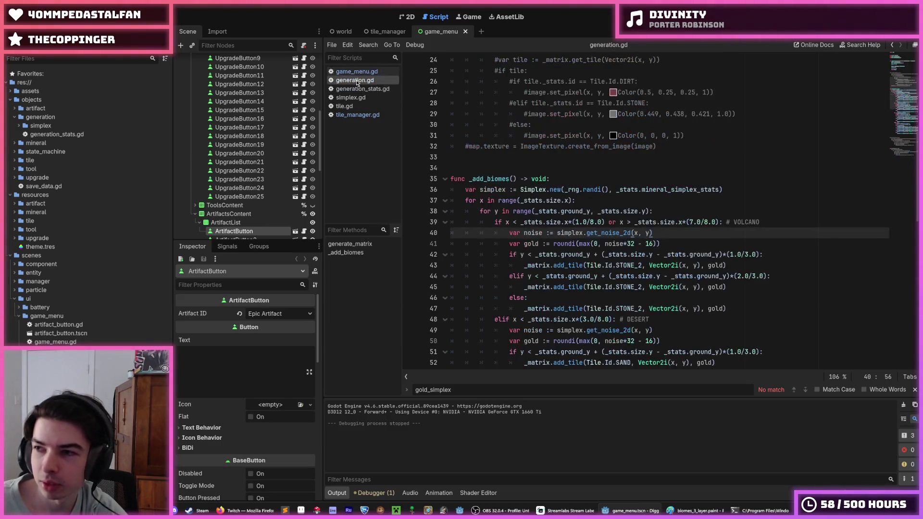
pyautogui.click(689, 162)
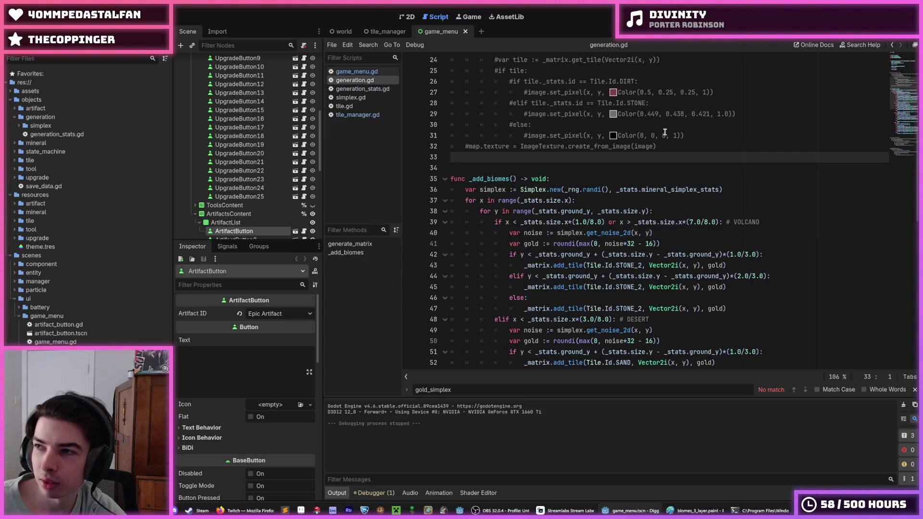
pyautogui.scroll(-3, 538, 157)
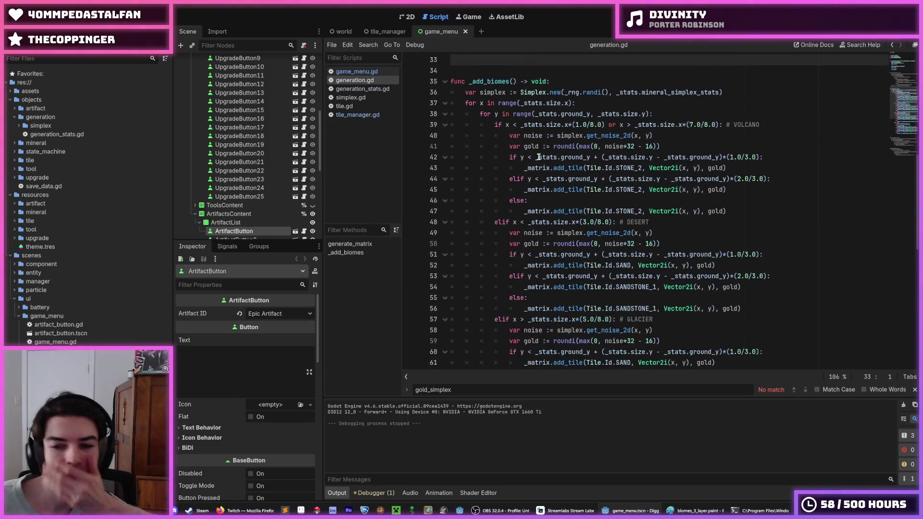
pyautogui.scroll(-2, 656, 192)
pyautogui.scroll(4, 668, 204)
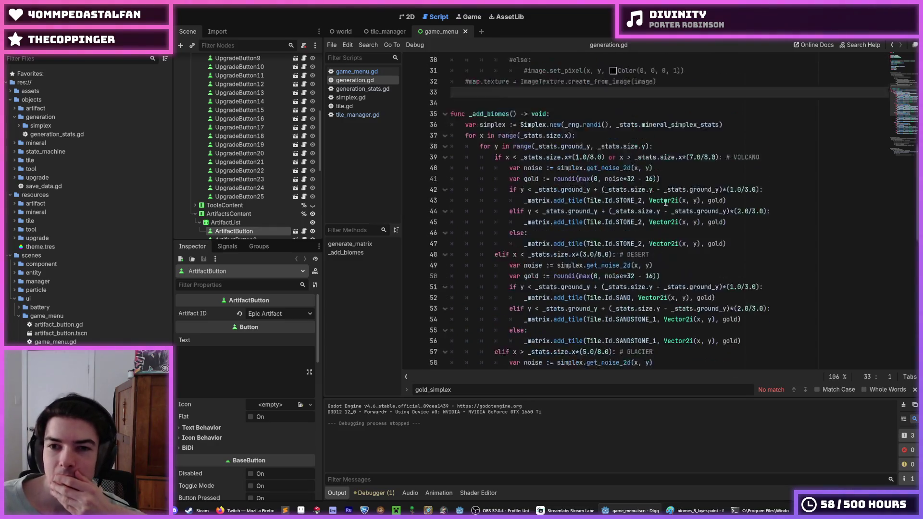
pyautogui.press('F5')
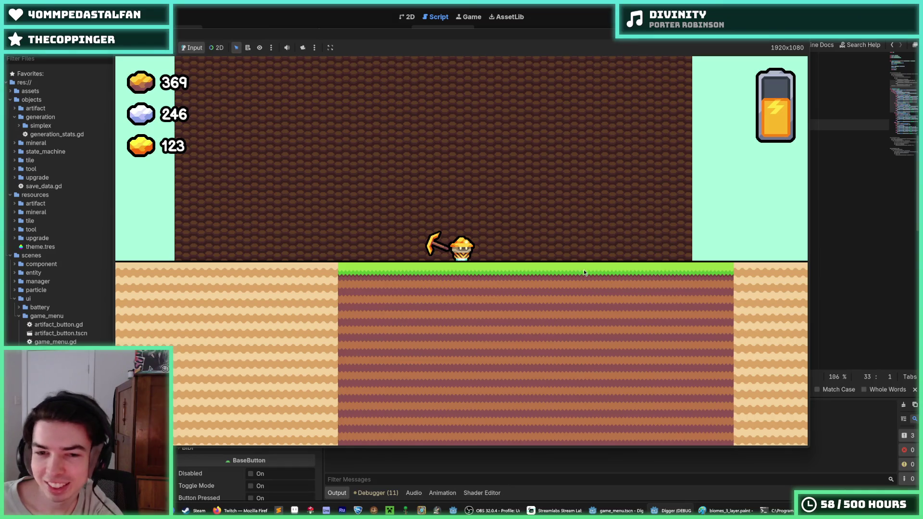
# Restart the game, walk across sand and grass, dig a shaft down to the gold and tunnel left, then end the run on the Tools page
pyautogui.press('F8')
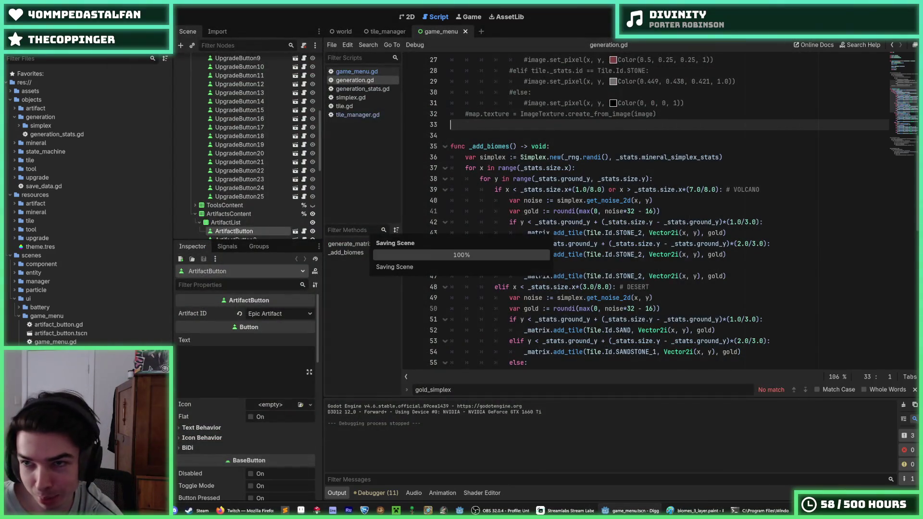
pyautogui.press('F5')
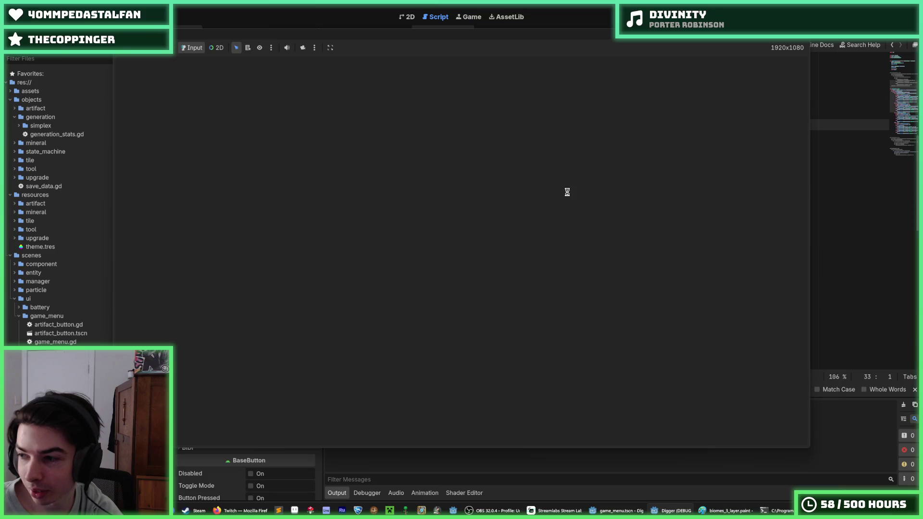
pyautogui.press('d')
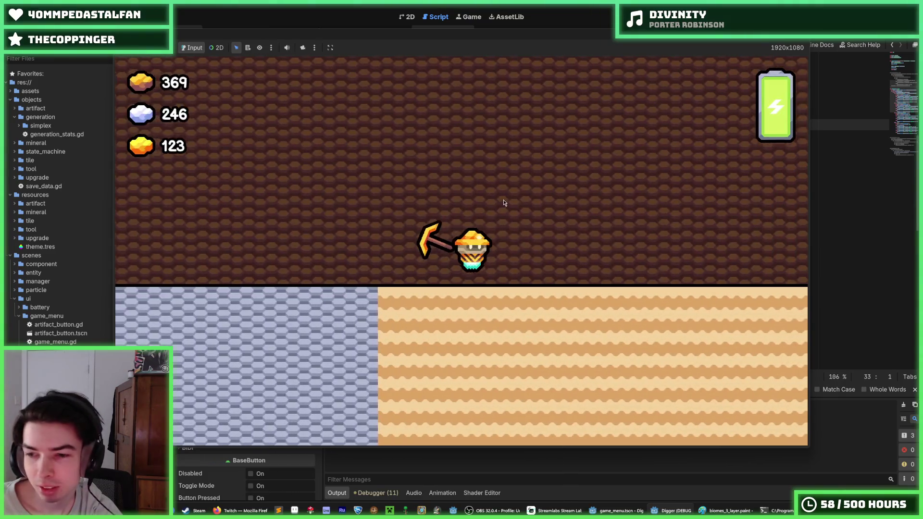
pyautogui.press('d')
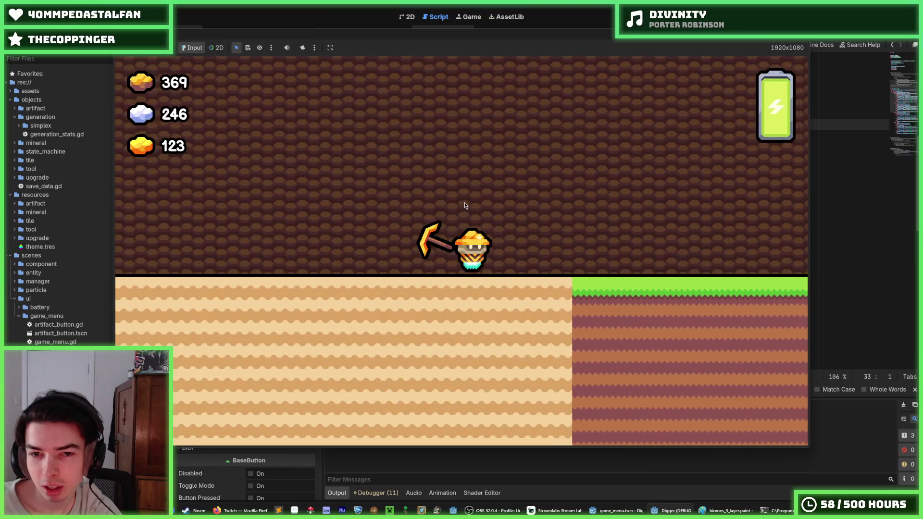
pyautogui.press('a')
pyautogui.press('s')
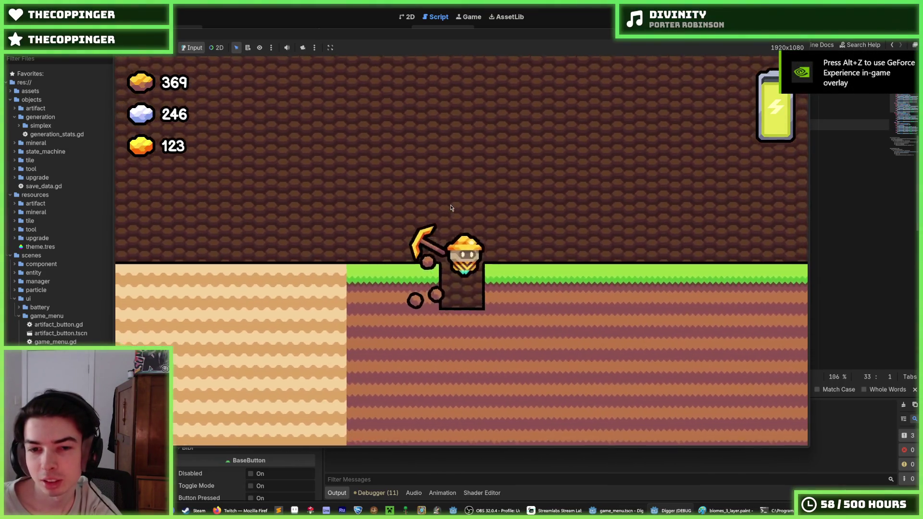
pyautogui.press('s')
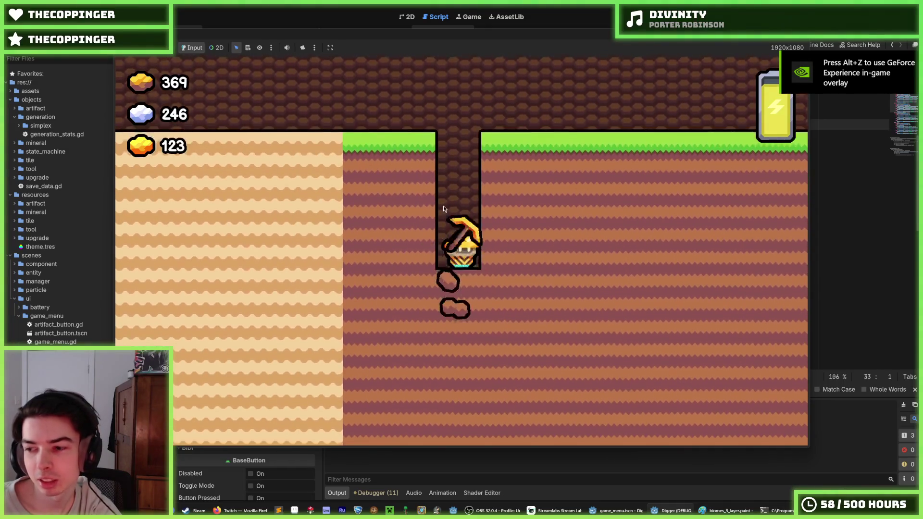
pyautogui.press('s')
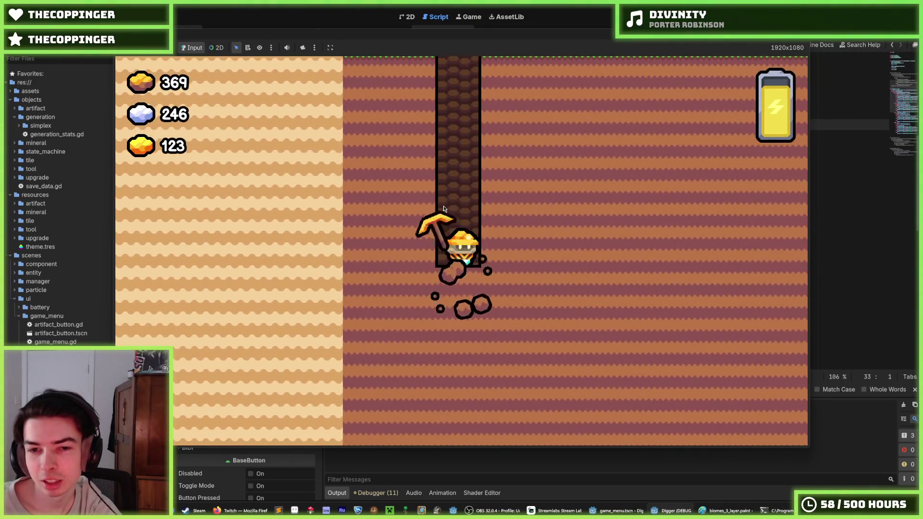
pyautogui.press('s')
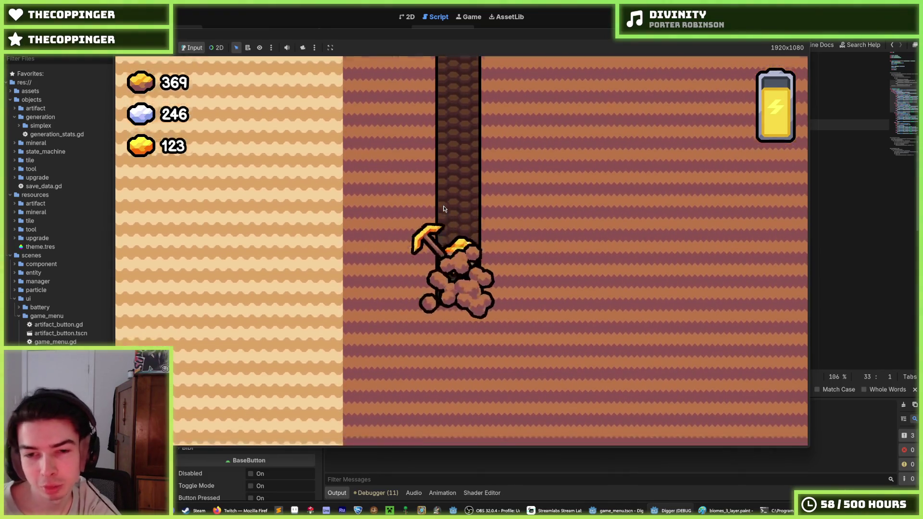
pyautogui.press('s')
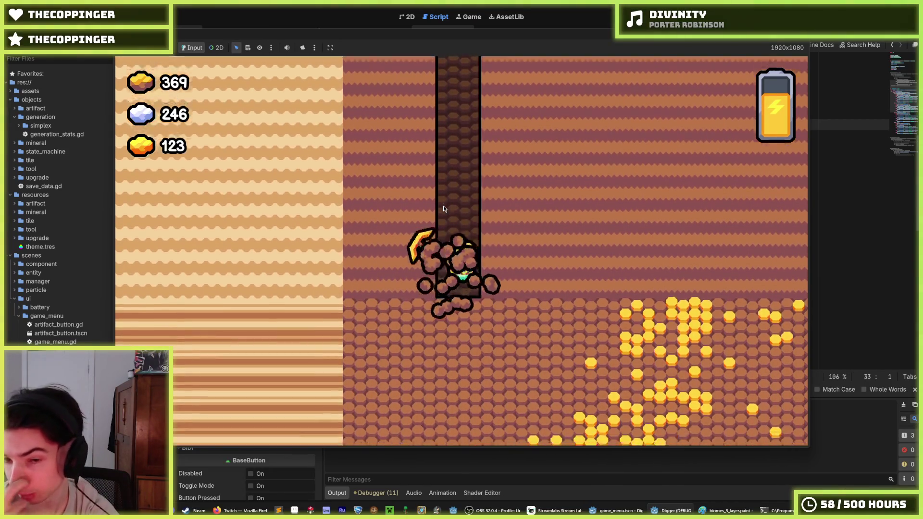
pyautogui.press('a')
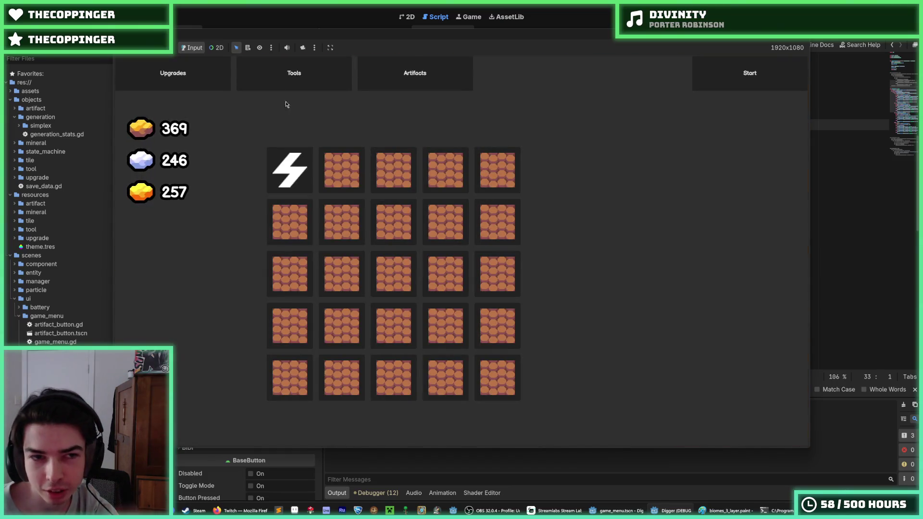
pyautogui.click(288, 74)
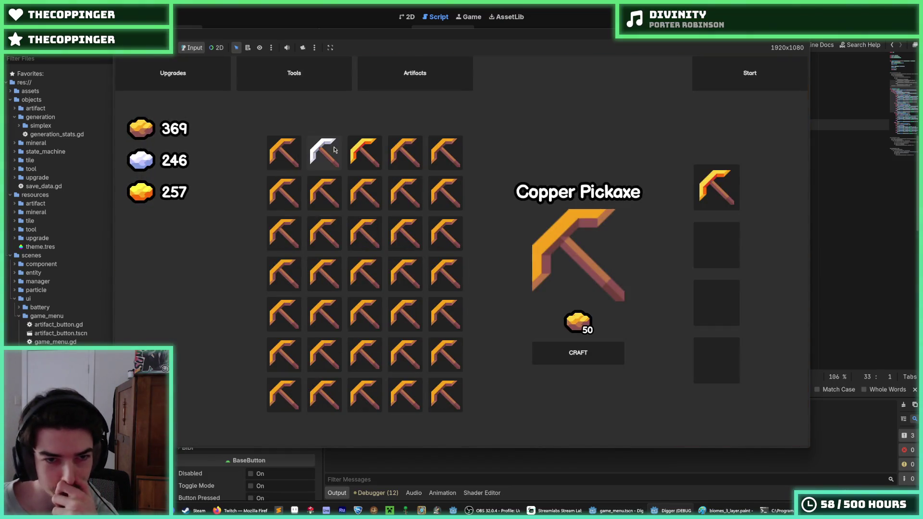
# Craft the Iron Pickaxe from iron and equip it, leaving 46 iron
pyautogui.click(353, 164)
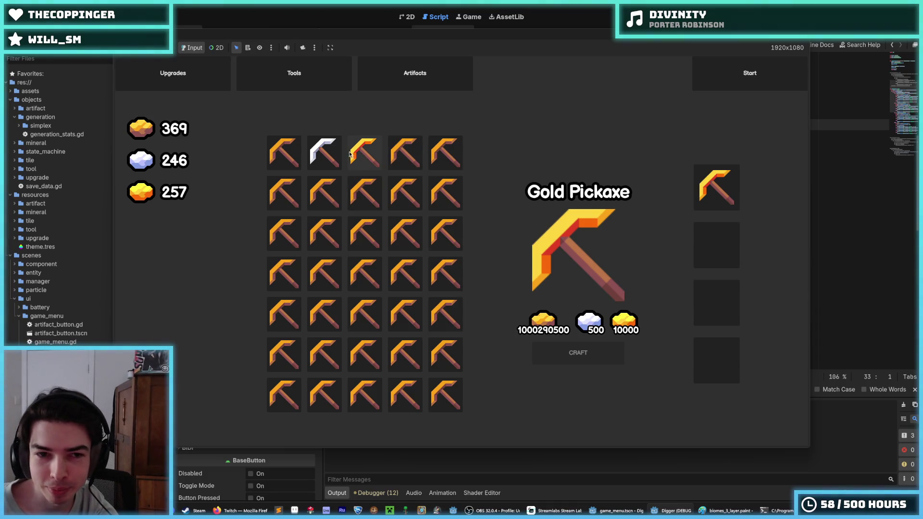
pyautogui.click(332, 153)
pyautogui.click(578, 352)
pyautogui.click(324, 153)
# Start a new mining run, then stop the game with F8 and switch to the browser
pyautogui.click(735, 74)
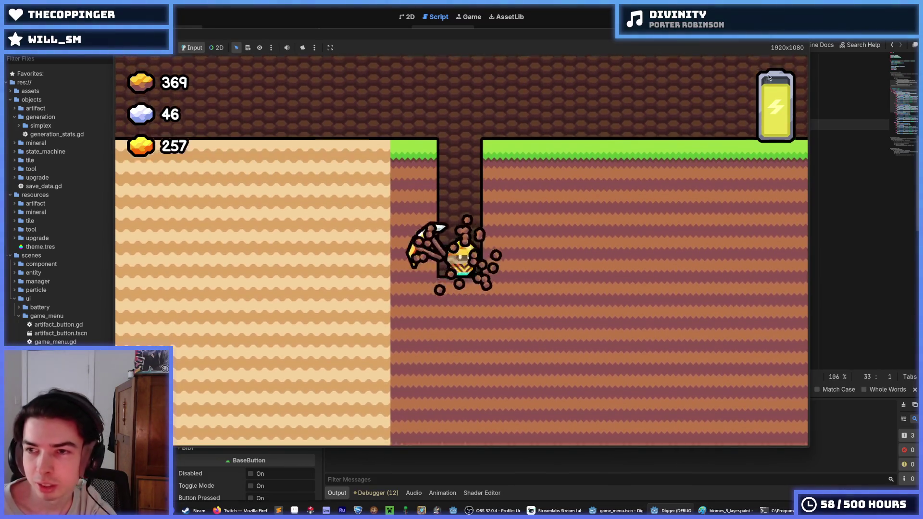
pyautogui.press('F8')
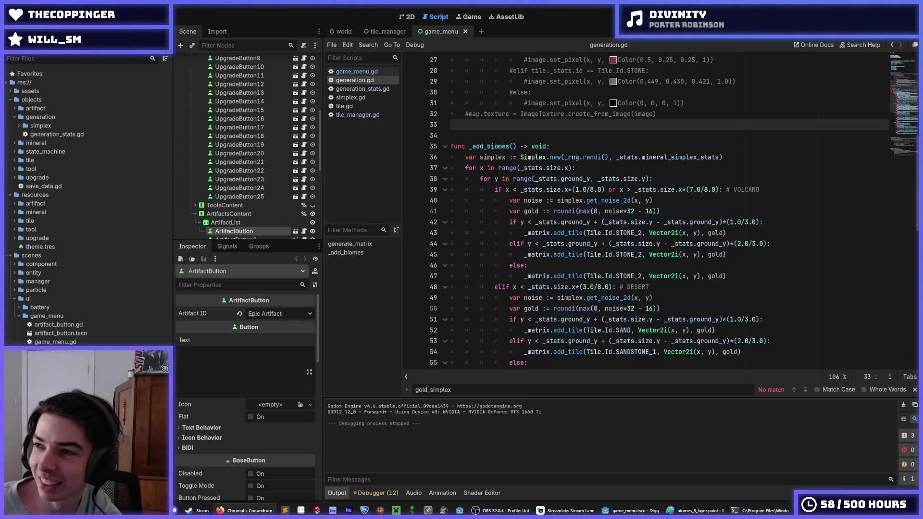
pyautogui.hotkey('alt', 'Tab')
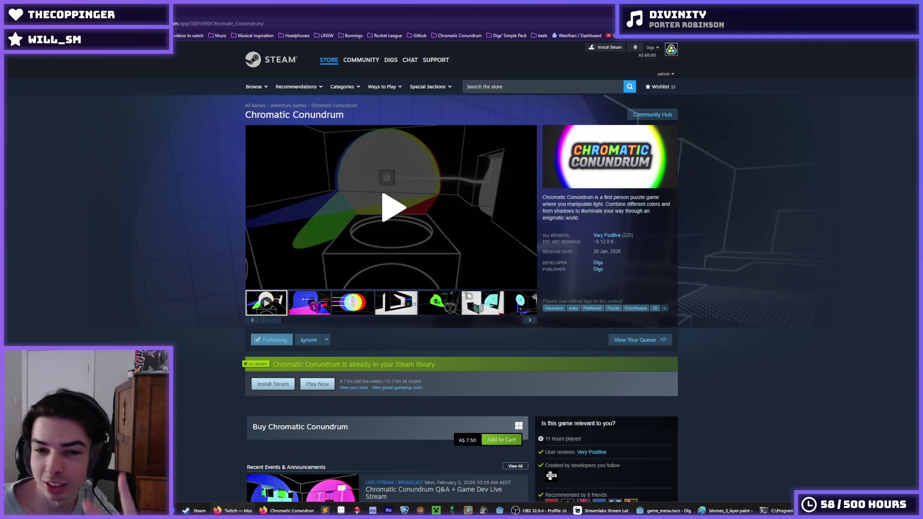
# Play the Chromatic Conundrum trailer and pause it at 0:16
pyautogui.moveTo(613, 242)
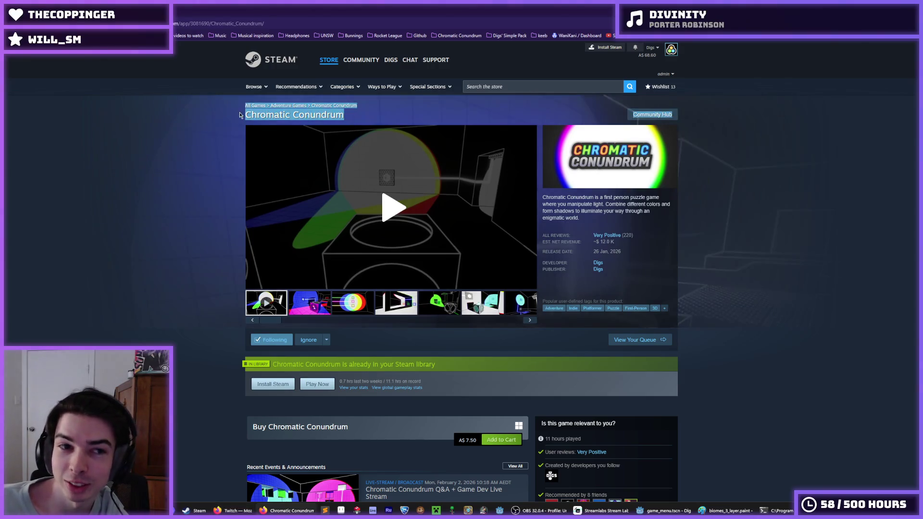
pyautogui.click(357, 240)
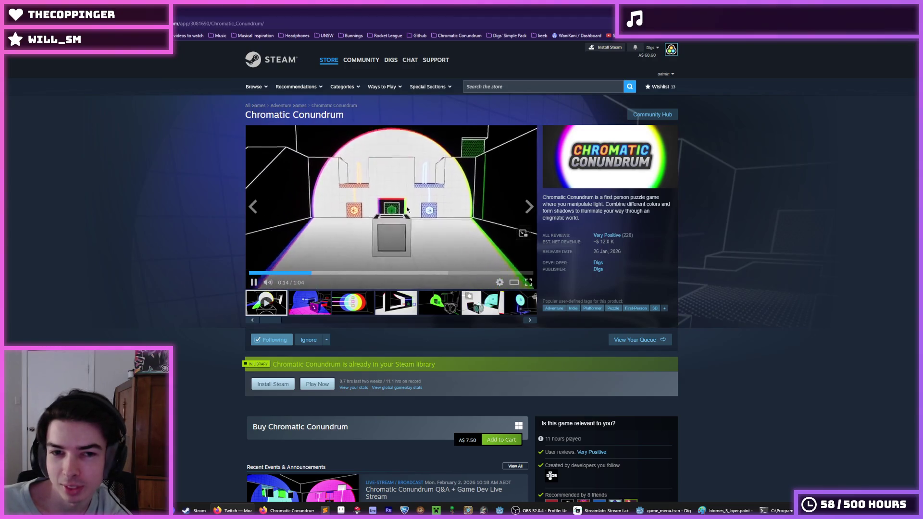
pyautogui.click(420, 205)
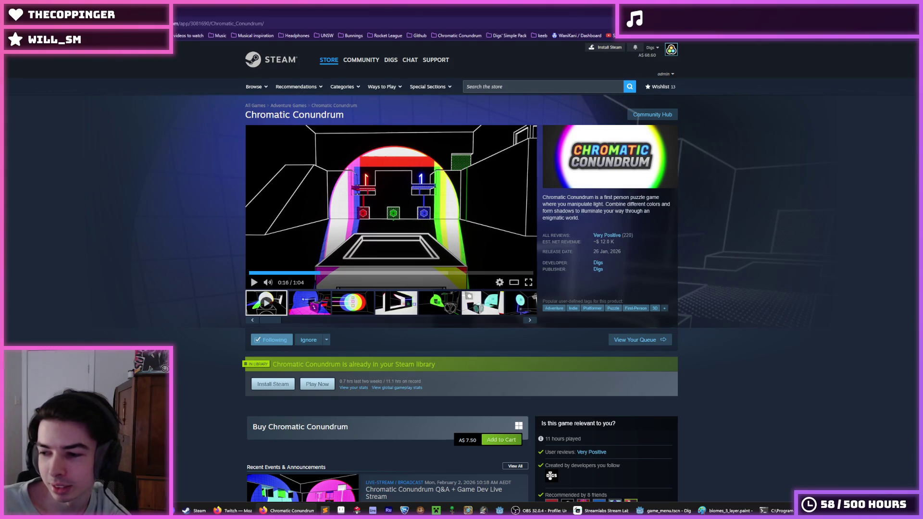
# Return to Godot, place the cursor on empty line 33 of generation.gd, and save
pyautogui.hotkey('alt', 'Tab')
pyautogui.click(532, 131)
pyautogui.click(482, 123)
pyautogui.hotkey('ctrl', 's')
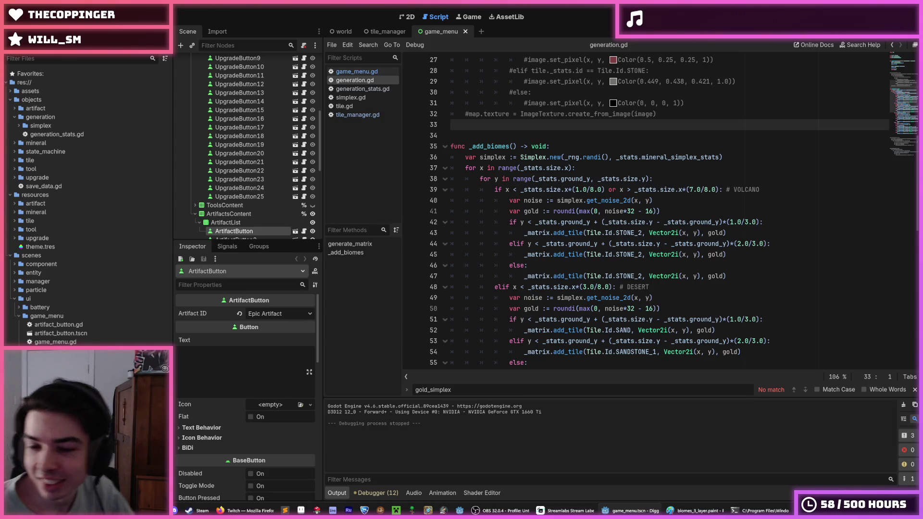
# Save generation.gd after the _add_biomes edit and run the game with F5
pyautogui.click(679, 148)
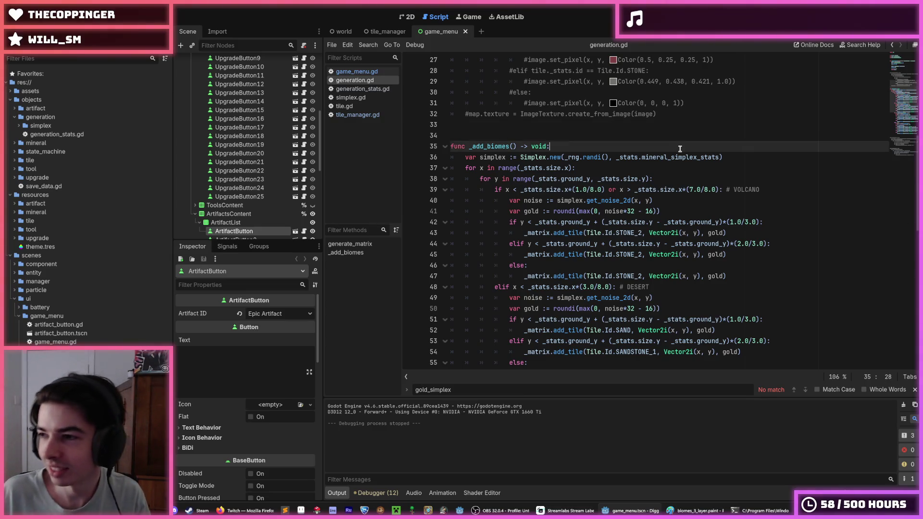
pyautogui.hotkey('ctrl', 's')
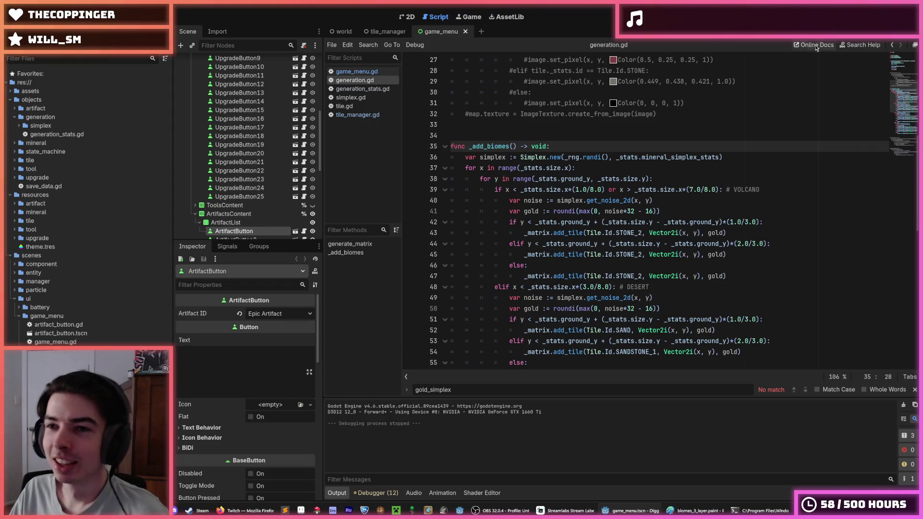
pyautogui.press('F5')
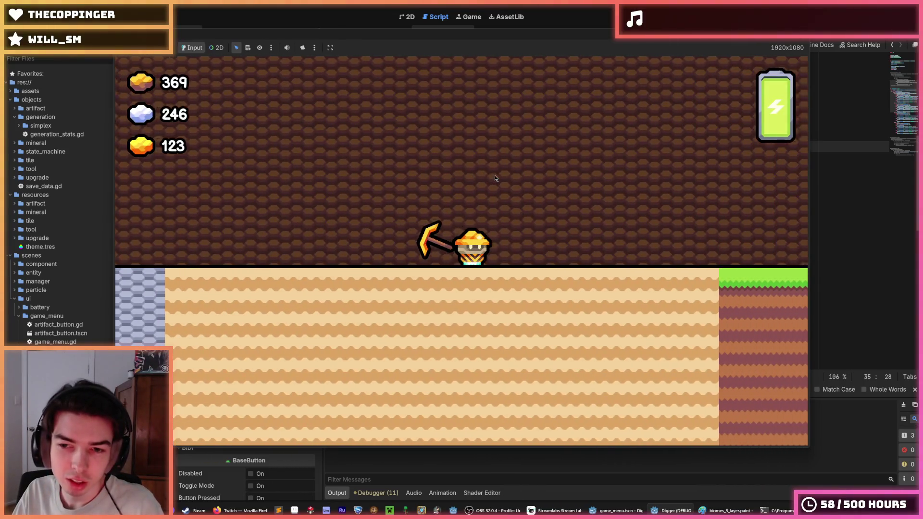
# Zoom the camera, walk the miner left and dig down through the biome bands, then stop the game
pyautogui.scroll(-3, 495, 178)
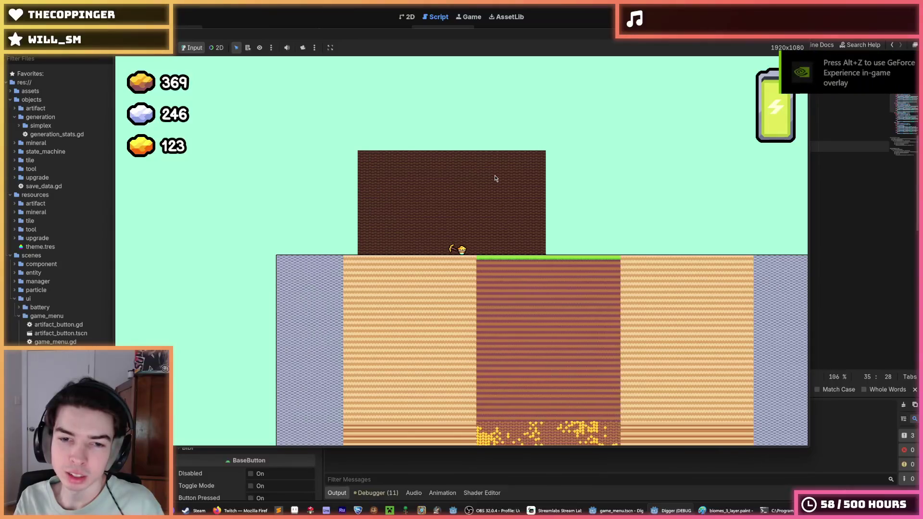
pyautogui.scroll(3, 495, 178)
pyautogui.scroll(-5, 495, 178)
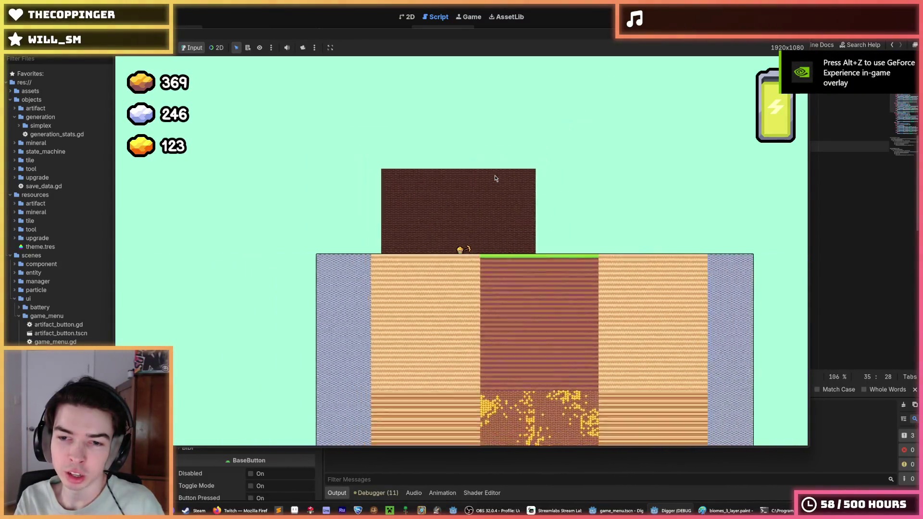
pyautogui.scroll(5, 494, 177)
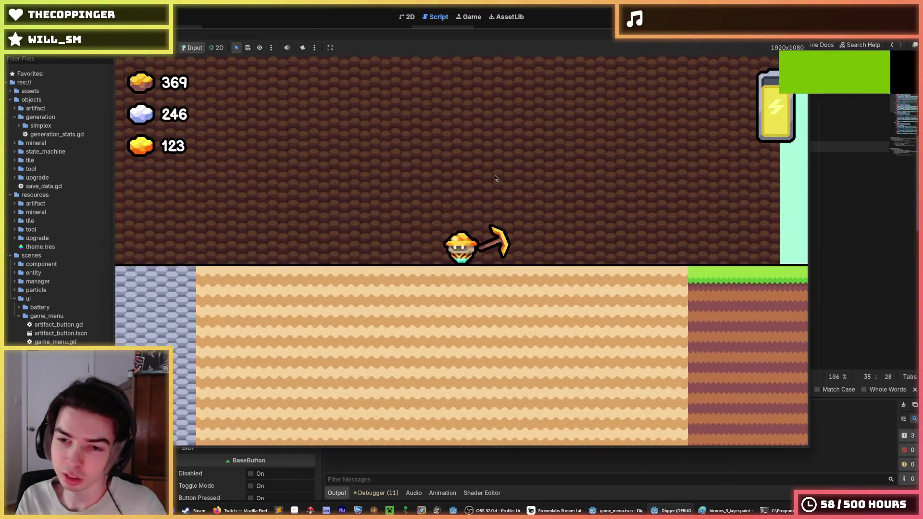
pyautogui.scroll(-3, 495, 179)
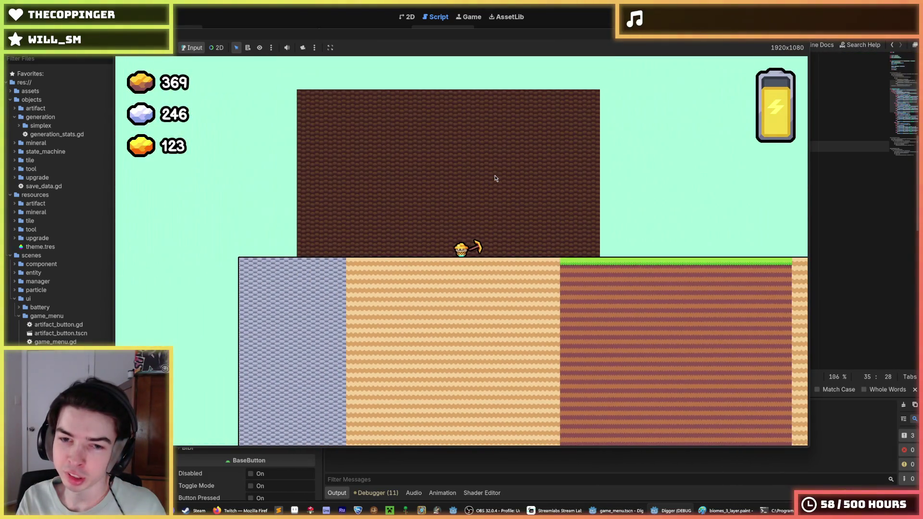
pyautogui.press('Left')
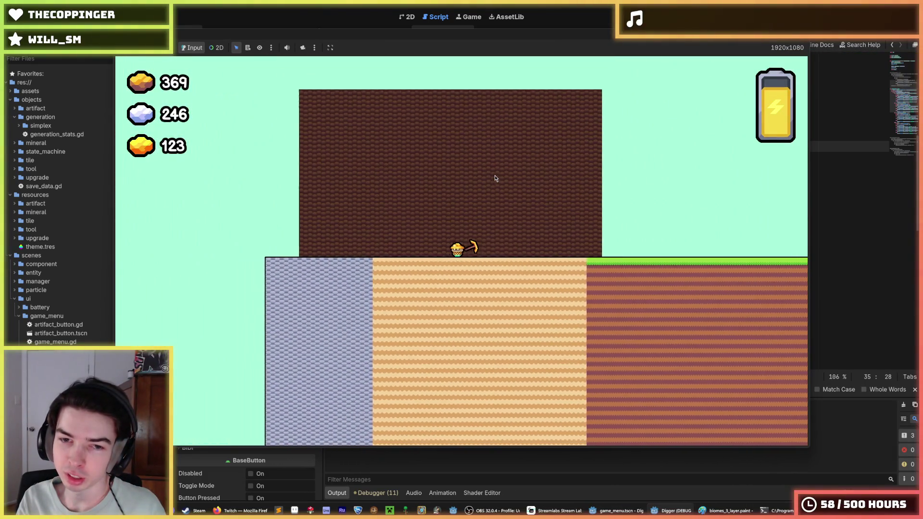
pyautogui.press('Left')
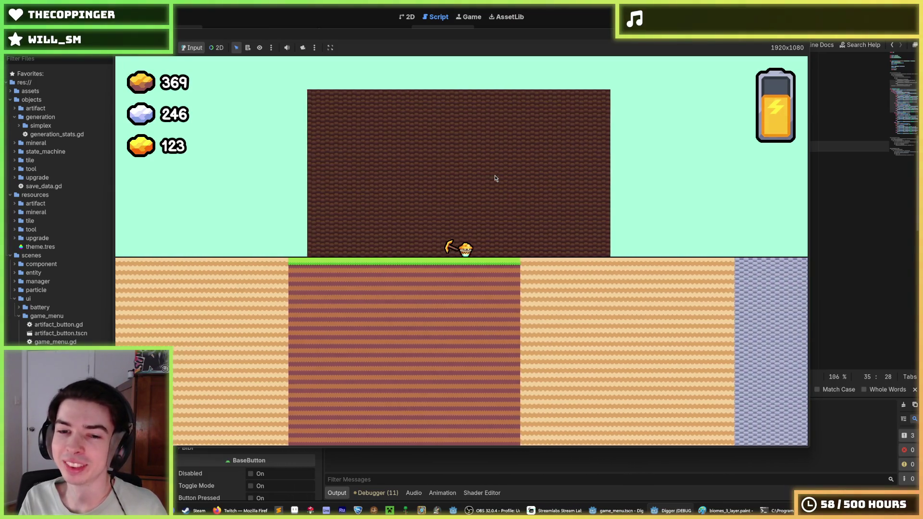
pyautogui.press('Down')
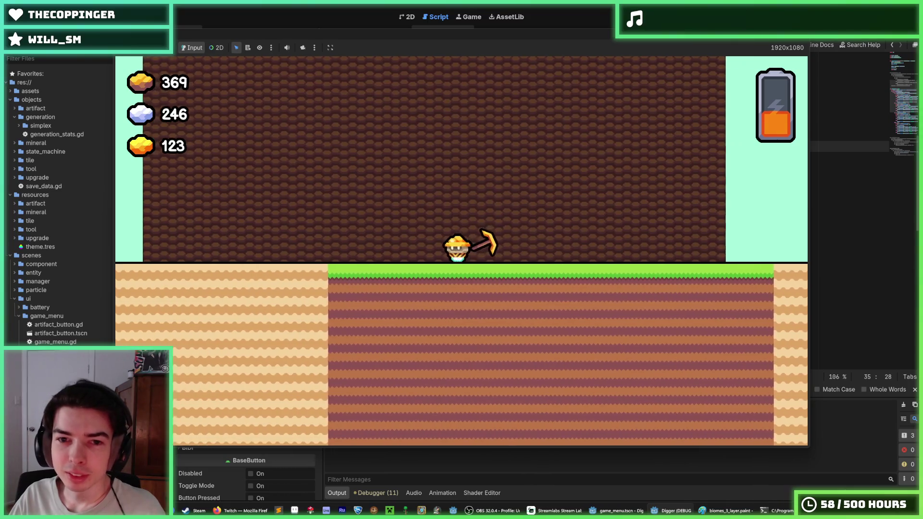
pyautogui.press('F8')
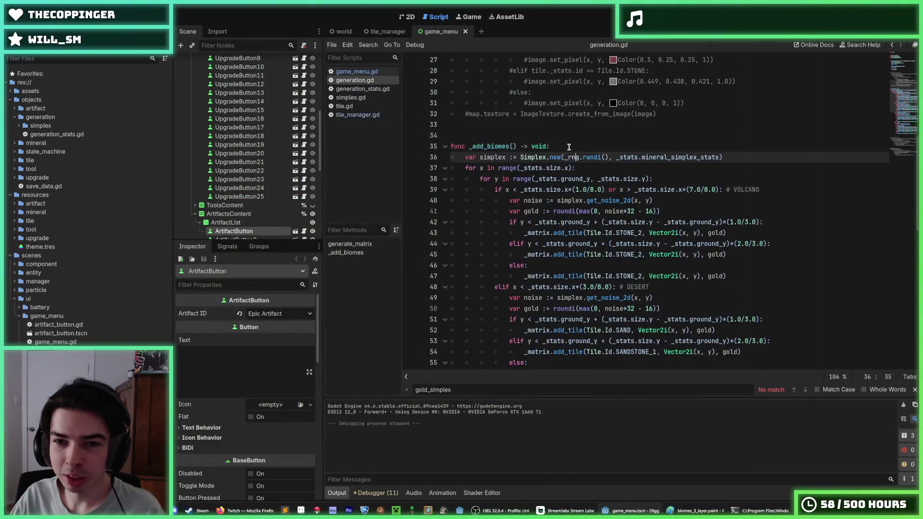
# Open the recent gold.hxl drawing in Hexels
pyautogui.click(547, 137)
pyautogui.click(512, 125)
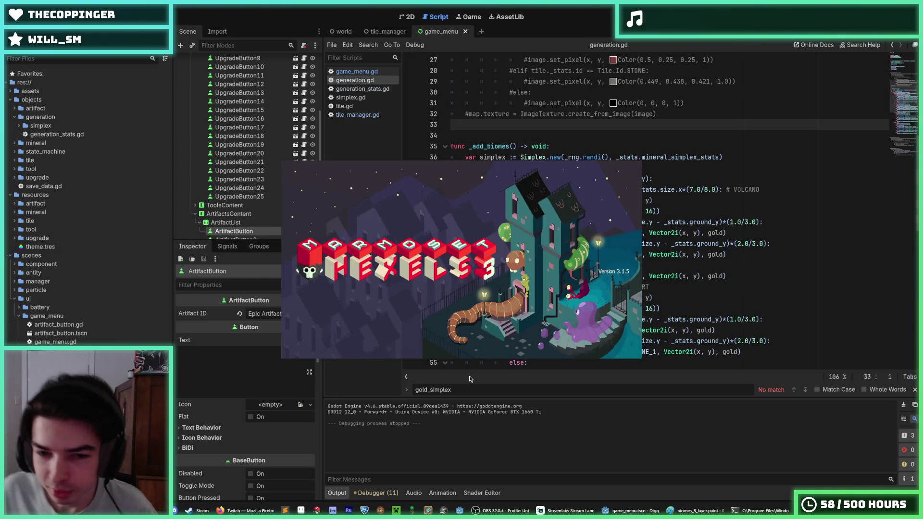
pyautogui.click(261, 233)
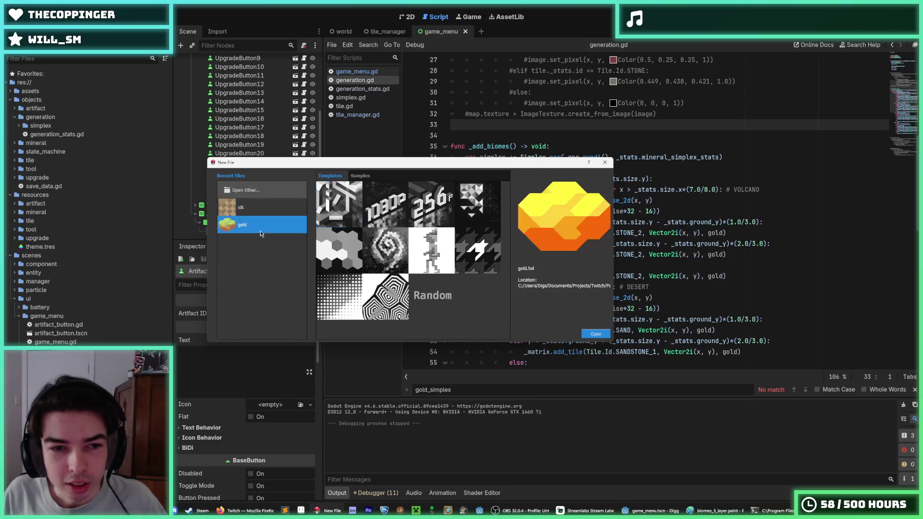
pyautogui.doubleClick(259, 229)
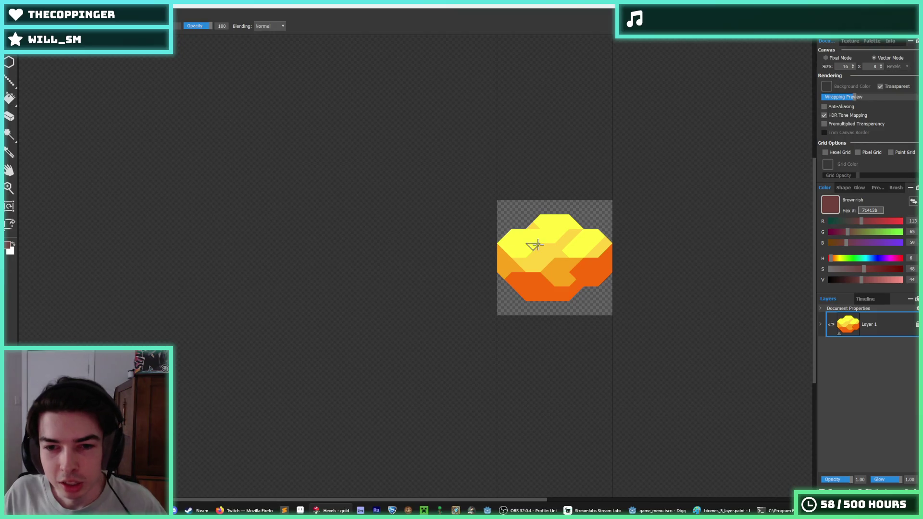
# Make yellow fffc40 the active colour and switch to the hexel brush
pyautogui.scroll(5, 548, 239)
pyautogui.keyDown('alt'); pyautogui.click(342, 174); pyautogui.keyUp('alt')
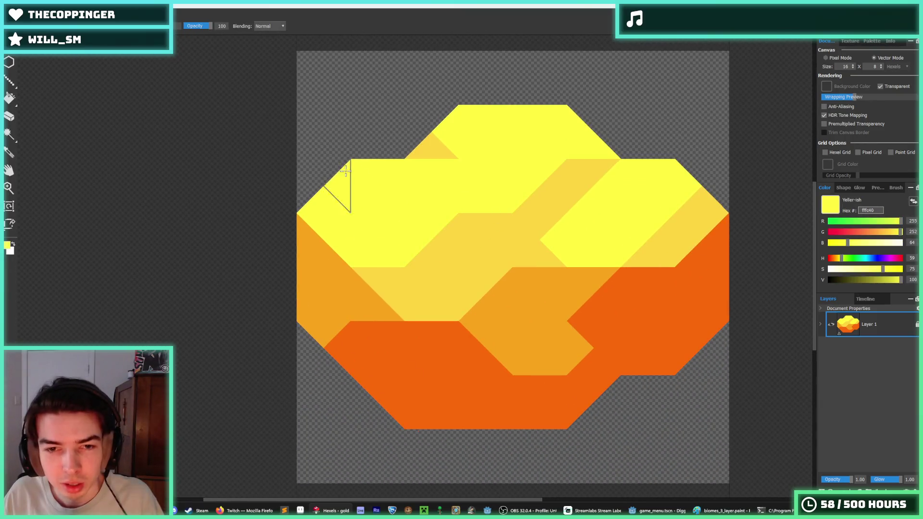
pyautogui.click(15, 48)
pyautogui.click(103, 55)
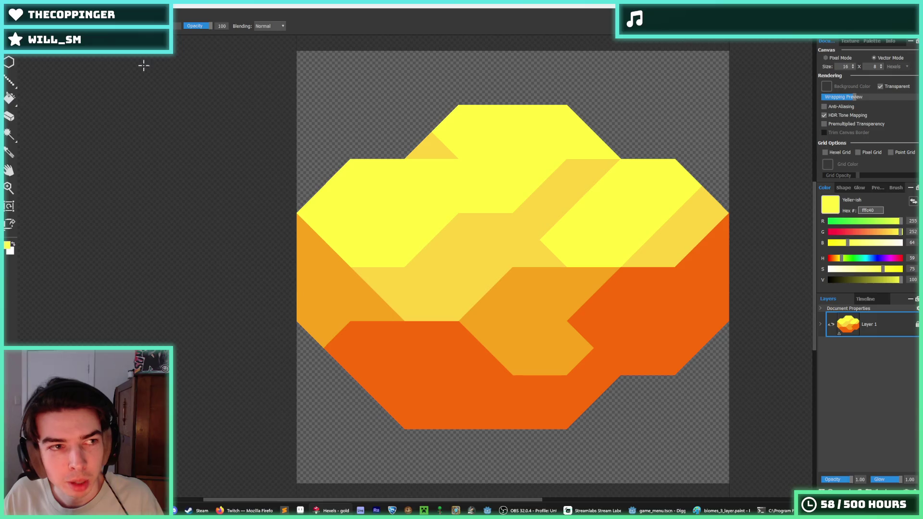
pyautogui.press('i')
pyautogui.scroll(-3, 406, 214)
pyautogui.scroll(2, 408, 191)
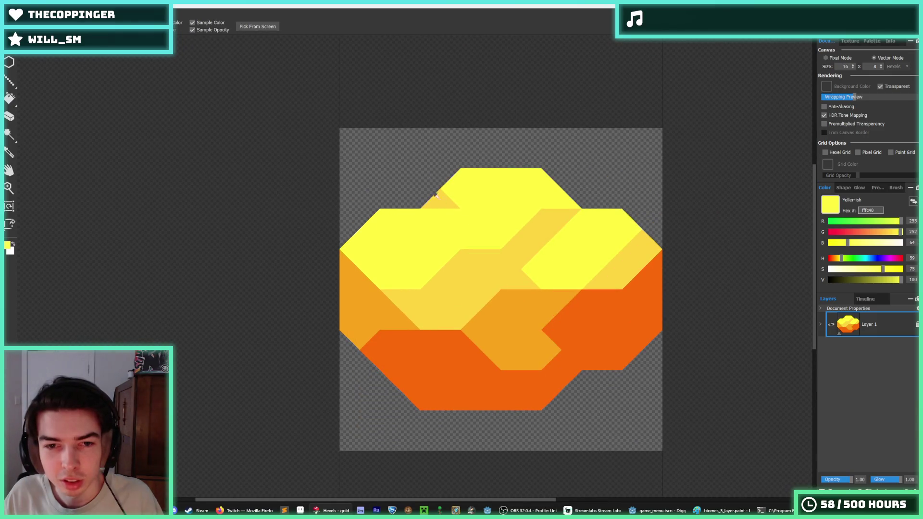
pyautogui.scroll(2, 399, 215)
pyautogui.press('b')
# Try several yellow strokes on the canvas and undo each, leaving gold.hxl unchanged
pyautogui.moveTo(383, 139); pyautogui.dragTo(365, 151)
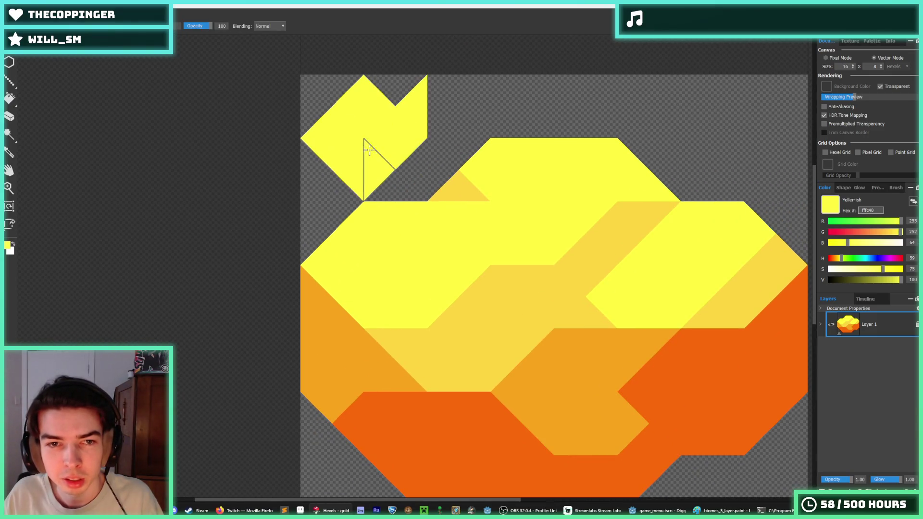
pyautogui.click(401, 94)
pyautogui.hotkey('ctrl', 'z')
pyautogui.hotkey('ctrl', 'z')
pyautogui.moveTo(443, 128)
pyautogui.mouseDown()
pyautogui.moveTo(373, 103)
pyautogui.moveTo(332, 126)
pyautogui.moveTo(426, 96)
pyautogui.moveTo(365, 103)
pyautogui.moveTo(332, 135)
pyautogui.moveTo(520, 119)
pyautogui.mouseUp()
pyautogui.hotkey('ctrl', 'z')
pyautogui.hotkey('ctrl', 'z')
pyautogui.scroll(-5, 687, 178)
pyautogui.scroll(3, 704, 269)
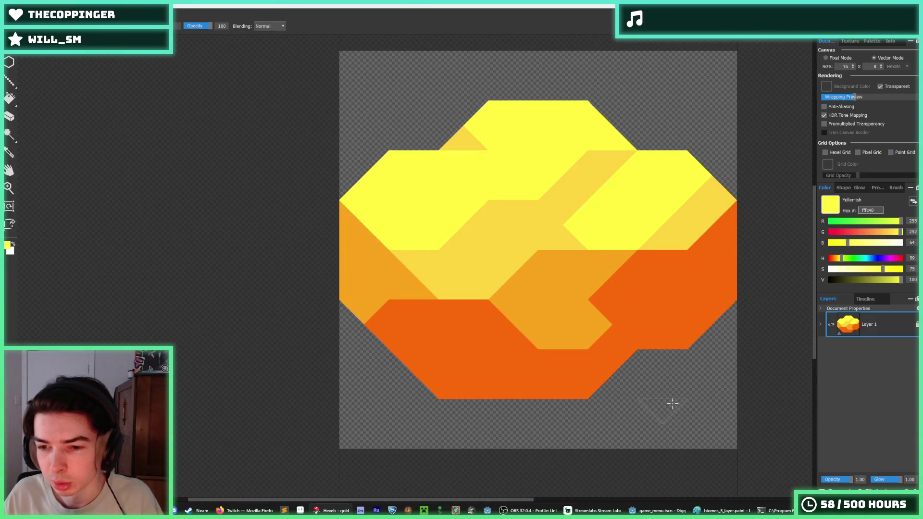
pyautogui.moveTo(667, 404); pyautogui.dragTo(673, 421)
pyautogui.hotkey('ctrl', 'z')
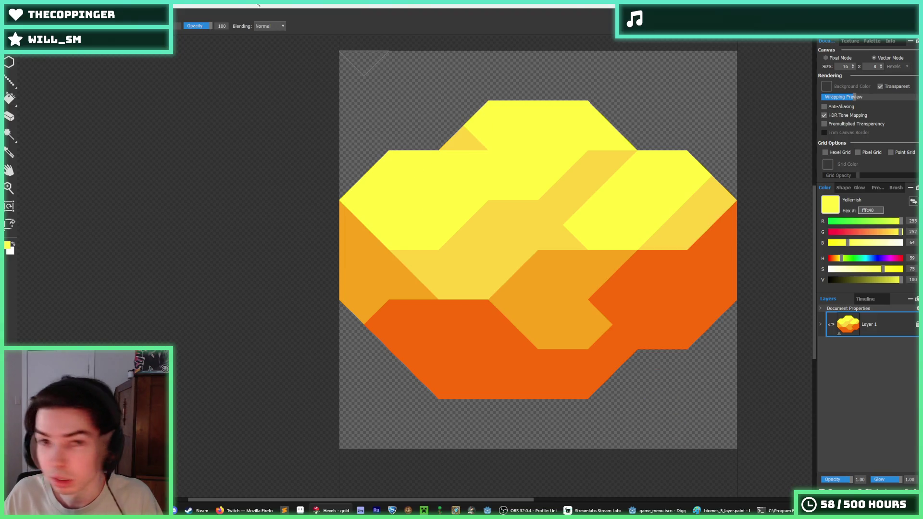
pyautogui.hotkey('alt', 'f')
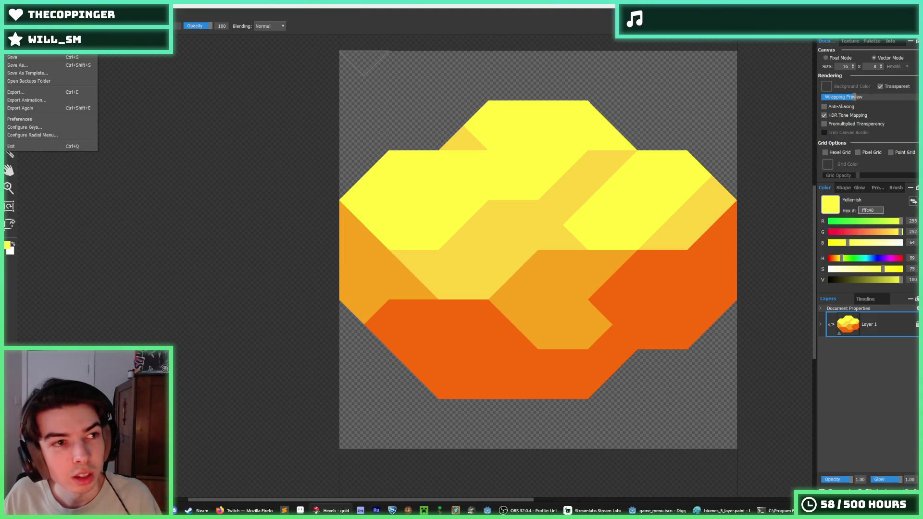
# Leave gold.hxl, cancelling the save prompt several times before finally discarding its changes
pyautogui.hotkey('ctrl', 'q')
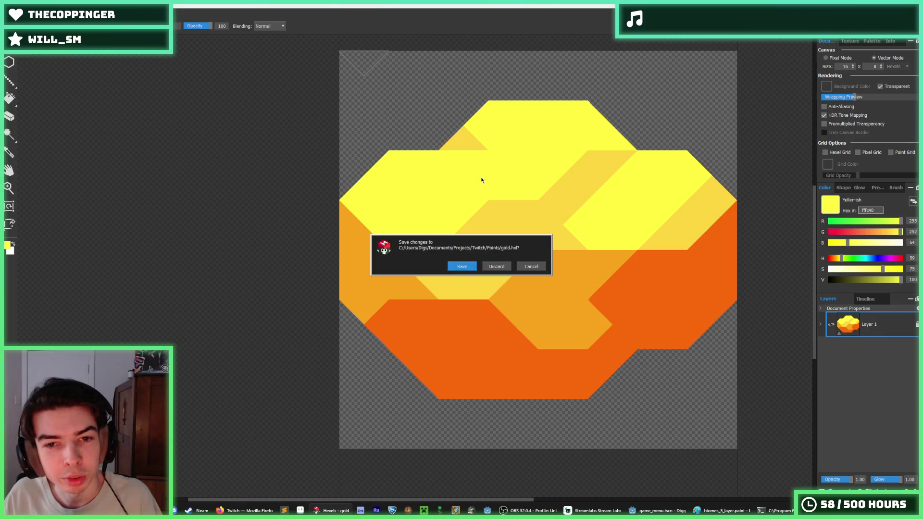
pyautogui.click(532, 268)
pyautogui.hotkey('alt', 'f')
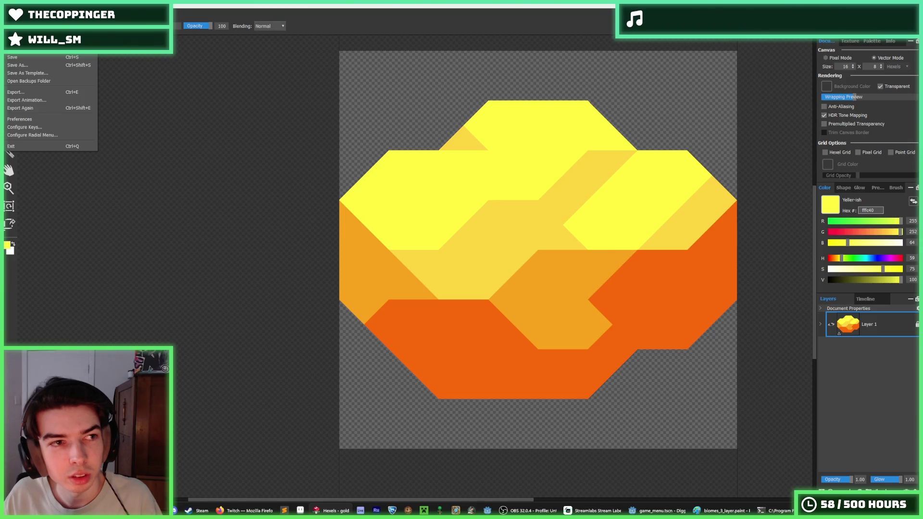
pyautogui.hotkey('ctrl', 'q')
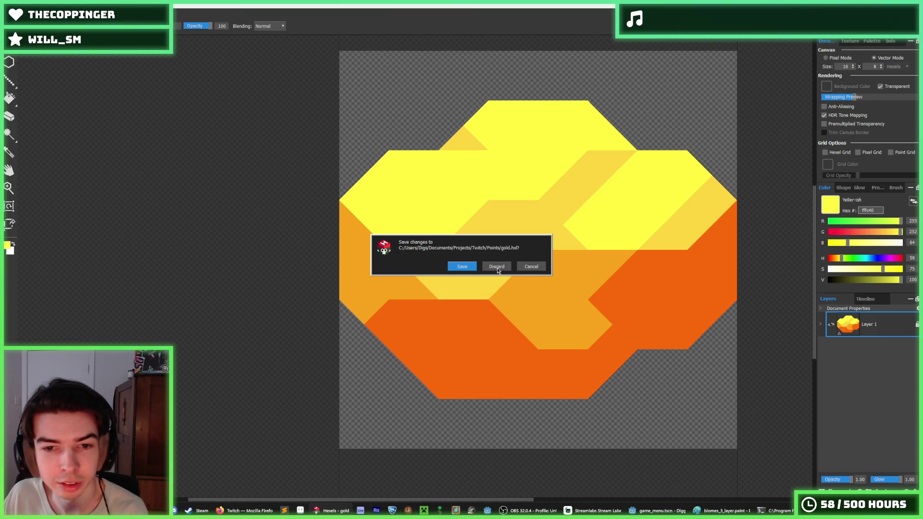
pyautogui.click(531, 270)
pyautogui.hotkey('alt', 'f')
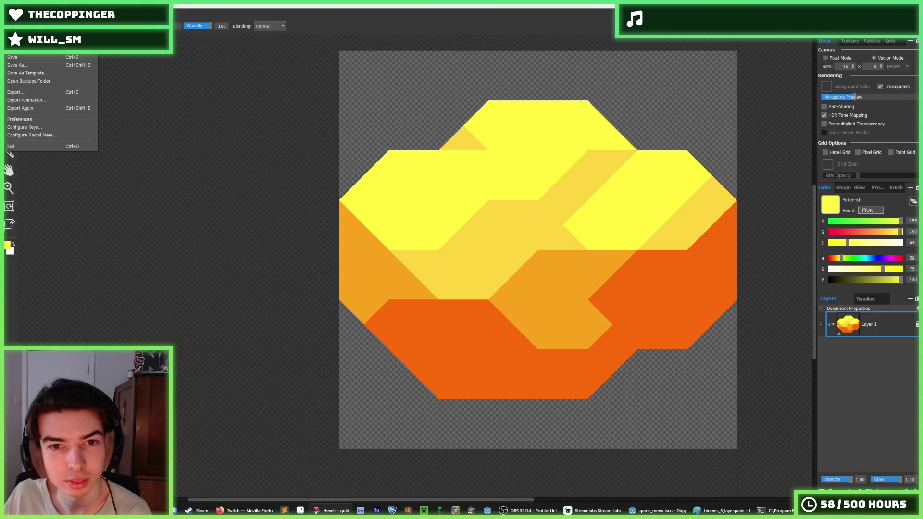
pyautogui.hotkey('ctrl', 'q')
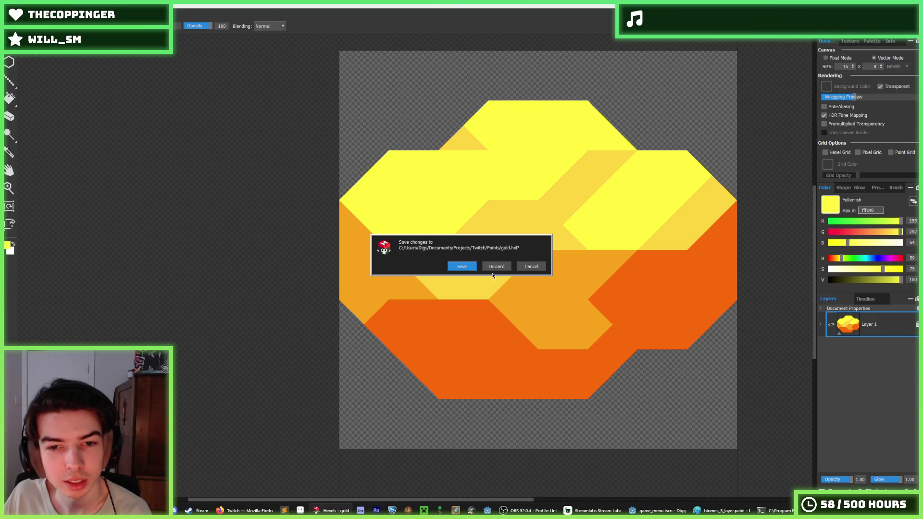
pyautogui.click(524, 271)
pyautogui.hotkey('alt', 'f')
pyautogui.hotkey('ctrl', 'q')
pyautogui.click(486, 264)
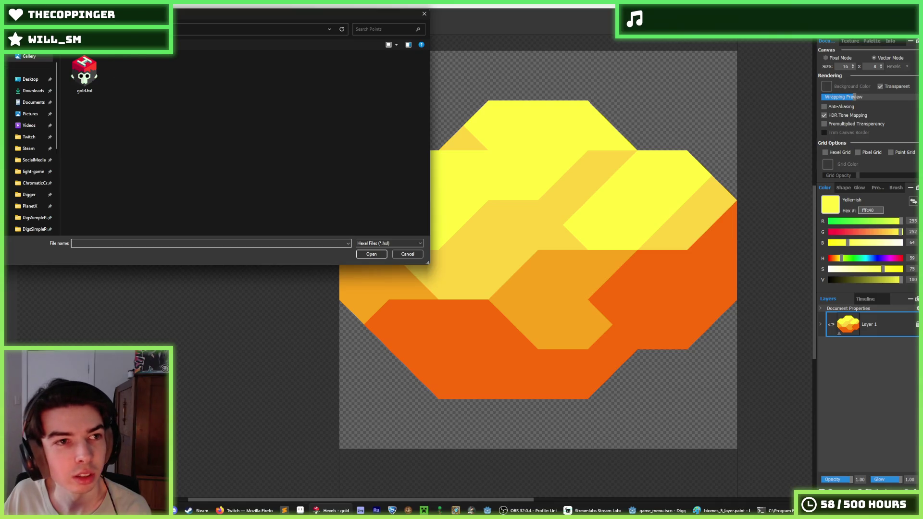
# Browse to Digger > assets > tiles and open dirt.hxl to save under a new name
pyautogui.hotkey('alt', 'Up')
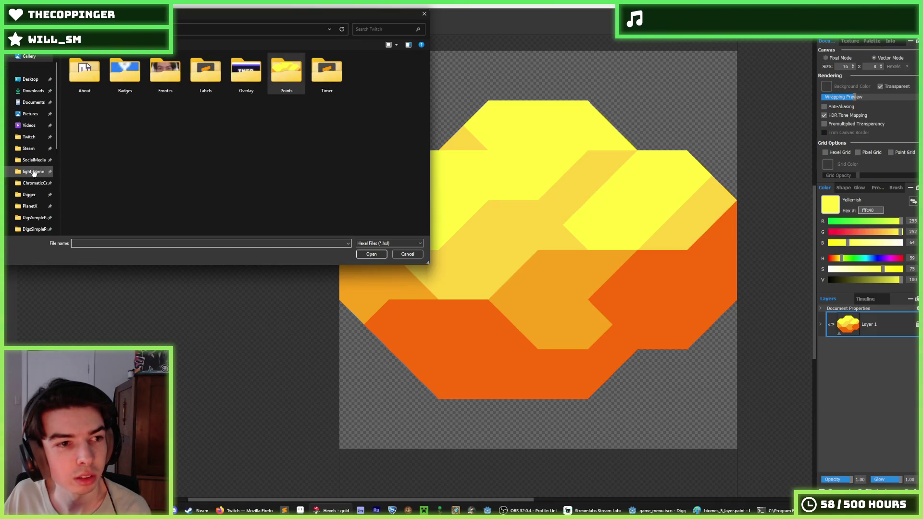
pyautogui.click(28, 195)
pyautogui.doubleClick(80, 76)
pyautogui.doubleClick(93, 86)
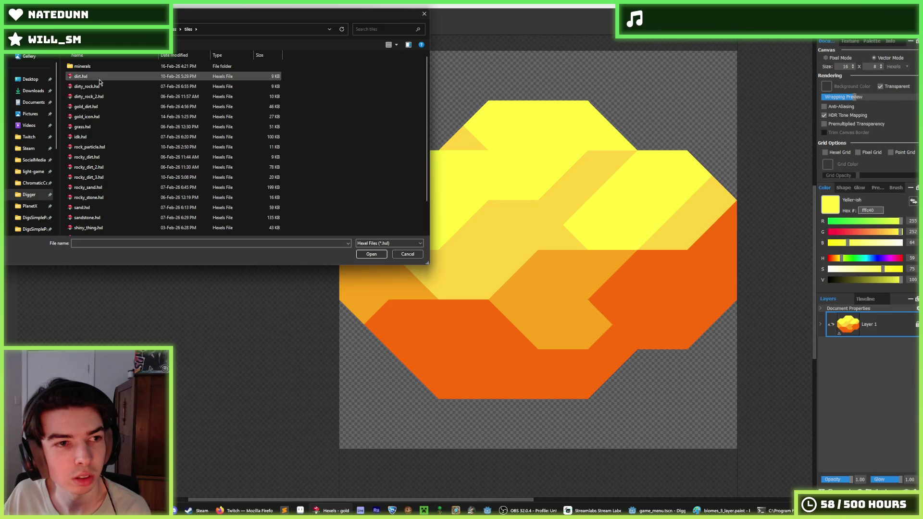
pyautogui.doubleClick(82, 76)
pyautogui.hotkey('ctrl', 'shift', 's')
pyautogui.write('ice')
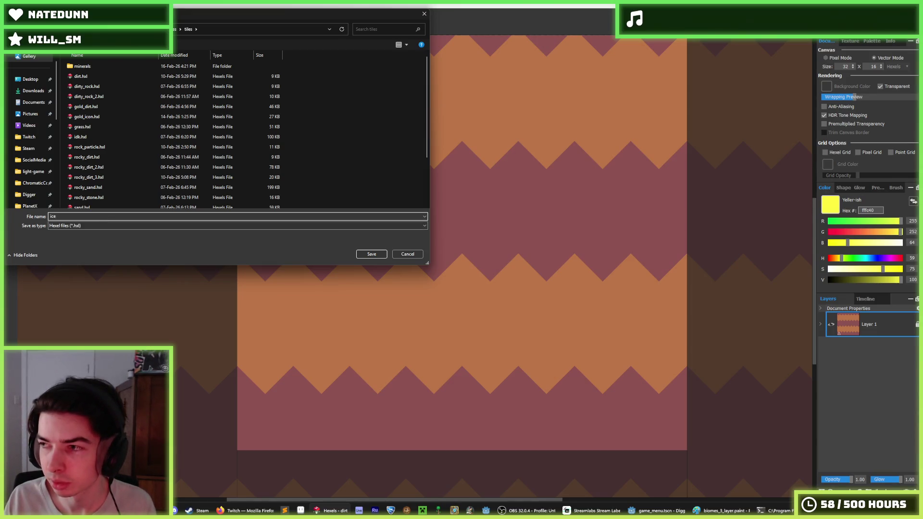
# Save the copy as 'ice' and fill the zigzag bands with pale green
pyautogui.press('Return')
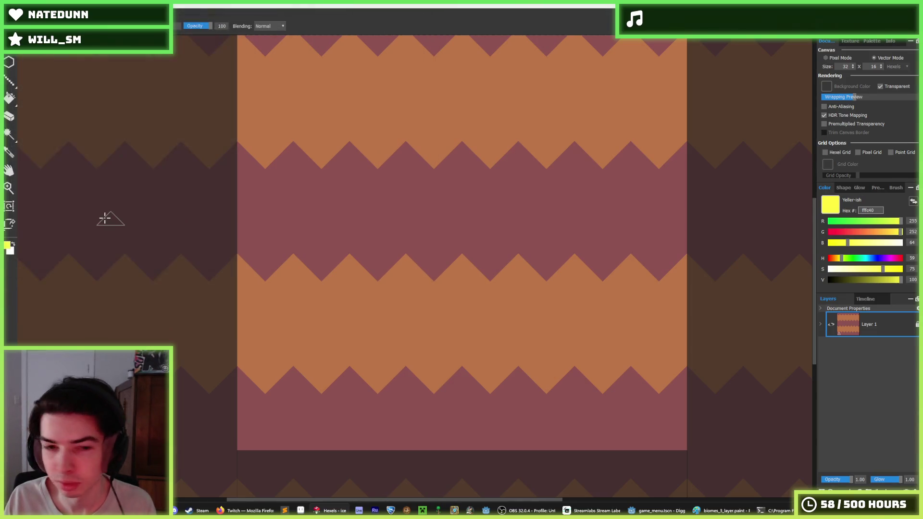
pyautogui.click(872, 41)
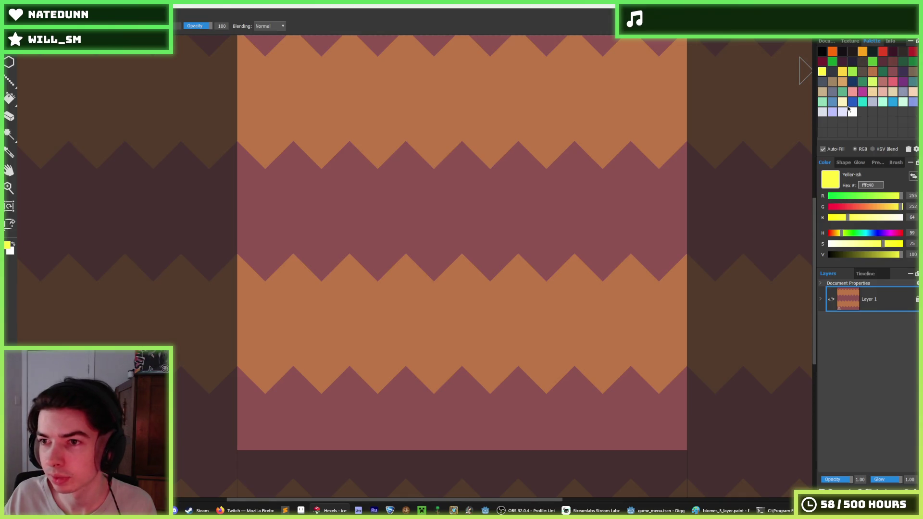
pyautogui.click(892, 101)
pyautogui.scroll(-1, 454, 161)
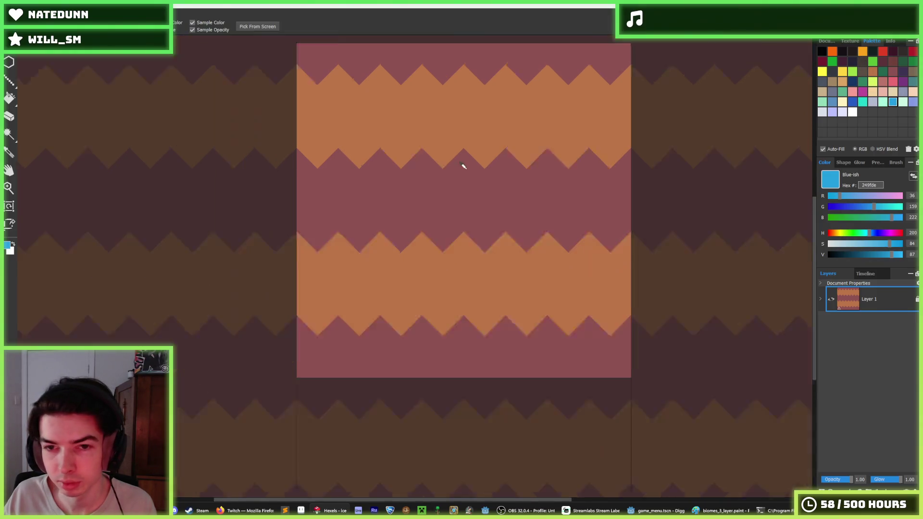
pyautogui.press(']')
pyautogui.press('f')
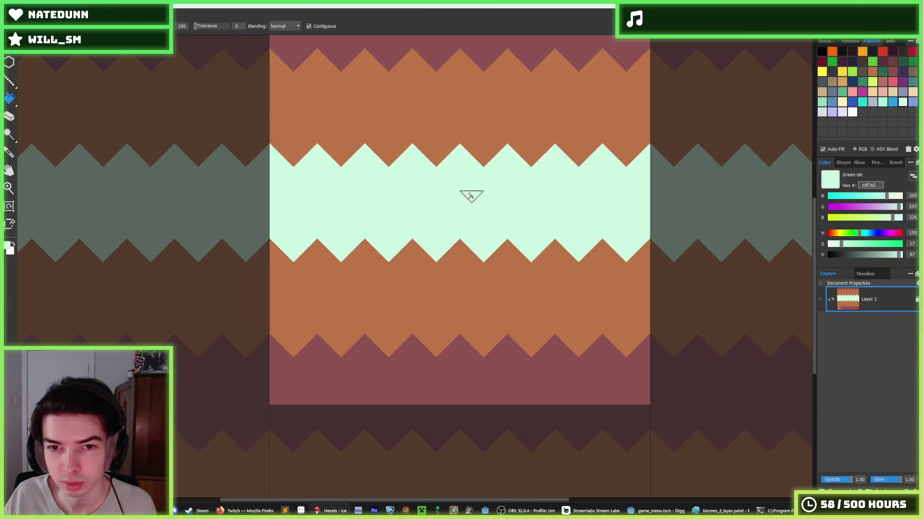
pyautogui.click(421, 125)
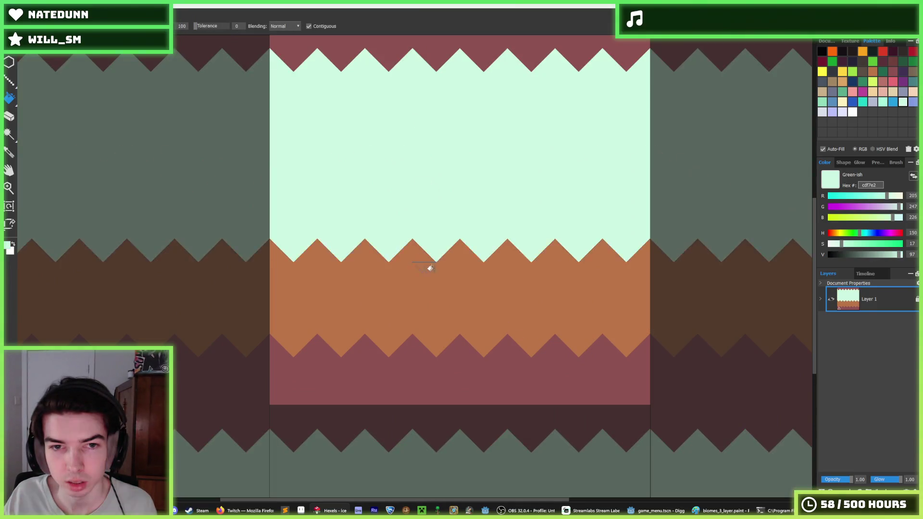
# Paint a wide mint a6fcdb diagonal band and fill the whole canvas with mint
pyautogui.click(883, 102)
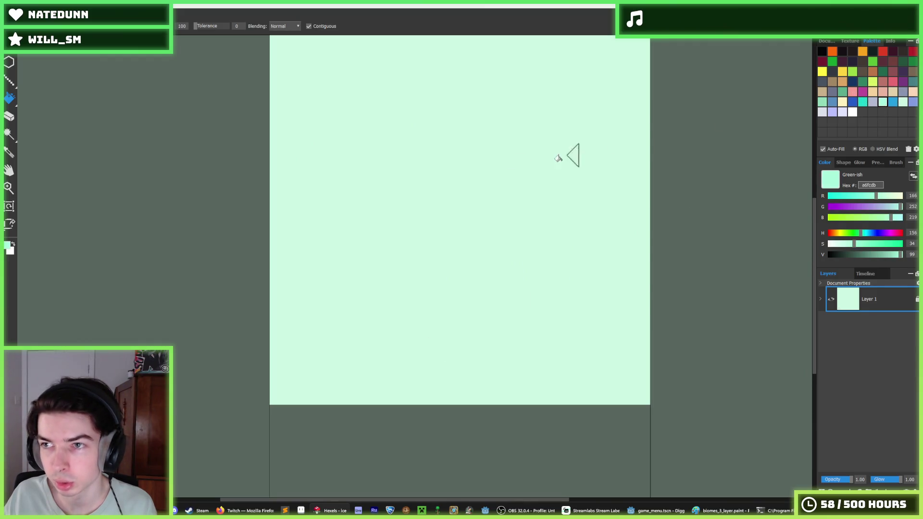
pyautogui.press('b')
pyautogui.scroll(3, 373, 226)
pyautogui.moveTo(327, 184)
pyautogui.mouseDown()
pyautogui.moveTo(334, 126)
pyautogui.moveTo(341, 155)
pyautogui.moveTo(284, 205)
pyautogui.mouseUp()
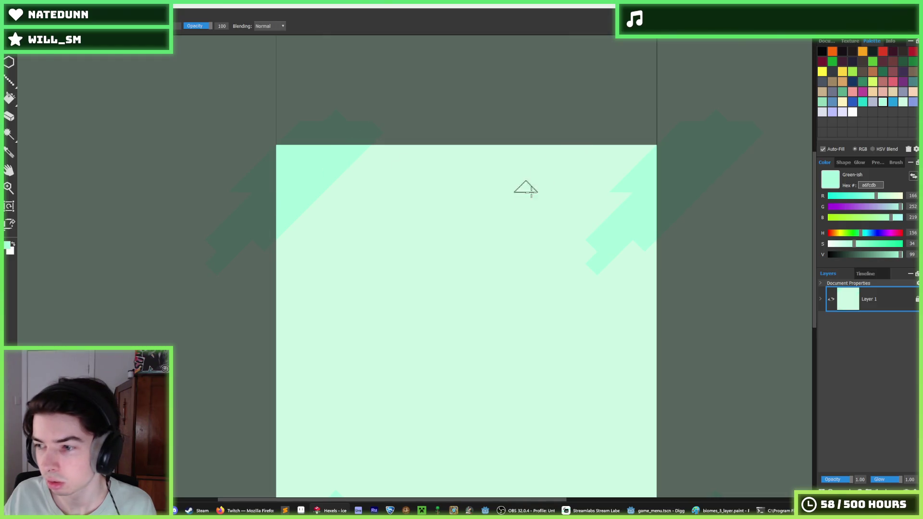
pyautogui.press('g')
pyautogui.click(466, 242)
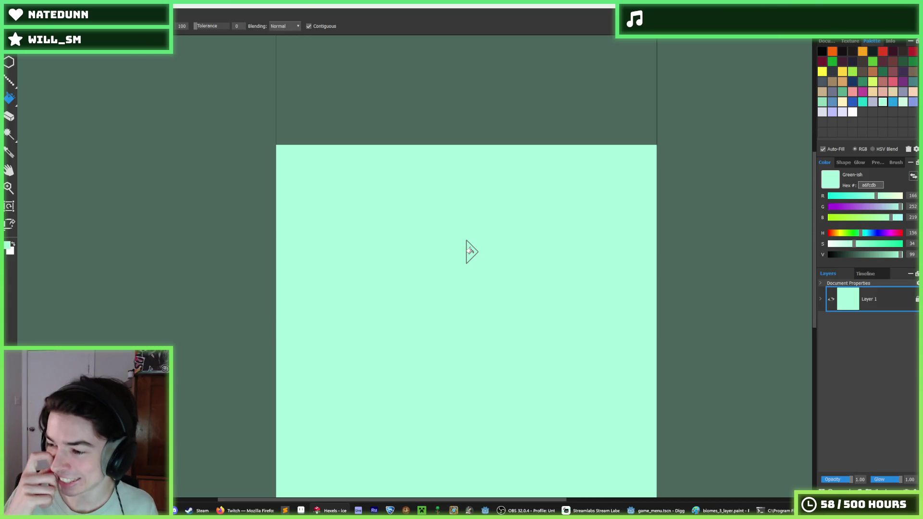
# Paint darker green 92dcba stripes, covering the light notches at the left and bottom edges
pyautogui.click(891, 101)
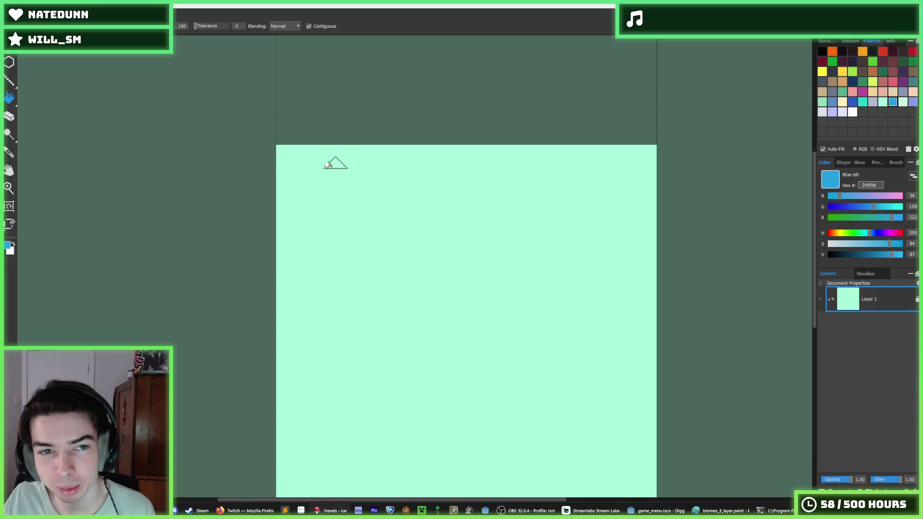
pyautogui.press('b')
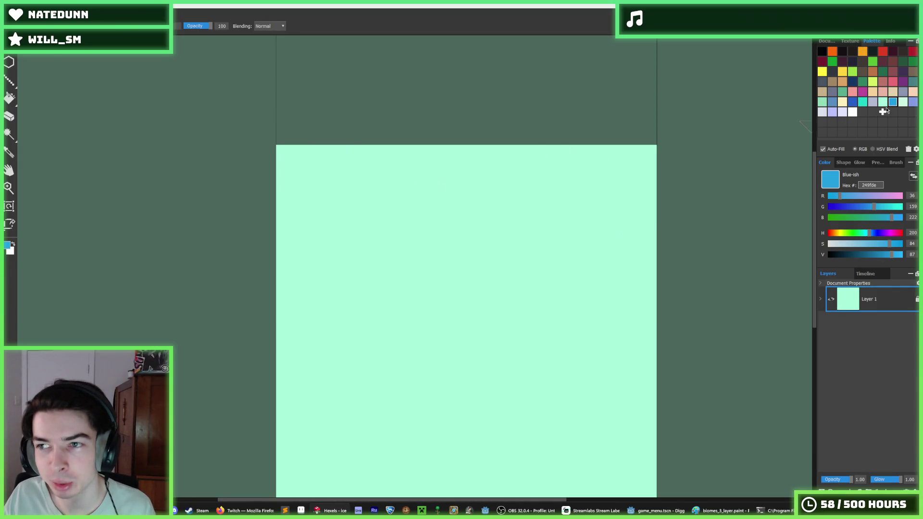
pyautogui.click(821, 102)
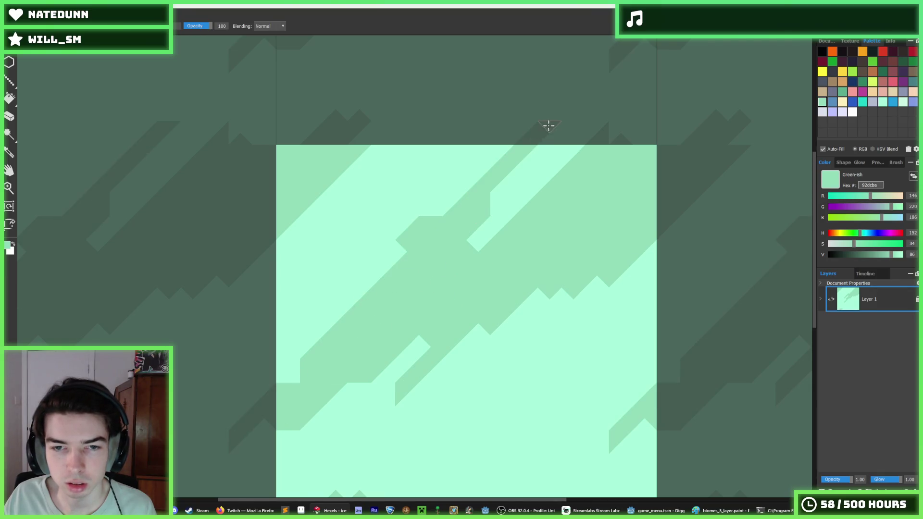
pyautogui.moveTo(443, 298)
pyautogui.mouseDown()
pyautogui.moveTo(456, 253)
pyautogui.moveTo(484, 290)
pyautogui.mouseUp()
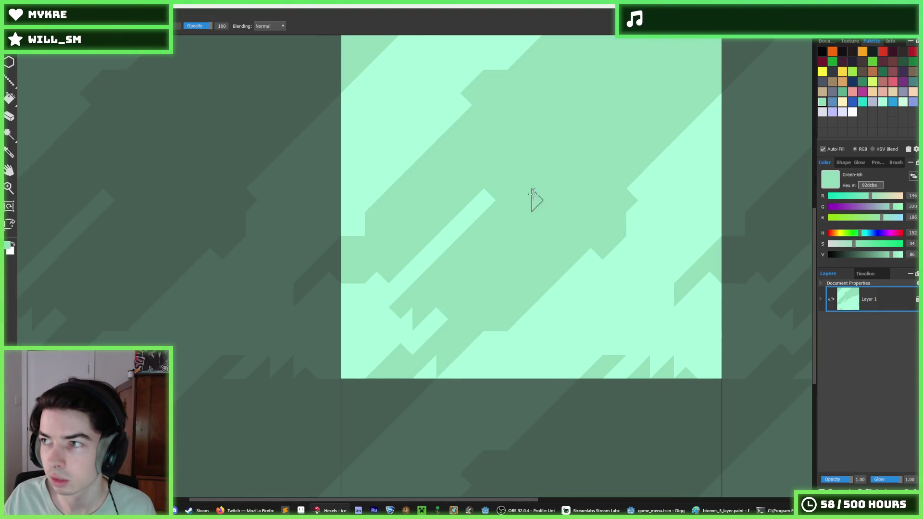
pyautogui.moveTo(415, 199)
pyautogui.mouseDown()
pyautogui.moveTo(303, 286)
pyautogui.moveTo(350, 303)
pyautogui.moveTo(422, 304)
pyautogui.moveTo(437, 319)
pyautogui.moveTo(352, 325)
pyautogui.moveTo(447, 350)
pyautogui.moveTo(423, 368)
pyautogui.mouseUp()
pyautogui.moveTo(632, 222); pyautogui.dragTo(597, 284)
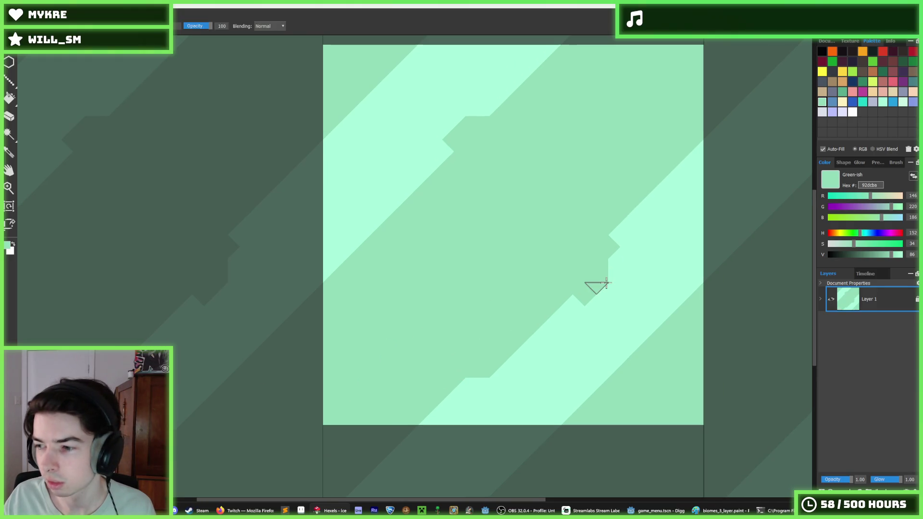
# Tidy the stripe edges with eyedropper-sampled colours, repainting the stepped notches
pyautogui.press('i')
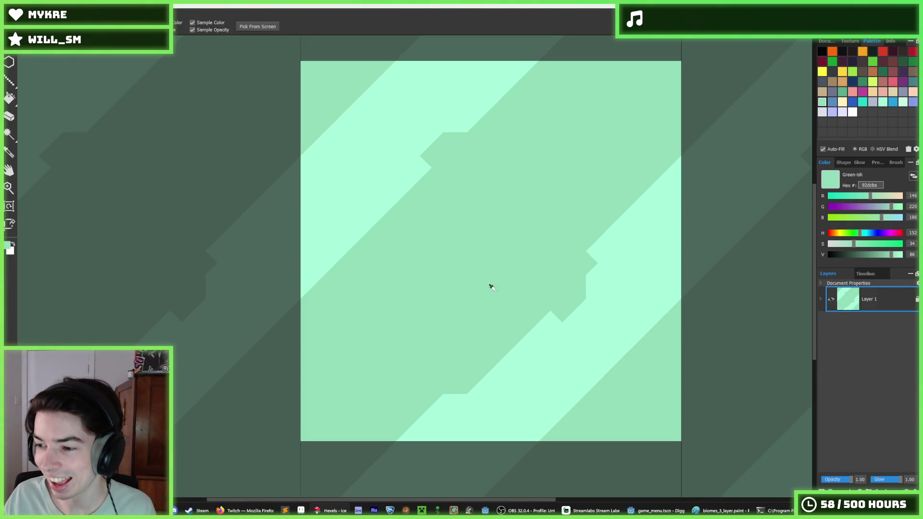
pyautogui.press('b')
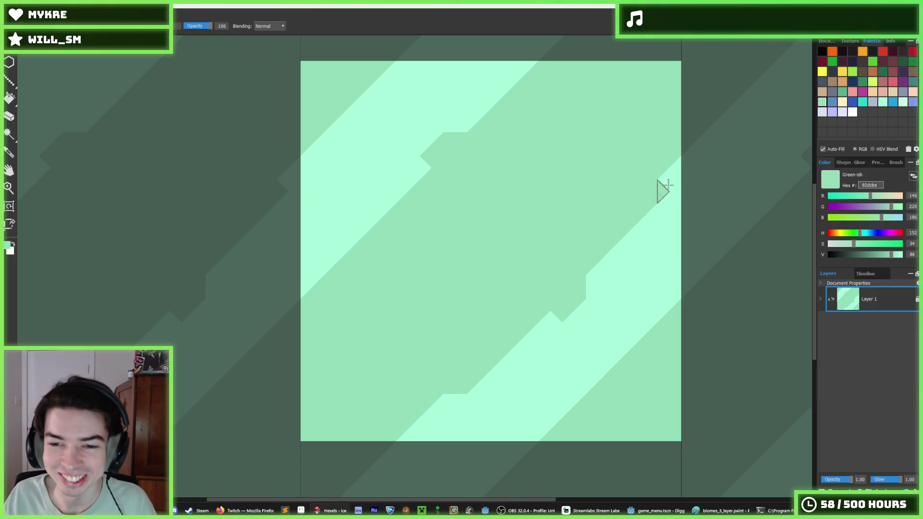
pyautogui.moveTo(650, 202); pyautogui.dragTo(597, 255)
pyautogui.keyDown('alt'); pyautogui.click(618, 253); pyautogui.keyUp('alt')
pyautogui.moveTo(668, 223); pyautogui.dragTo(723, 138)
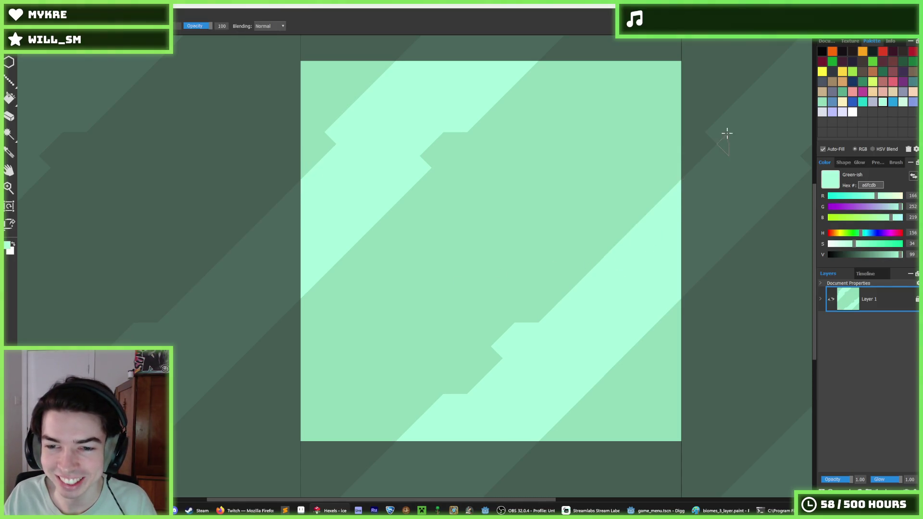
pyautogui.moveTo(567, 272)
pyautogui.mouseDown()
pyautogui.moveTo(455, 373)
pyautogui.moveTo(572, 253)
pyautogui.mouseUp()
pyautogui.keyDown('alt'); pyautogui.click(418, 365); pyautogui.keyUp('alt')
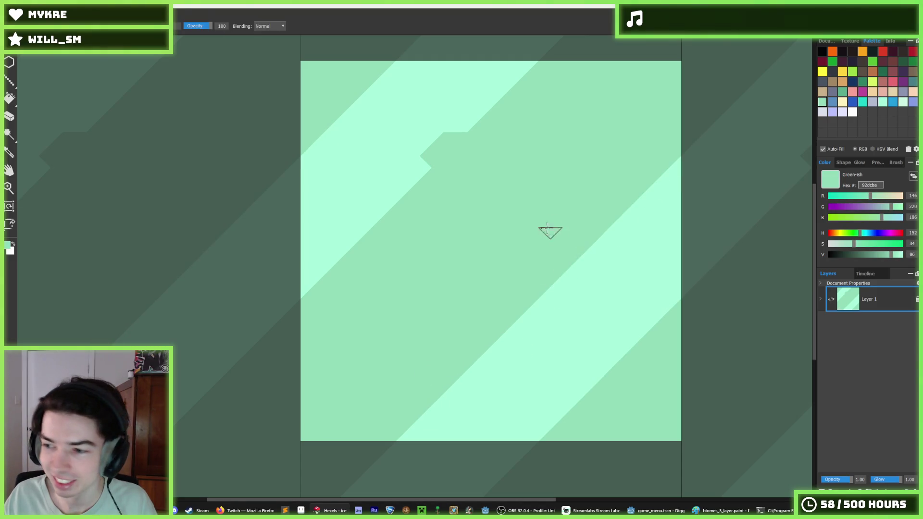
pyautogui.scroll(2, 549, 232)
pyautogui.press('i')
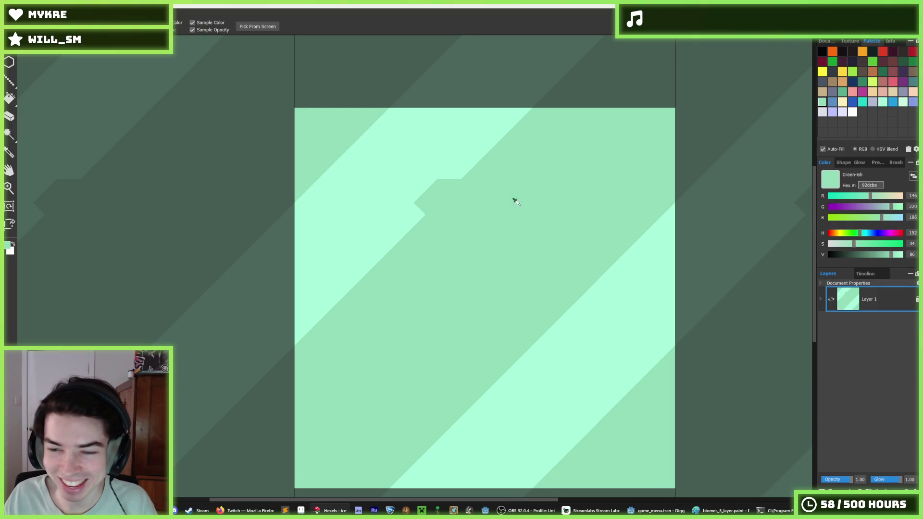
pyautogui.keyDown('alt'); pyautogui.click(452, 153); pyautogui.keyUp('alt')
pyautogui.moveTo(446, 148); pyautogui.dragTo(411, 212)
# Fill the darker green stripes with teal 20d6c7
pyautogui.scroll(-3, 436, 232)
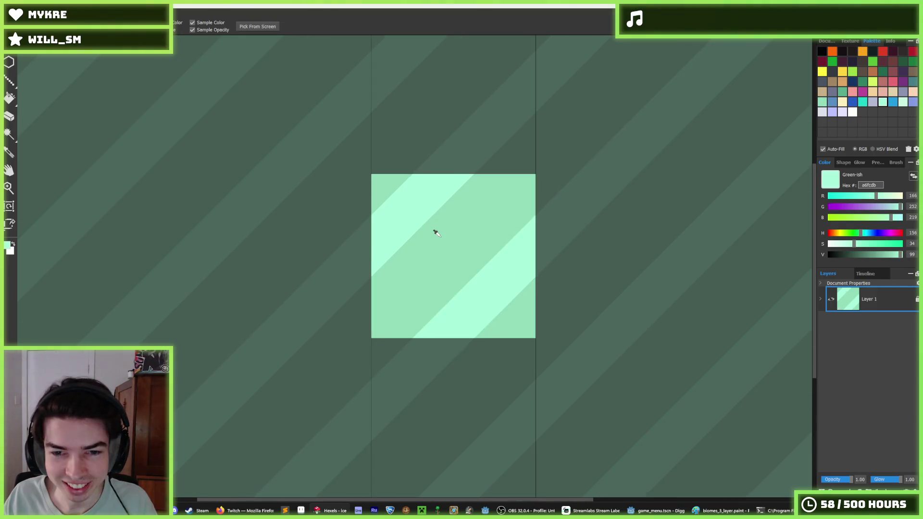
pyautogui.scroll(-5, 436, 232)
pyautogui.scroll(4, 435, 233)
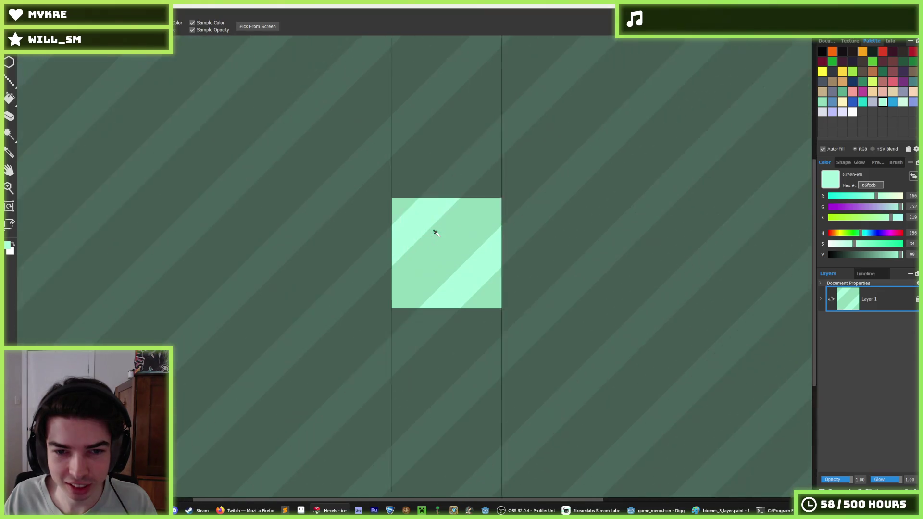
pyautogui.scroll(4, 436, 233)
pyautogui.scroll(-4, 459, 226)
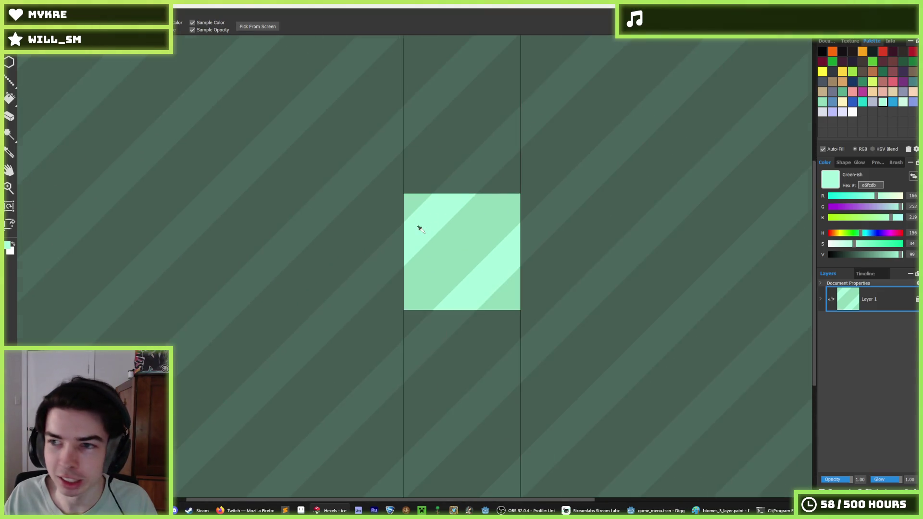
pyautogui.scroll(3, 420, 226)
pyautogui.click(863, 102)
pyautogui.click(515, 231)
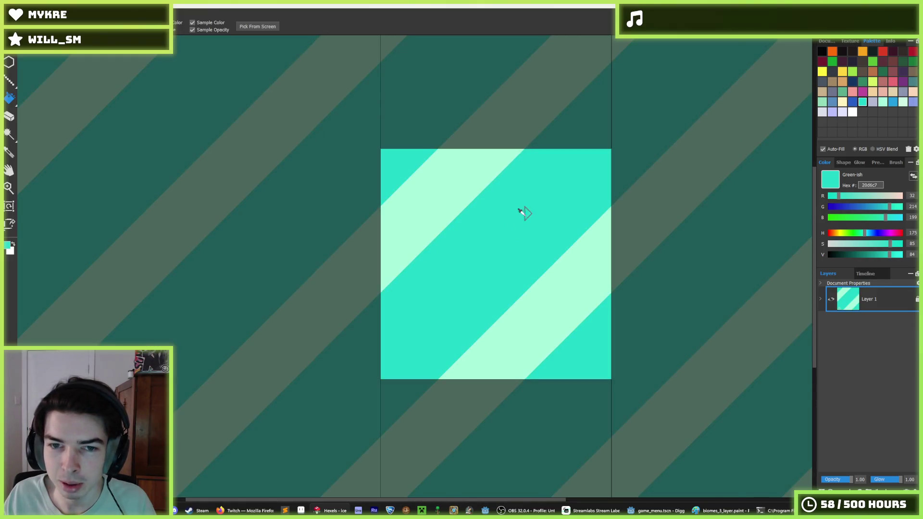
# Keep Layer 1's name, check its Wrapping options, close its properties, and show the Document settings
pyautogui.scroll(-5, 523, 214)
pyautogui.scroll(4, 552, 206)
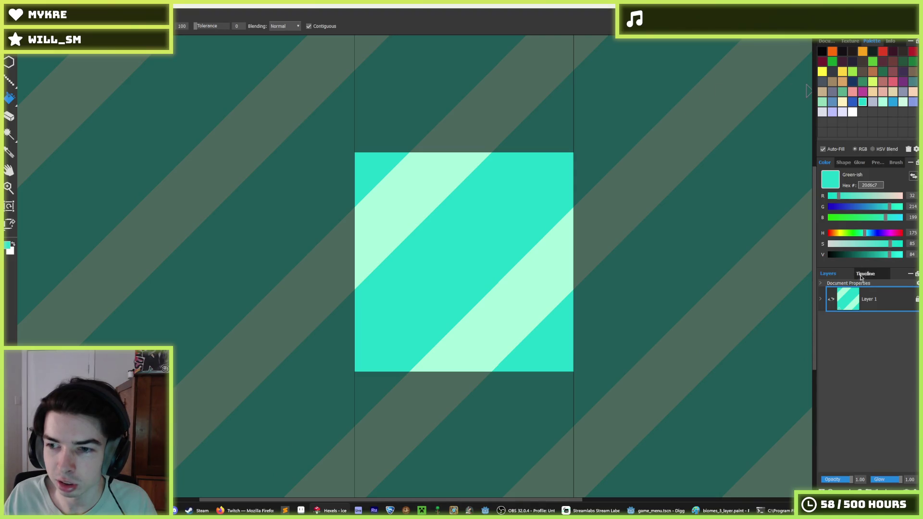
pyautogui.doubleClick(870, 299)
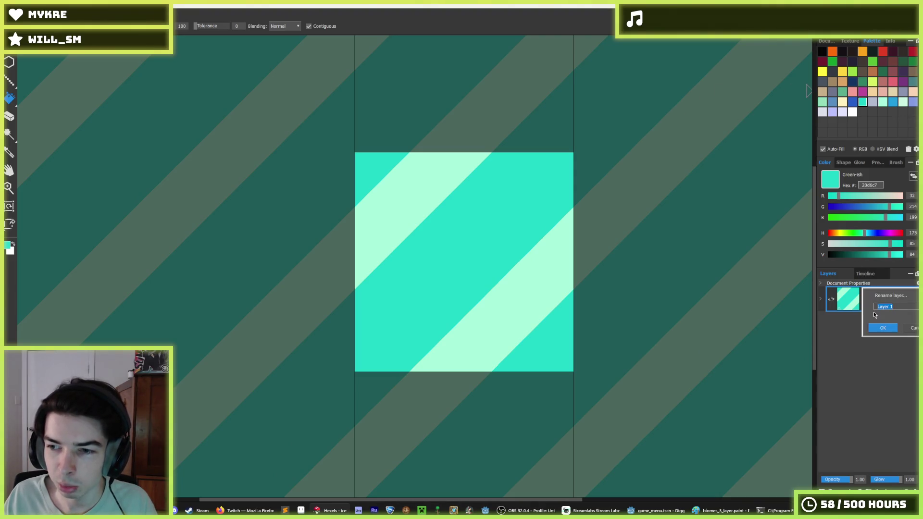
pyautogui.click(875, 328)
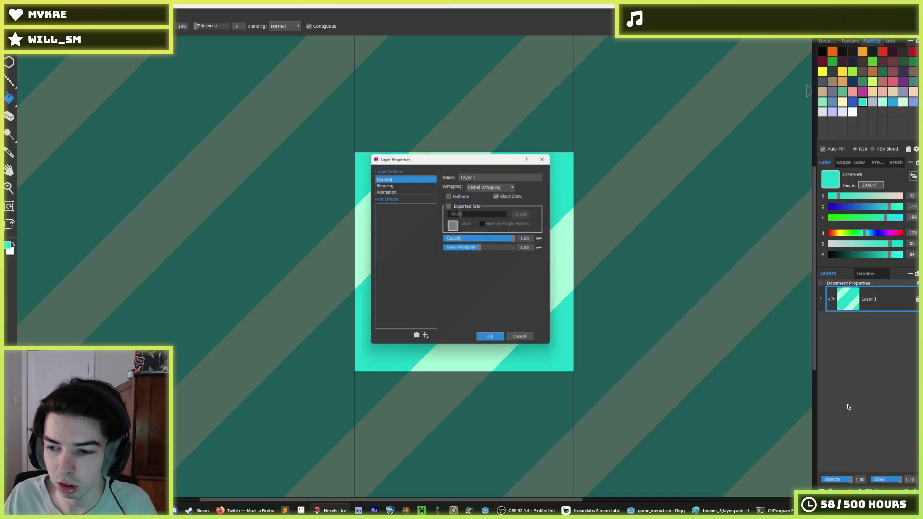
pyautogui.click(507, 186)
pyautogui.click(526, 173)
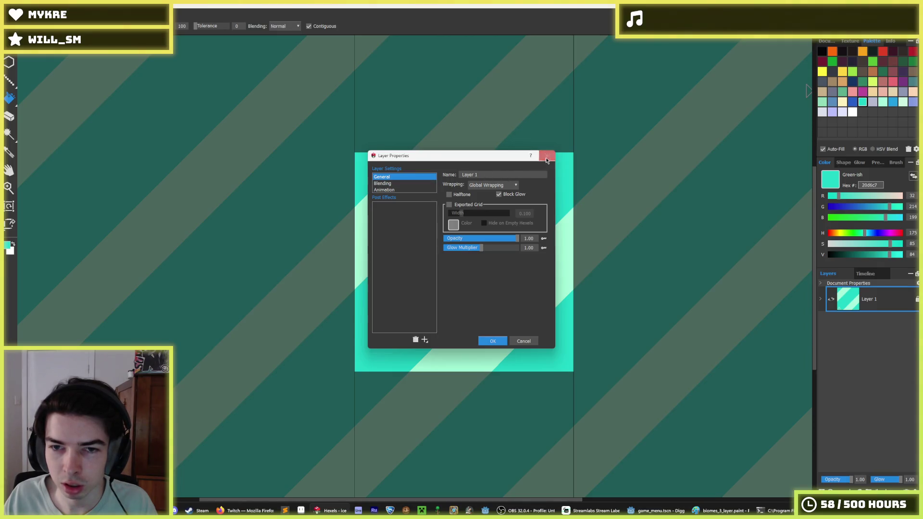
pyautogui.click(546, 155)
pyautogui.click(826, 42)
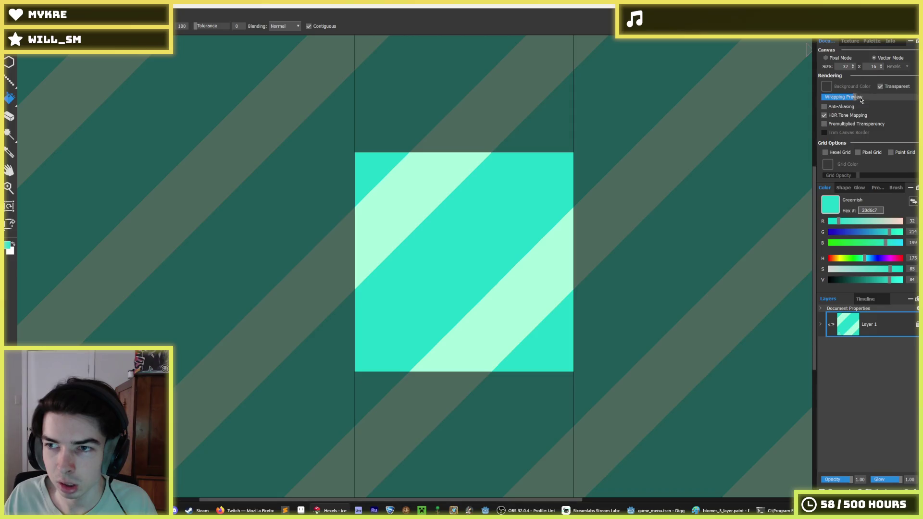
# Pick mint swatches a6fcdb and 92dcba and fill the darker stripes with 92dcba
pyautogui.press('alt')
pyautogui.scroll(-3, 499, 230)
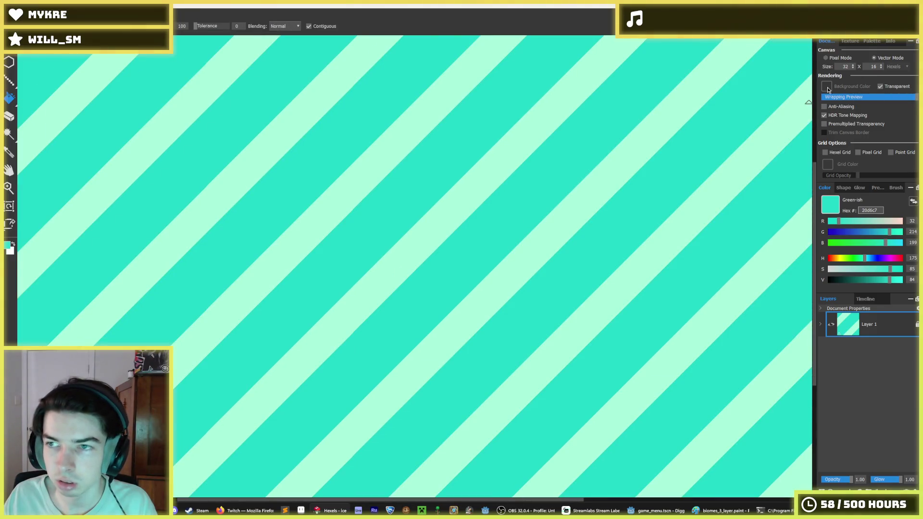
pyautogui.scroll(-2, 509, 211)
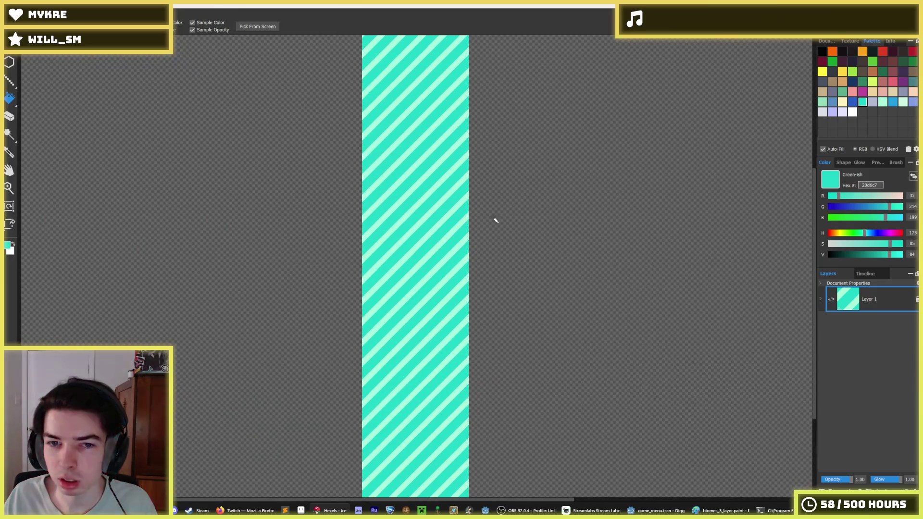
pyautogui.click(882, 102)
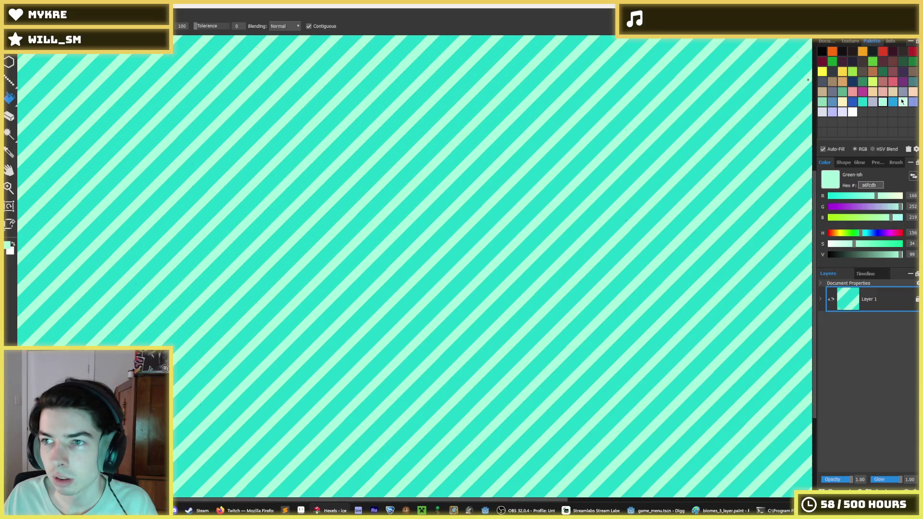
pyautogui.click(823, 102)
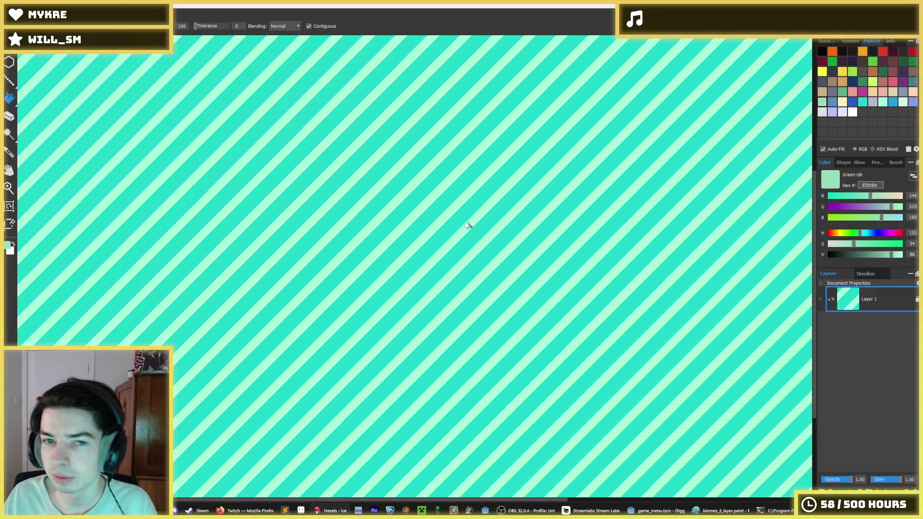
pyautogui.click(440, 229)
# Try filling the stripes with darker green 5daf8d, undo it, then try blue 588dbe
pyautogui.press('alt')
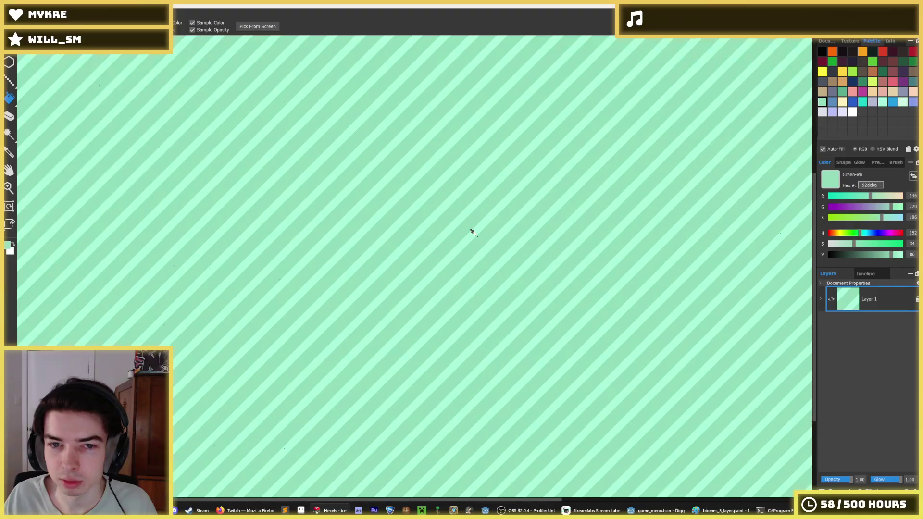
pyautogui.press('alt')
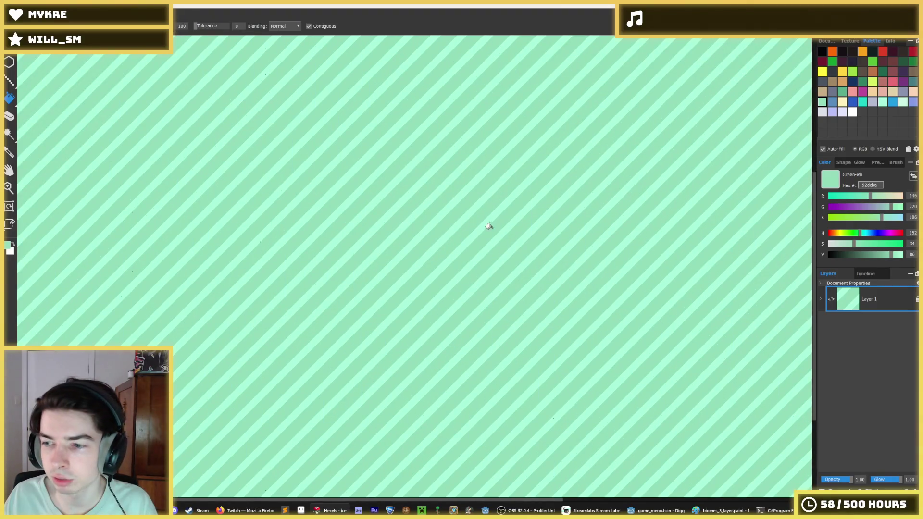
pyautogui.click(842, 91)
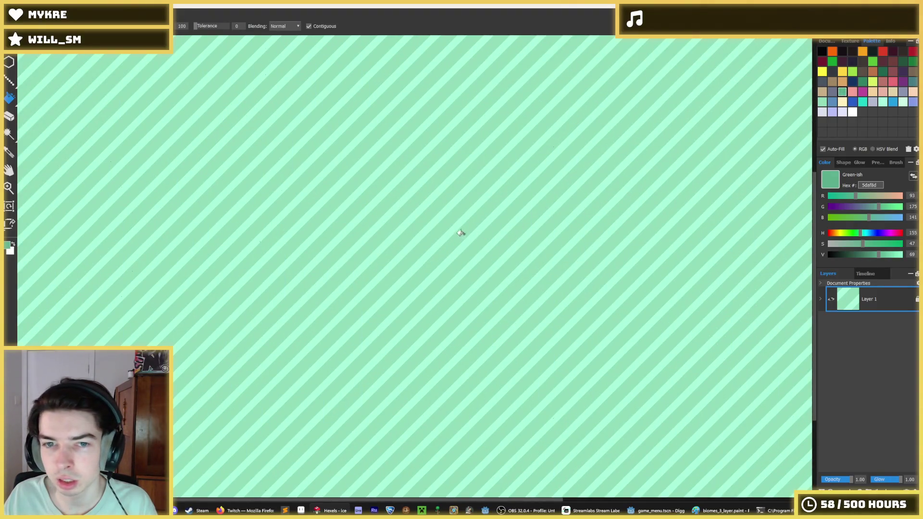
pyautogui.click(452, 231)
pyautogui.hotkey('ctrl', 'z')
pyautogui.click(862, 102)
pyautogui.click(832, 102)
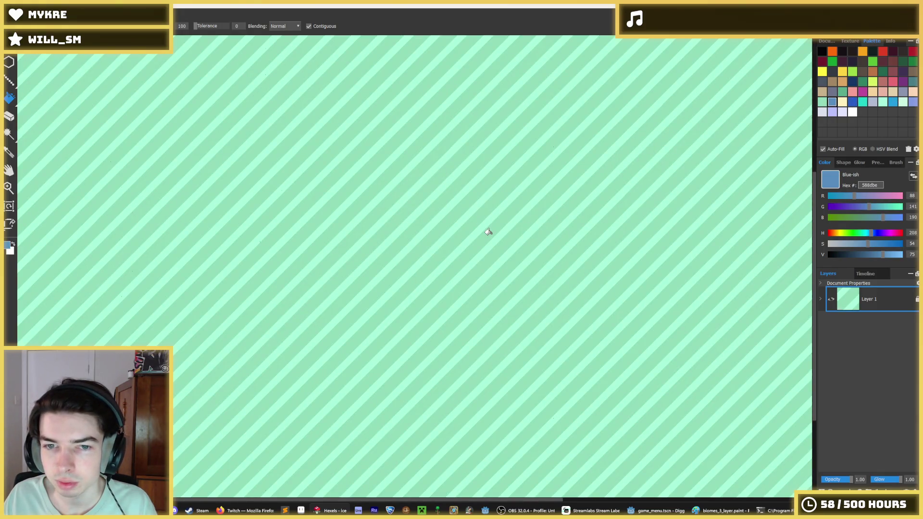
pyautogui.scroll(2, 473, 235)
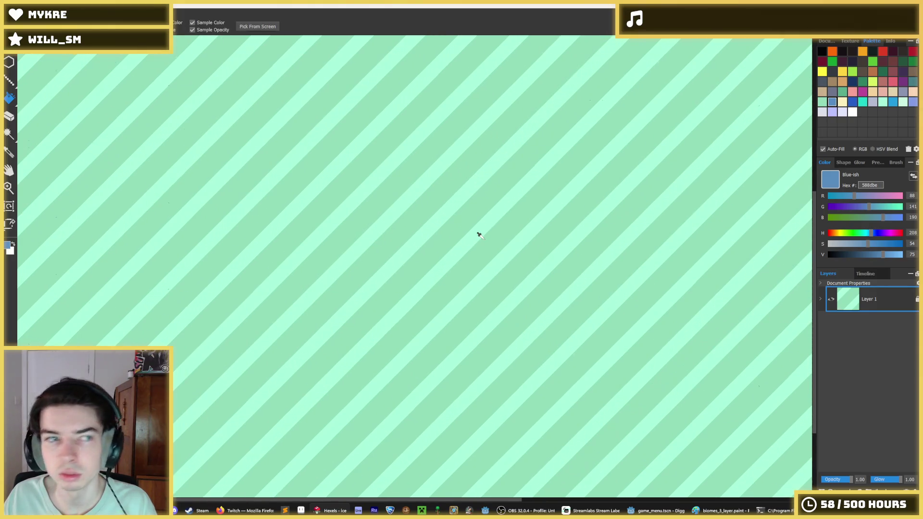
# Sample the light stripe green from the canvas and show the document's canvas and rendering settings
pyautogui.hotkey('ctrl', 'o')
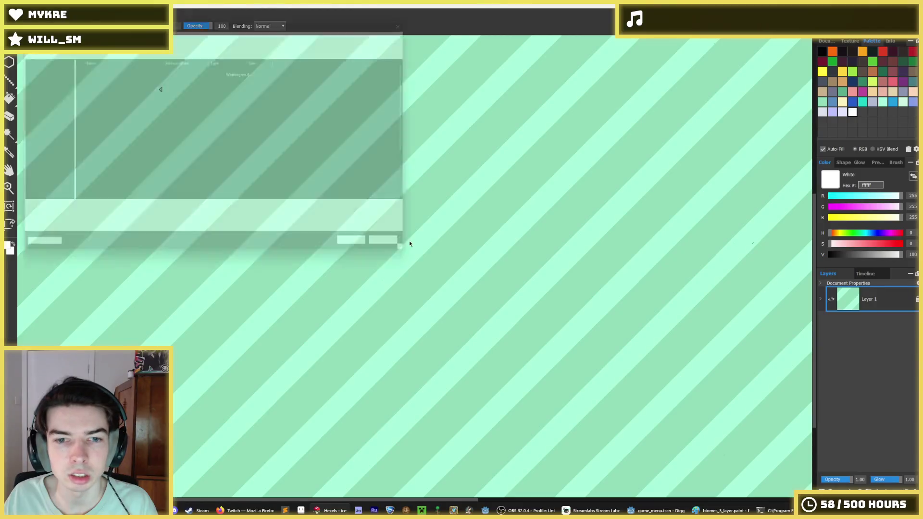
pyautogui.click(397, 250)
pyautogui.scroll(1, 624, 214)
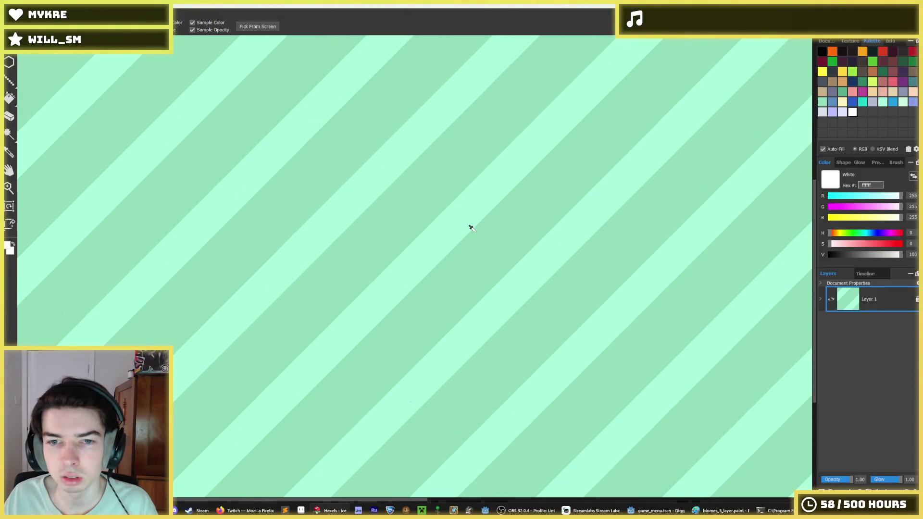
pyautogui.keyDown('alt'); pyautogui.click(493, 194); pyautogui.keyUp('alt')
pyautogui.click(840, 43)
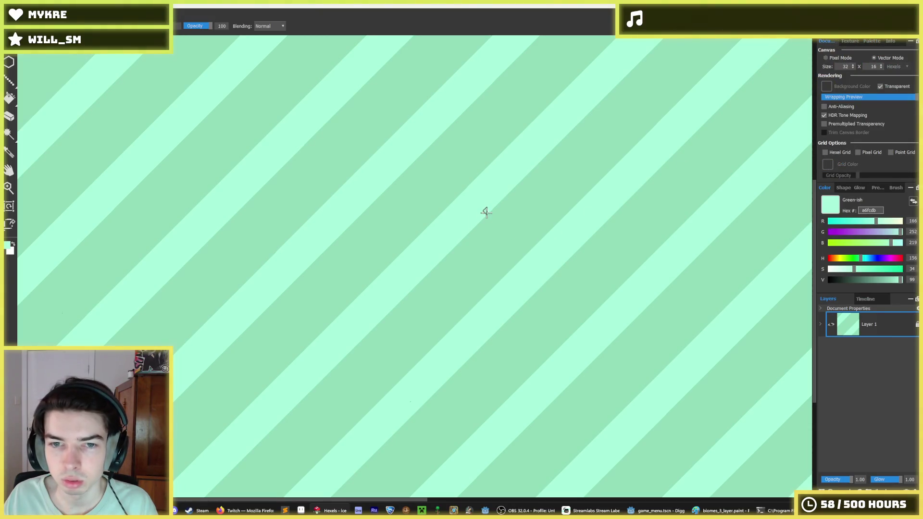
# Paint light green along a stripe edge, undo it, then widen the light stripe
pyautogui.click(457, 248)
pyautogui.moveTo(457, 248); pyautogui.dragTo(356, 350)
pyautogui.hotkey('ctrl', 'z')
pyautogui.hotkey('ctrl', 'z')
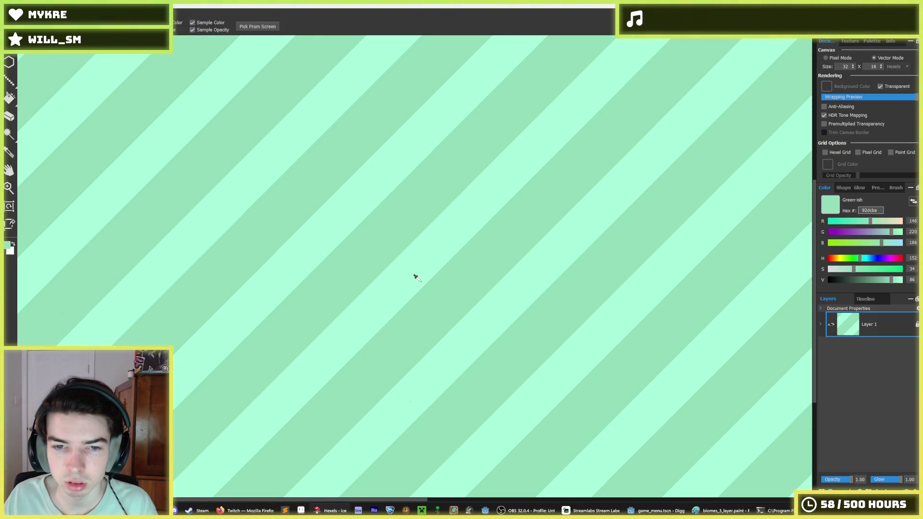
pyautogui.moveTo(459, 251)
pyautogui.mouseDown()
pyautogui.moveTo(332, 377)
pyautogui.moveTo(358, 353)
pyautogui.mouseUp()
# Draw a square marquee selection on the tile and then clear it
pyautogui.press('i')
pyautogui.scroll(-2, 439, 244)
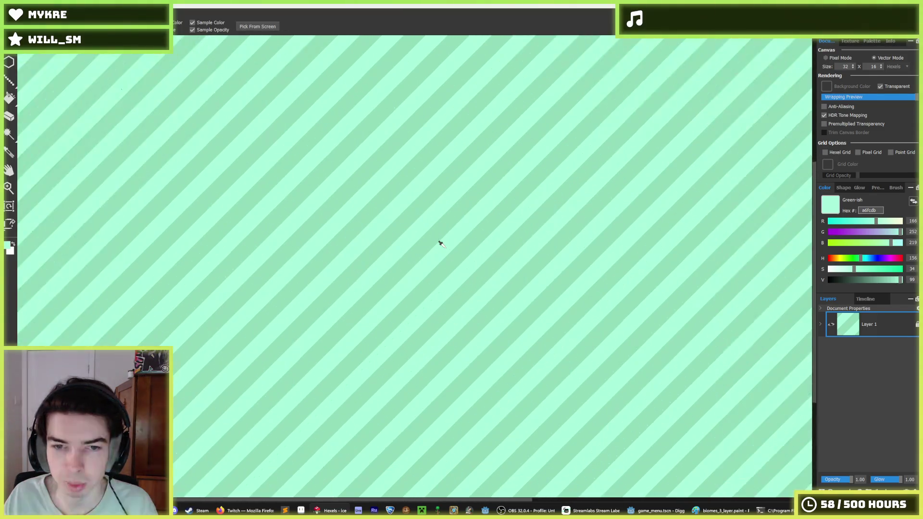
pyautogui.scroll(2, 440, 243)
pyautogui.press('m')
pyautogui.moveTo(594, 198); pyautogui.dragTo(663, 267)
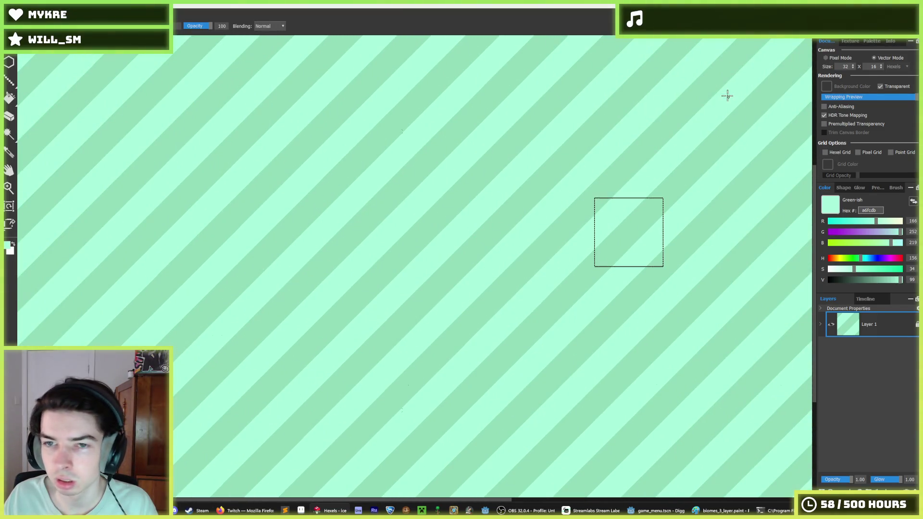
pyautogui.scroll(3, 715, 249)
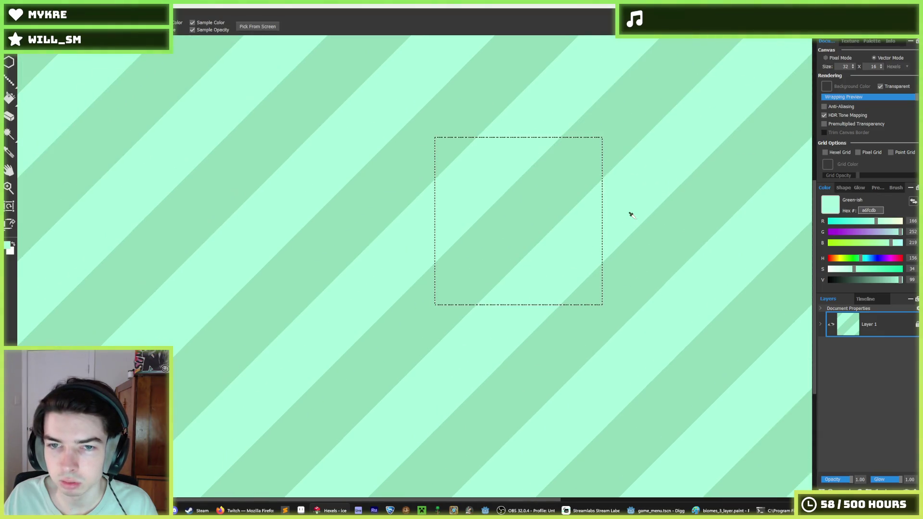
pyautogui.click(637, 219)
# Save the mint striped tile as 'ice'
pyautogui.hotkey('ctrl', 'shift', 's')
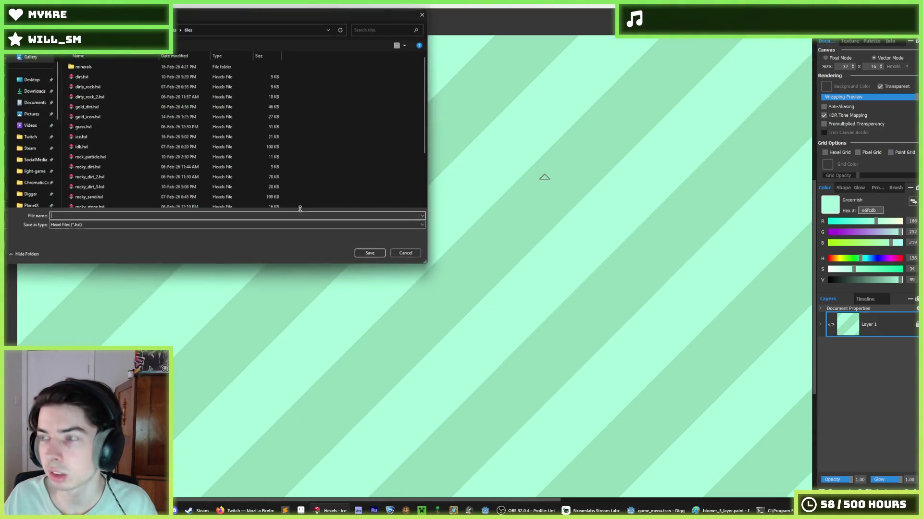
pyautogui.write('ice')
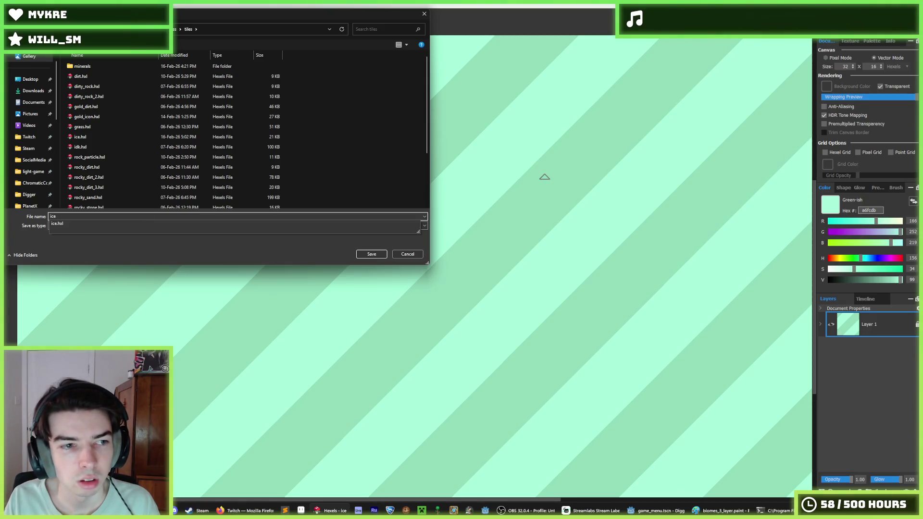
pyautogui.press('Return')
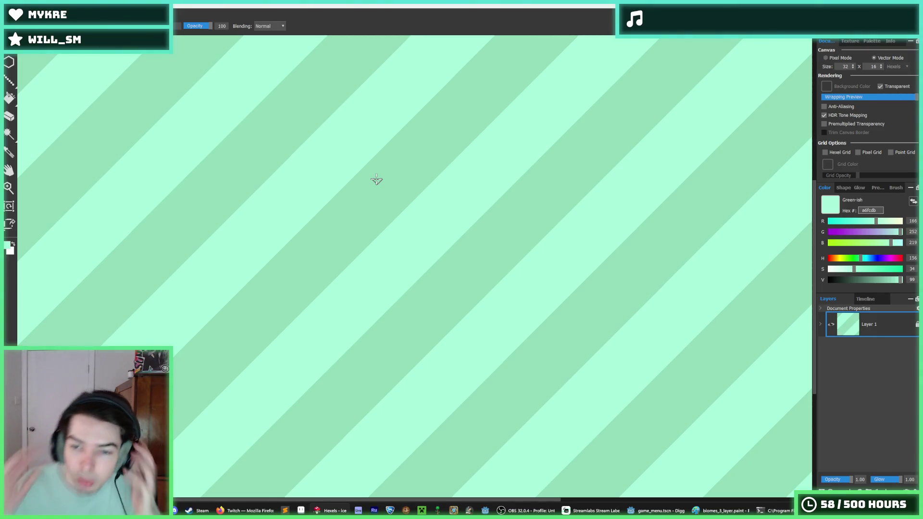
# Begin saving another copy of the tile under the name 'snow'
pyautogui.click(12, 48)
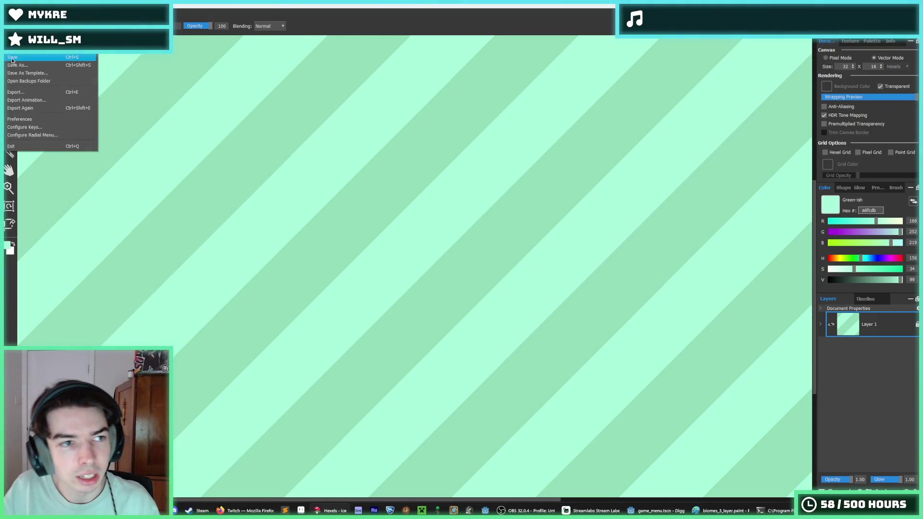
pyautogui.click(16, 67)
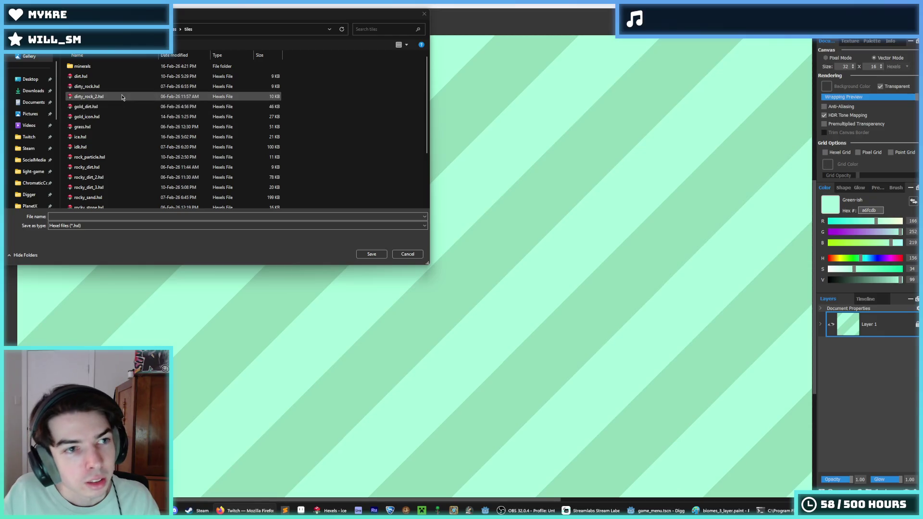
pyautogui.click(74, 217)
pyautogui.click(72, 217)
pyautogui.write('snow')
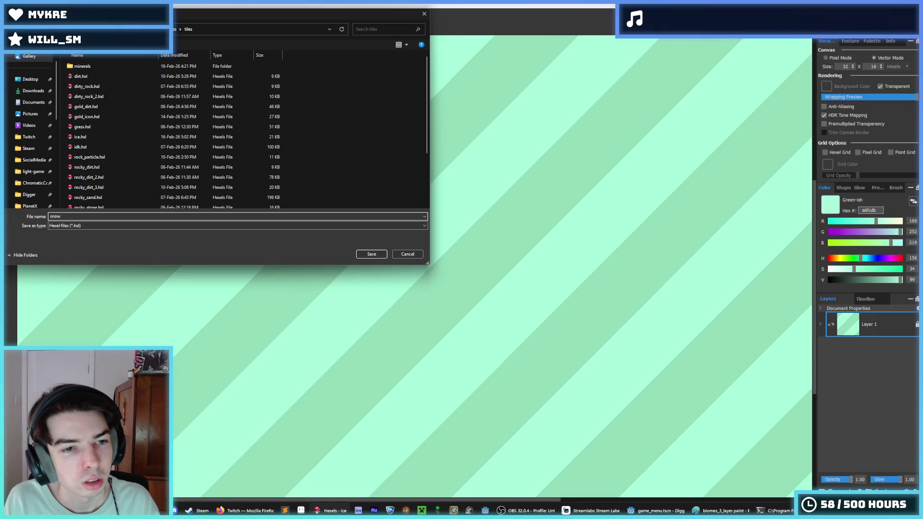
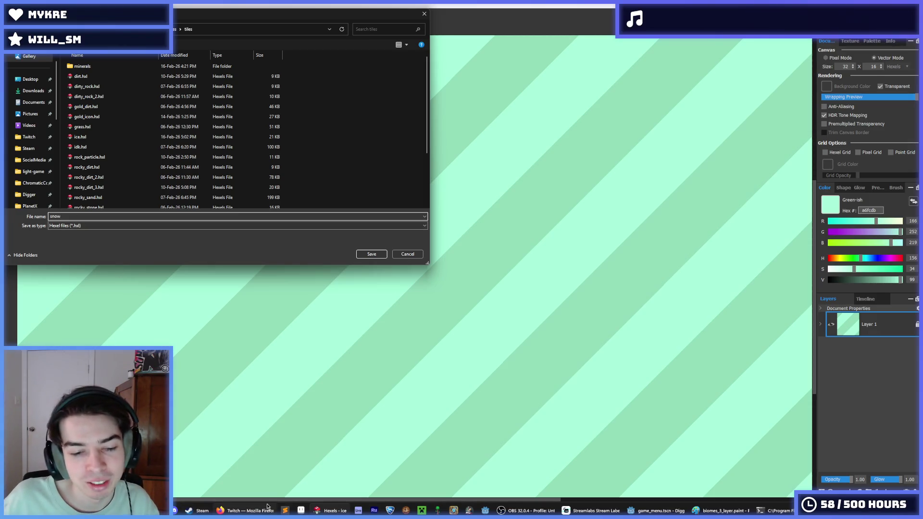
# Launch Paint and open the biomes_3_layer.paint sketch
pyautogui.press('super')
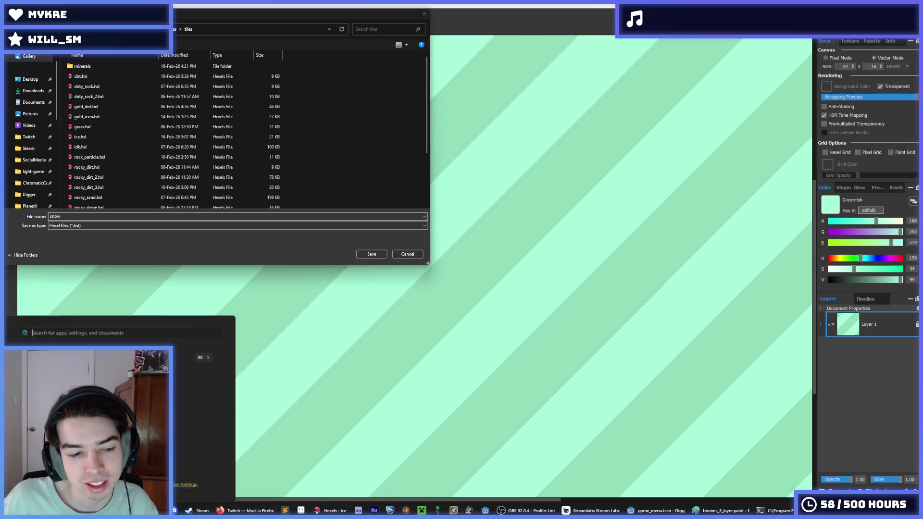
pyautogui.write('pa')
pyautogui.press('Return')
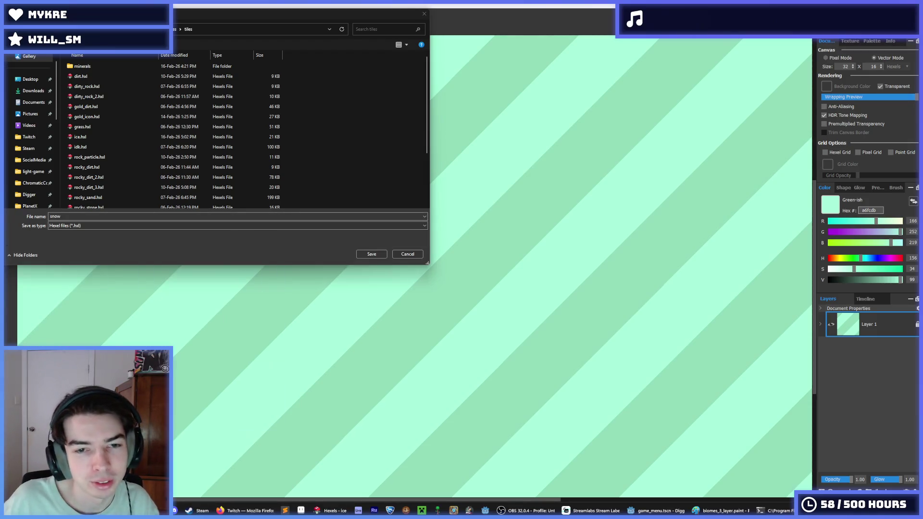
pyautogui.click(14, 19)
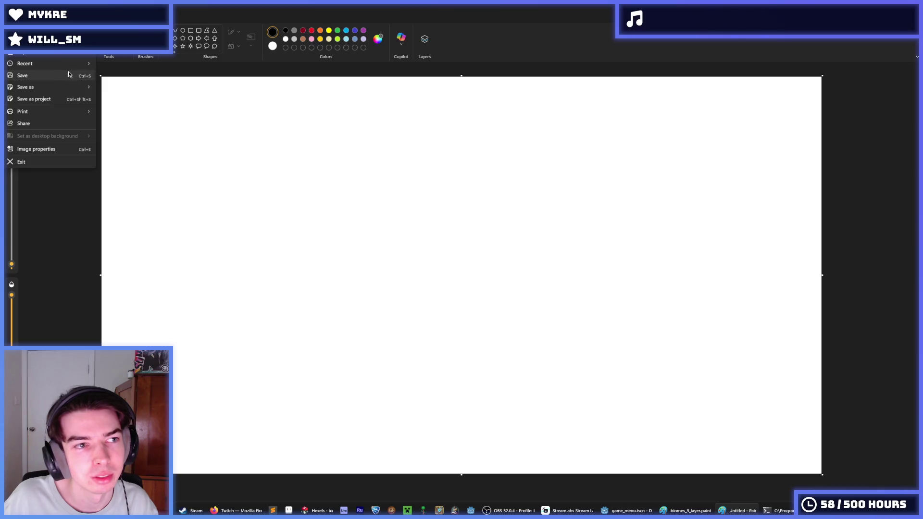
pyautogui.moveTo(62, 63)
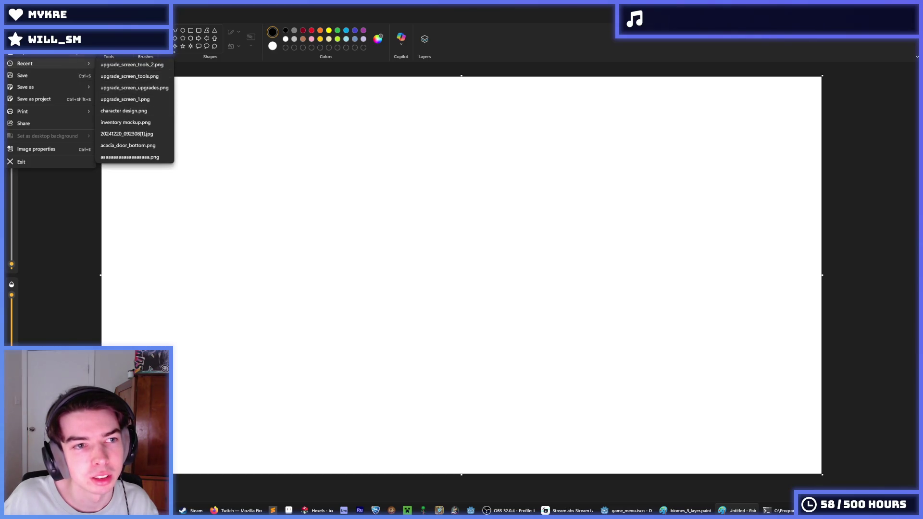
pyautogui.click(24, 52)
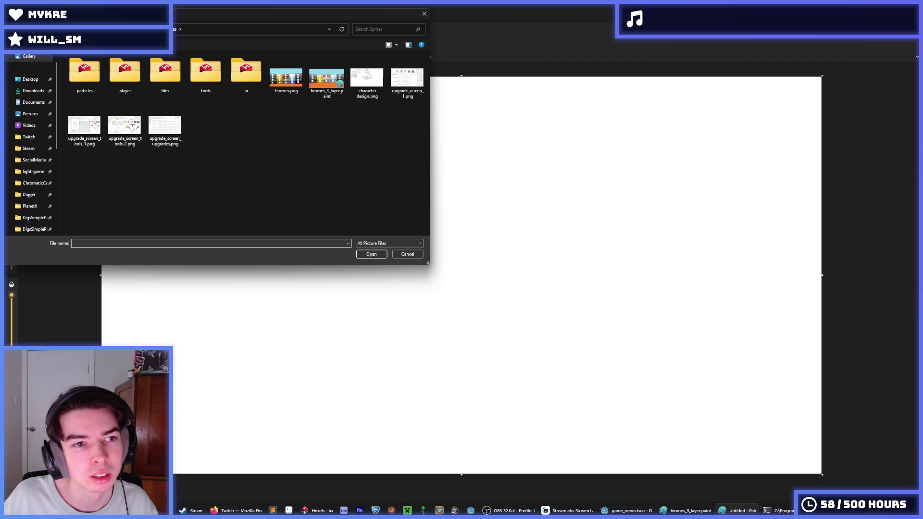
pyautogui.doubleClick(326, 76)
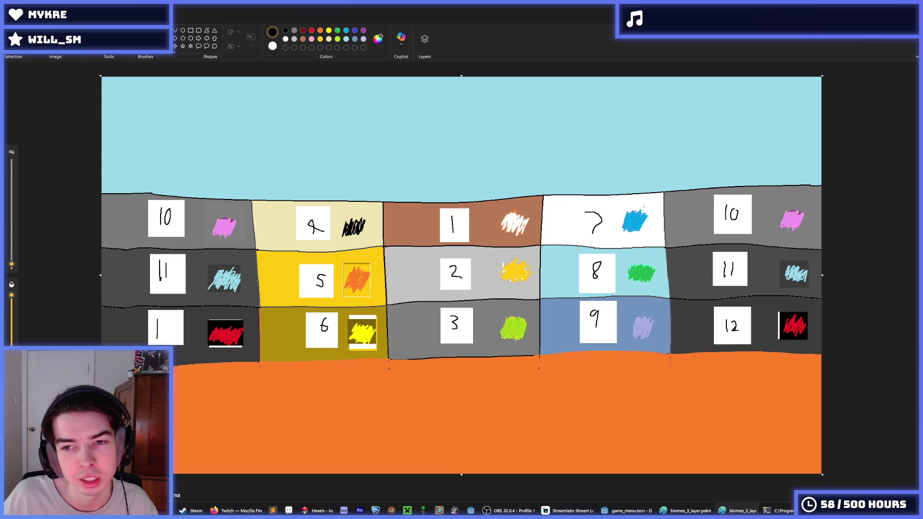
# Mark up the 7 and 8 cells on the sketch, undo the last squiggle, and return to Hexels
pyautogui.moveTo(626, 151)
pyautogui.mouseDown()
pyautogui.moveTo(675, 212)
pyautogui.moveTo(537, 184)
pyautogui.mouseUp()
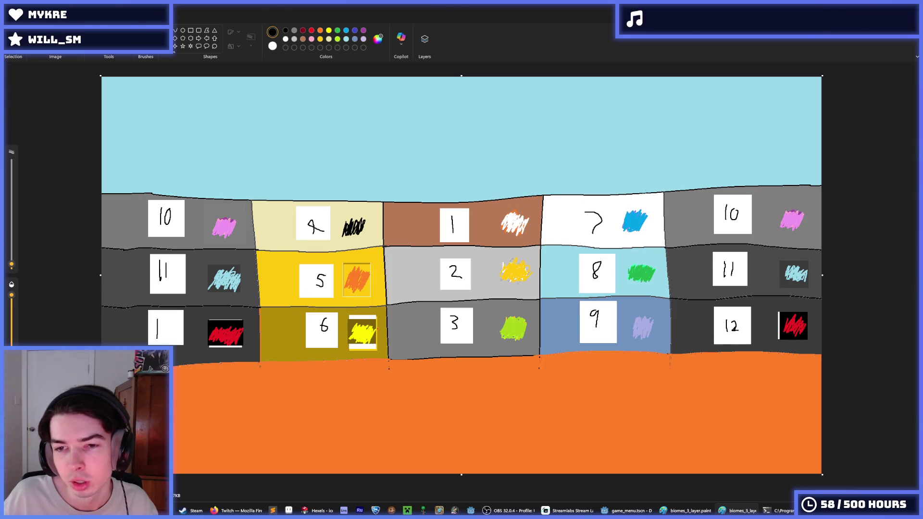
pyautogui.moveTo(547, 222)
pyautogui.mouseDown()
pyautogui.moveTo(591, 208)
pyautogui.moveTo(524, 197)
pyautogui.moveTo(610, 218)
pyautogui.moveTo(625, 242)
pyautogui.mouseUp()
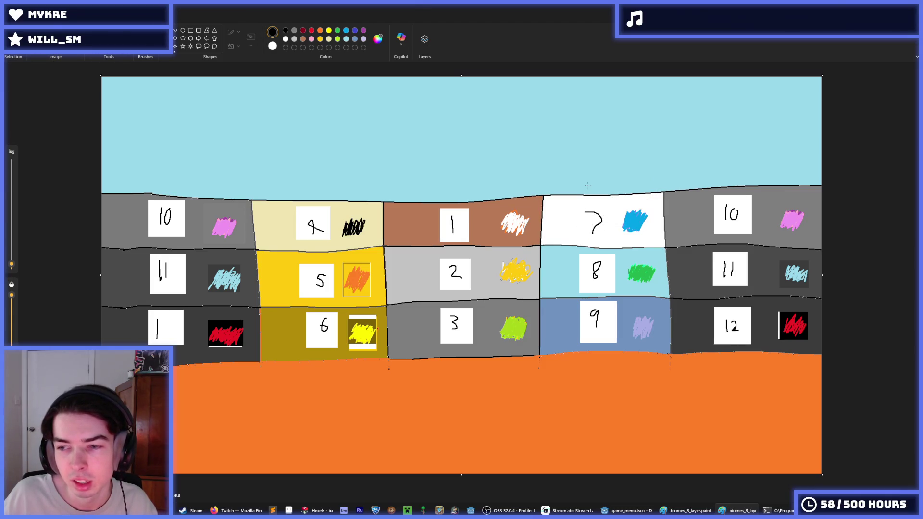
pyautogui.moveTo(543, 191); pyautogui.dragTo(651, 191)
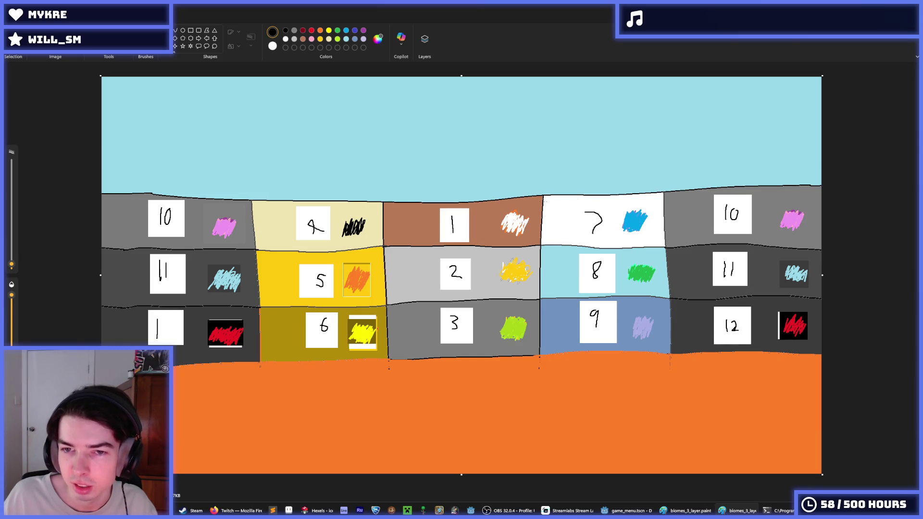
pyautogui.moveTo(548, 224); pyautogui.dragTo(624, 210)
pyautogui.hotkey('ctrl', 'z')
pyautogui.hotkey('ctrl', 'z')
pyautogui.hotkey('ctrl', 'z')
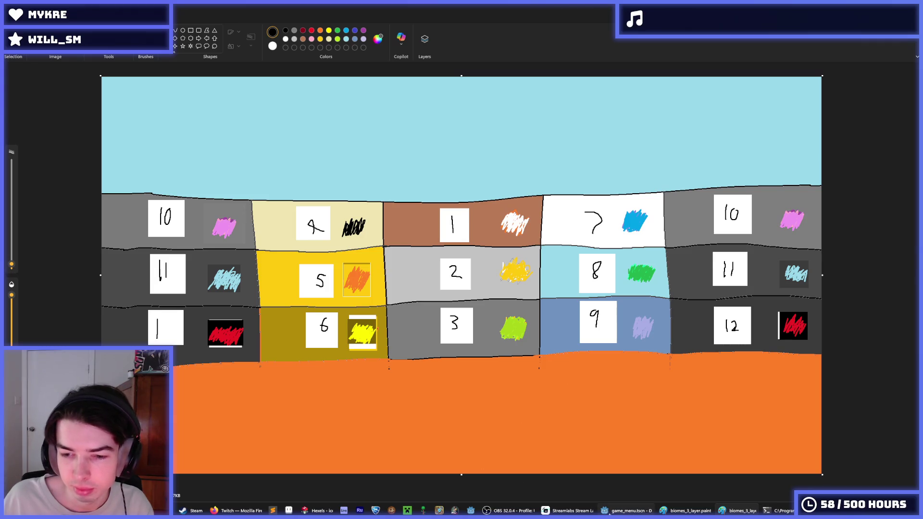
pyautogui.moveTo(615, 513)
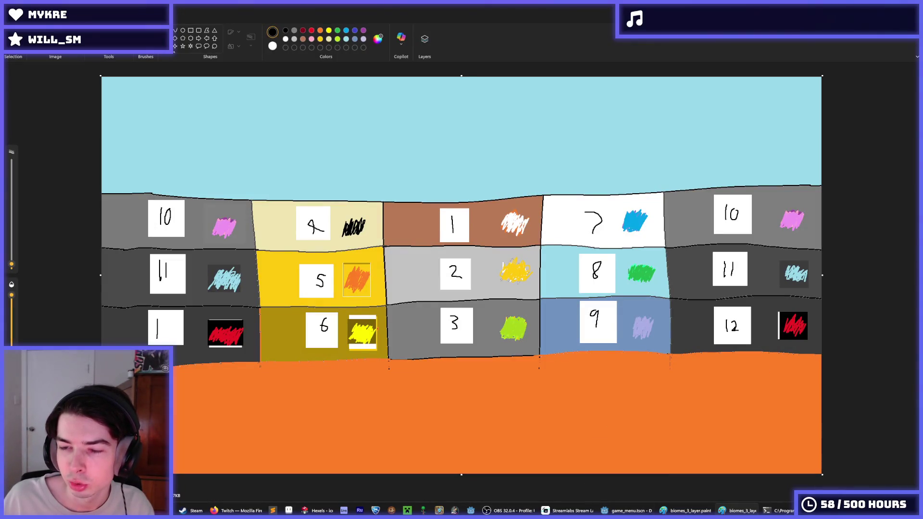
pyautogui.moveTo(326, 509)
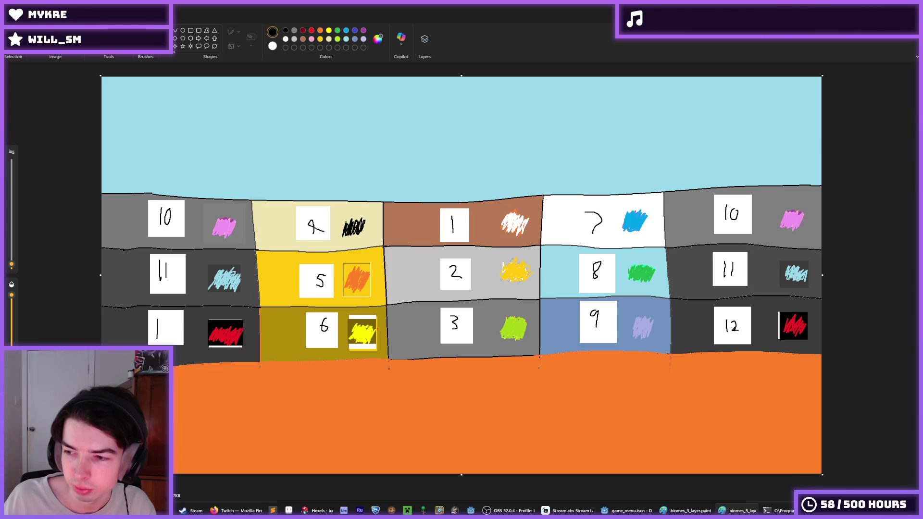
pyautogui.click(334, 505)
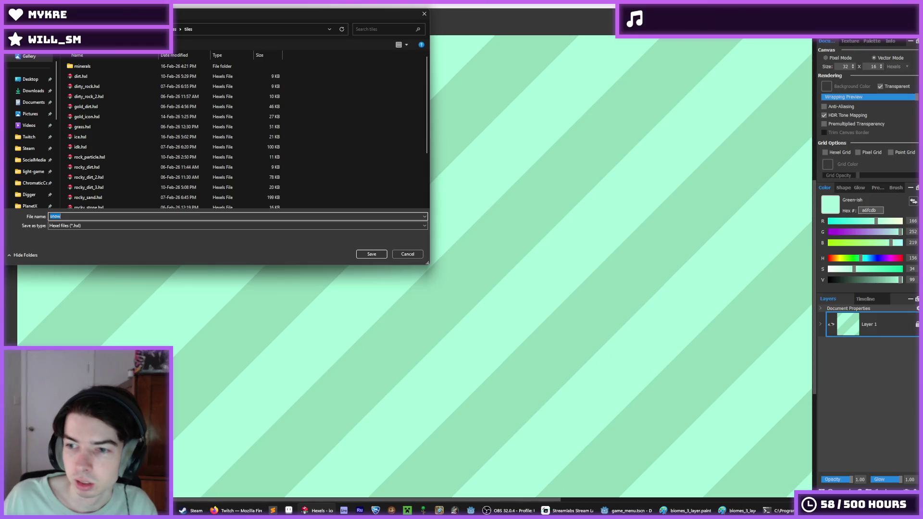
# Save the tile as snow, then fill its light stripes with white
pyautogui.click(371, 254)
pyautogui.click(871, 41)
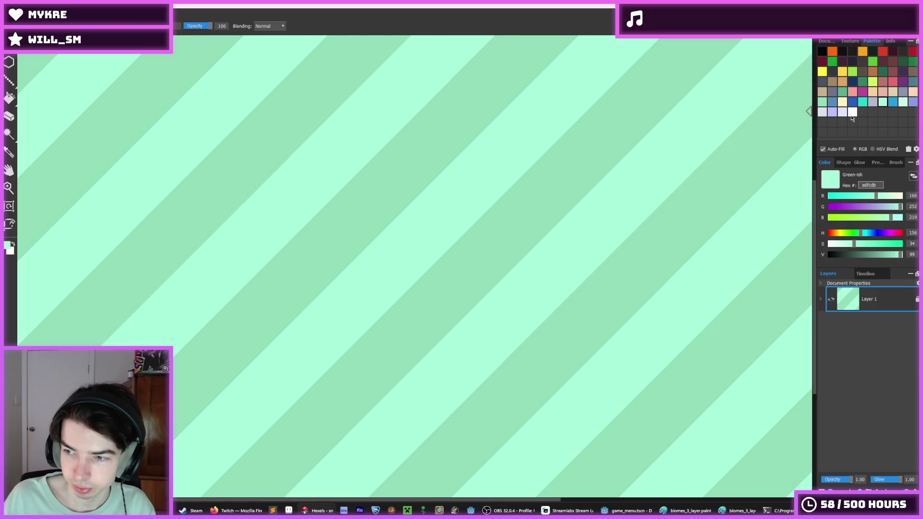
pyautogui.click(852, 112)
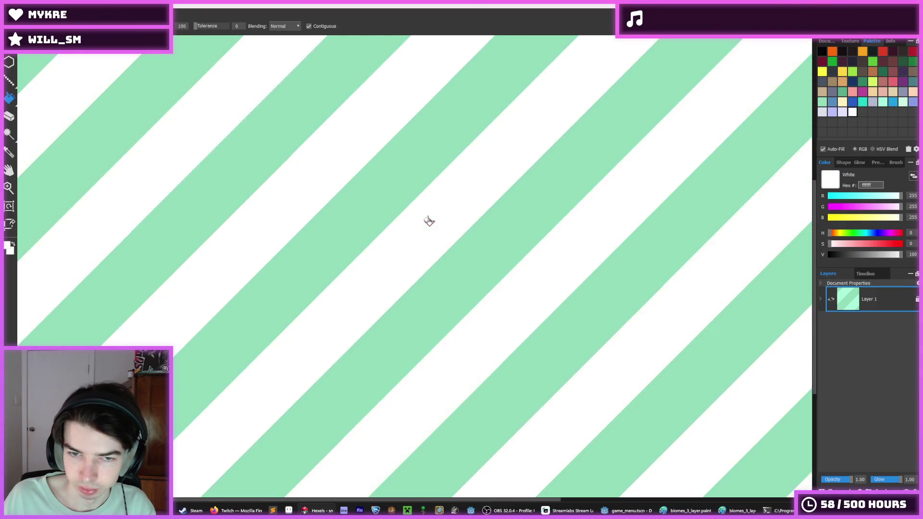
pyautogui.press('f')
pyautogui.click(431, 224)
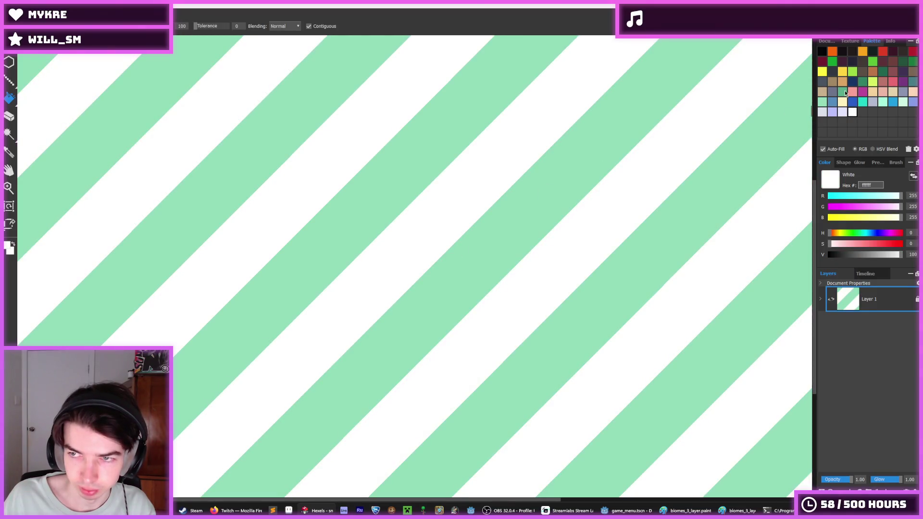
# Stamp lavender shapes on the tile and fill the green stripes with white
pyautogui.click(841, 112)
pyautogui.press('b')
pyautogui.click(449, 217)
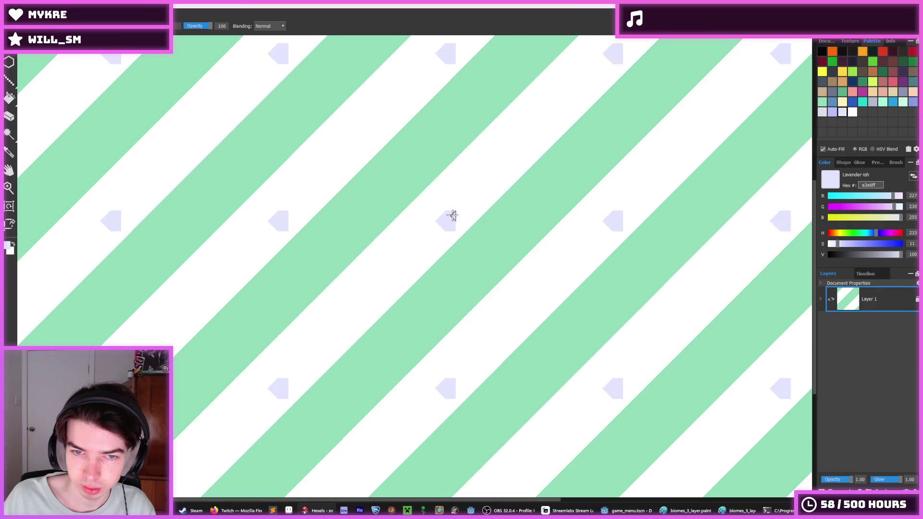
pyautogui.press('x')
pyautogui.press('f')
pyautogui.click(481, 225)
# Paint larger lavender shapes across the tile with a bigger brush
pyautogui.press('x')
pyautogui.press('b')
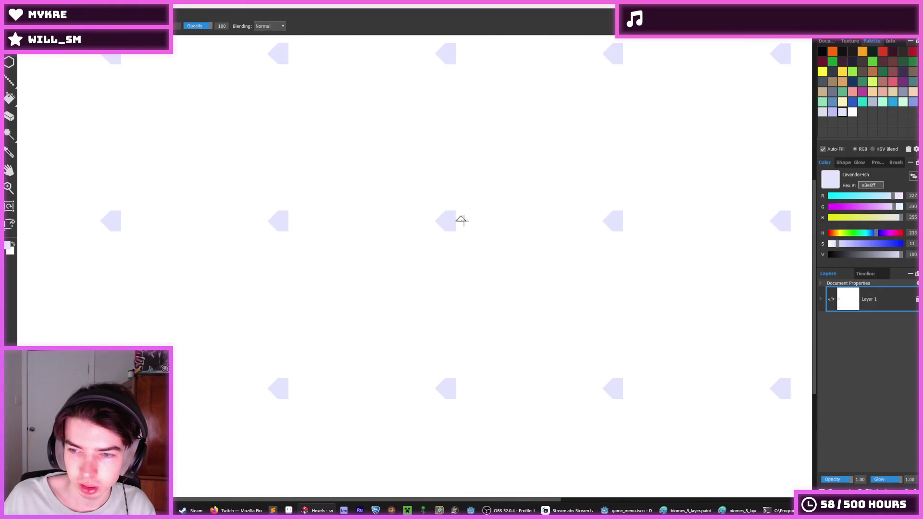
pyautogui.press('x')
pyautogui.press('f')
pyautogui.press('x')
pyautogui.press('b')
pyautogui.moveTo(449, 216)
pyautogui.mouseDown()
pyautogui.moveTo(431, 212)
pyautogui.moveTo(443, 230)
pyautogui.mouseUp()
# Repaint the lavender marks as diagonal arrows
pyautogui.press('x')
pyautogui.press('f')
pyautogui.press('b')
pyautogui.moveTo(439, 189); pyautogui.dragTo(449, 197)
# Fill the whole tile with lavender
pyautogui.press('f')
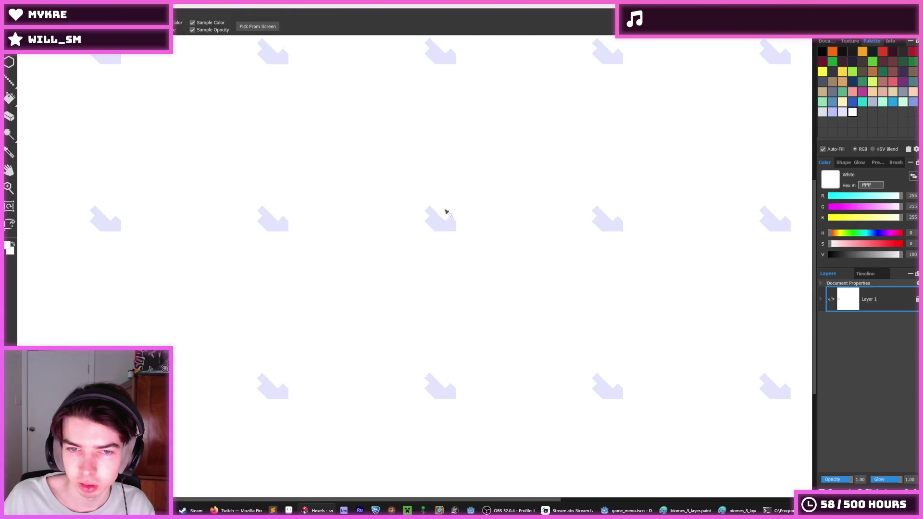
pyautogui.press('x')
pyautogui.press('b')
pyautogui.press('f')
pyautogui.click(466, 230)
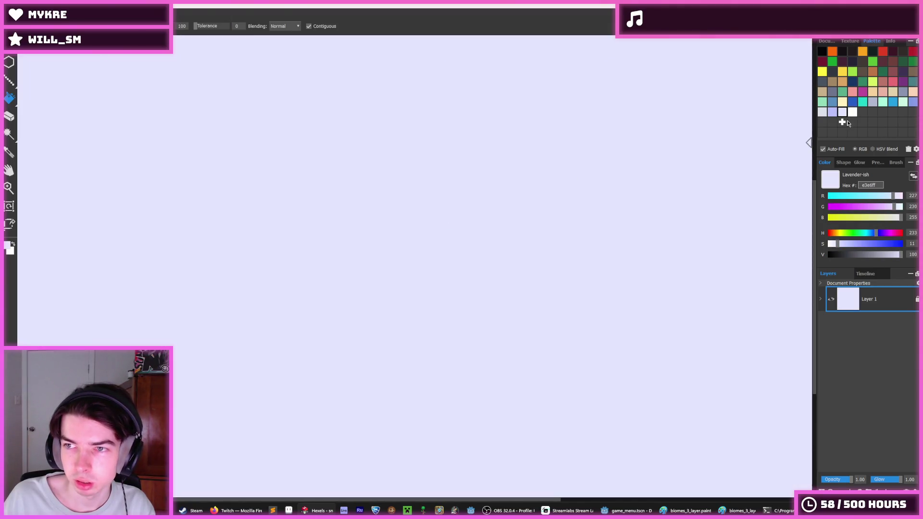
# Paint white octagons across the lavender tile, extending one downward and notching its edge
pyautogui.press('x')
pyautogui.press('b')
pyautogui.moveTo(433, 225)
pyautogui.mouseDown()
pyautogui.moveTo(439, 208)
pyautogui.moveTo(476, 235)
pyautogui.moveTo(477, 247)
pyautogui.moveTo(474, 226)
pyautogui.moveTo(459, 243)
pyautogui.mouseUp()
pyautogui.keyDown('alt'); pyautogui.click(453, 249); pyautogui.keyUp('alt')
pyautogui.press('x')
pyautogui.scroll(2, 480, 221)
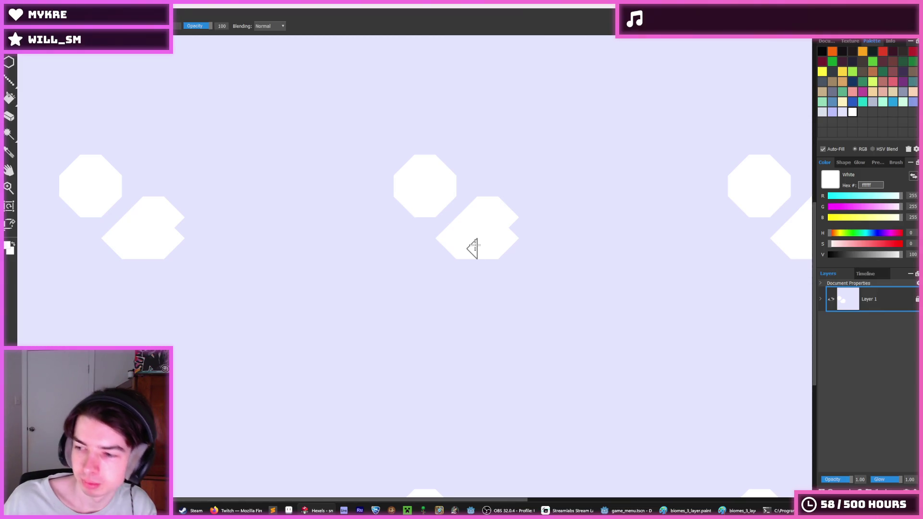
pyautogui.scroll(1, 500, 220)
pyautogui.moveTo(500, 255)
pyautogui.mouseDown()
pyautogui.moveTo(457, 270)
pyautogui.moveTo(488, 279)
pyautogui.moveTo(483, 287)
pyautogui.moveTo(523, 226)
pyautogui.moveTo(538, 245)
pyautogui.moveTo(534, 233)
pyautogui.moveTo(534, 269)
pyautogui.moveTo(436, 254)
pyautogui.moveTo(423, 263)
pyautogui.moveTo(429, 235)
pyautogui.moveTo(439, 278)
pyautogui.moveTo(482, 297)
pyautogui.moveTo(514, 278)
pyautogui.moveTo(526, 226)
pyautogui.mouseUp()
pyautogui.keyDown('alt'); pyautogui.click(540, 210); pyautogui.keyUp('alt')
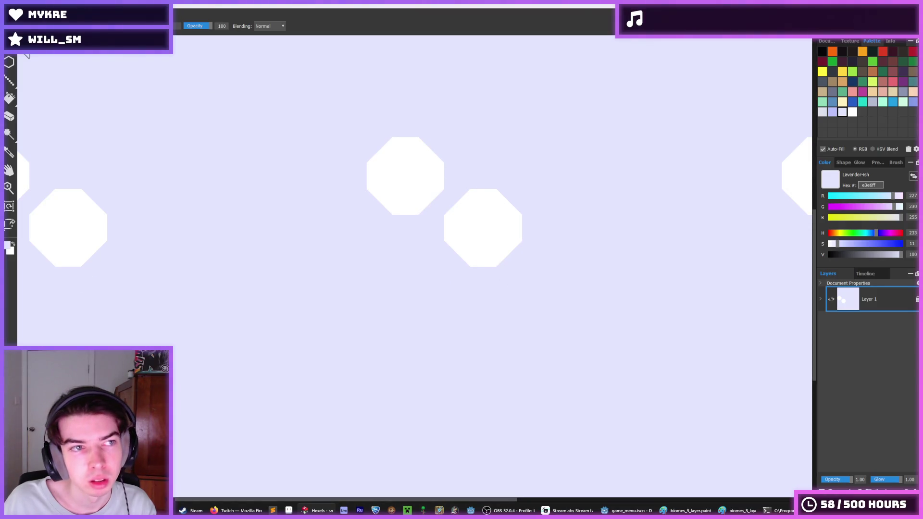
pyautogui.click(25, 54)
pyautogui.click(19, 65)
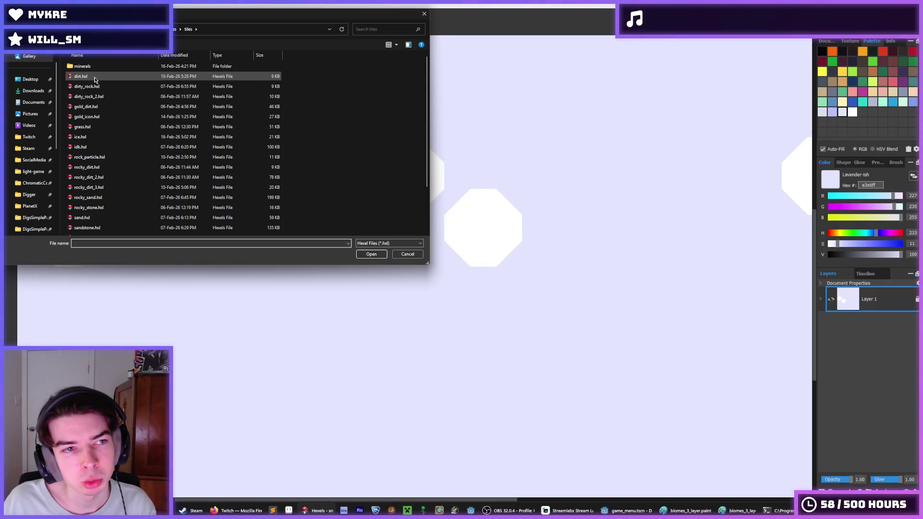
# Open dirty_rock_2.hxl, then the pale lavender hexagon tile
pyautogui.doubleClick(103, 95)
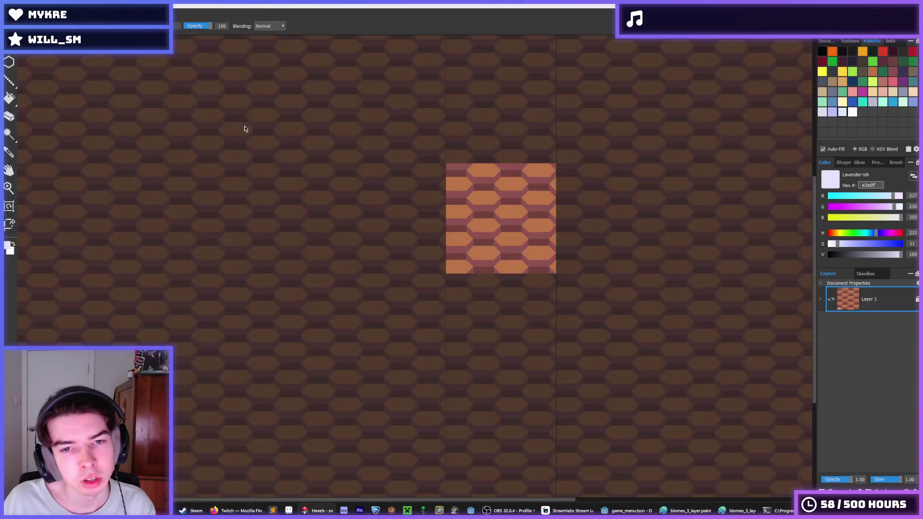
pyautogui.click(10, 15)
pyautogui.click(19, 32)
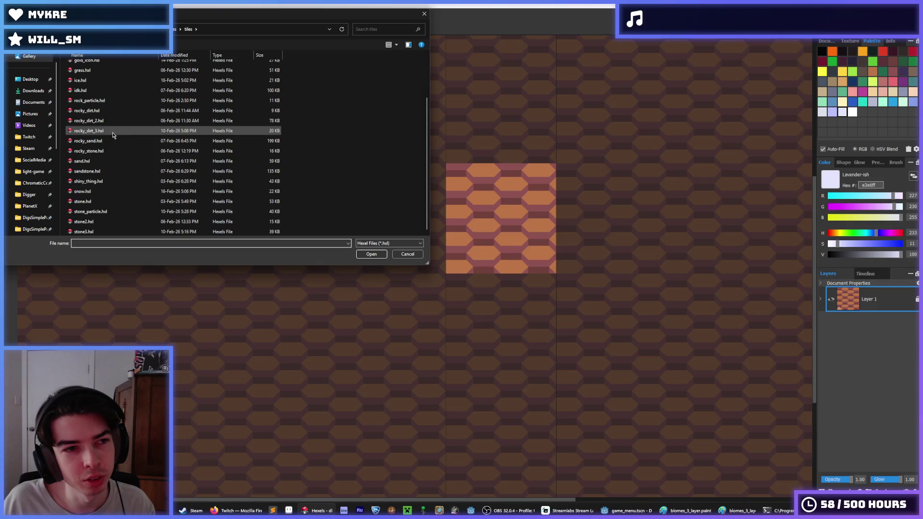
pyautogui.scroll(2, 113, 135)
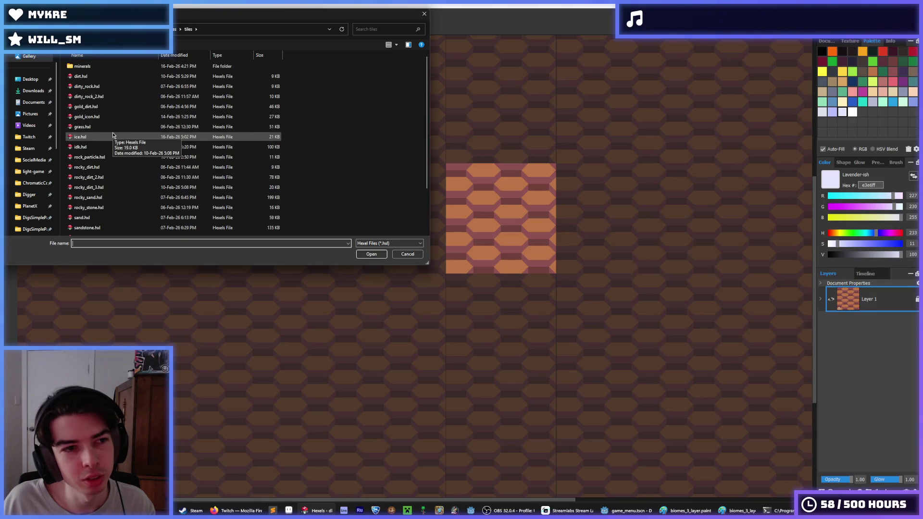
pyautogui.doubleClick(89, 187)
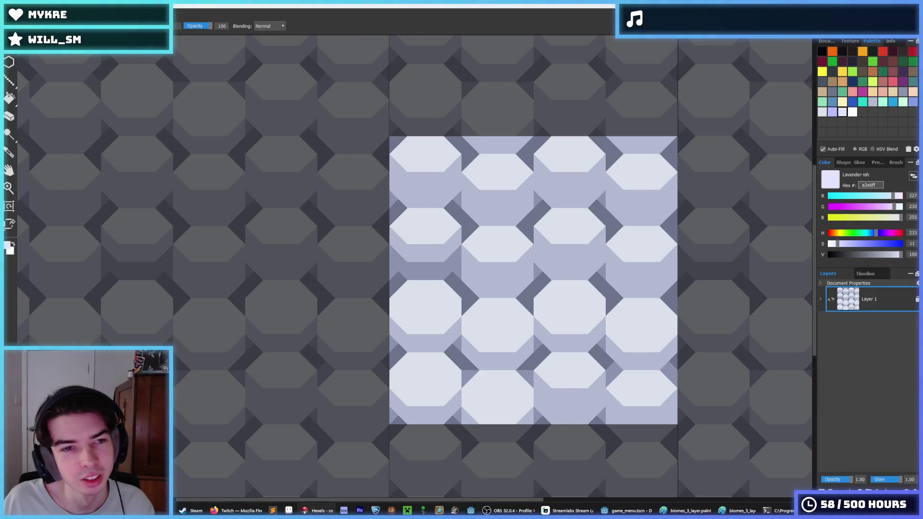
# Sample the pale grey-lavender colour from the tile and return to the brush
pyautogui.press('i')
pyautogui.scroll(-2, 477, 197)
pyautogui.scroll(3, 538, 248)
pyautogui.click(448, 211)
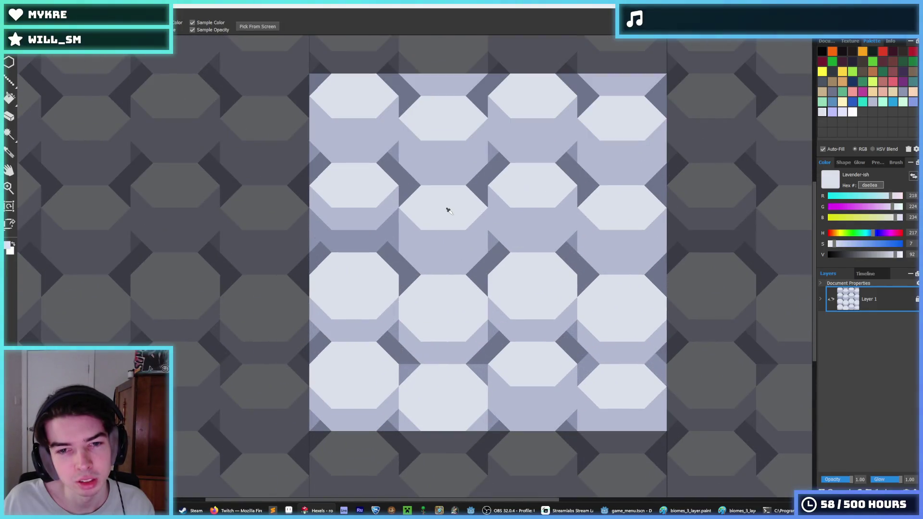
pyautogui.press('b')
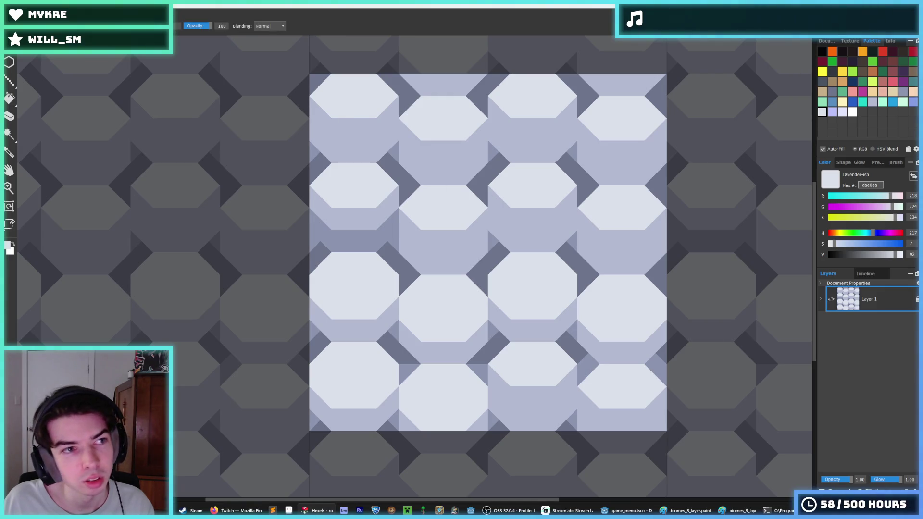
# Open rocky_dirt_2.hxl from the tiles folder
pyautogui.click(10, 15)
pyautogui.click(17, 42)
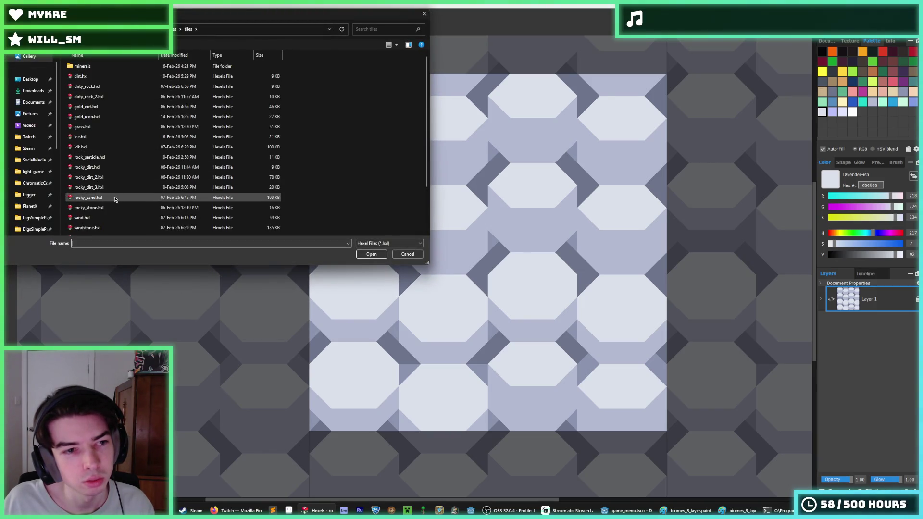
pyautogui.click(110, 180)
pyautogui.doubleClick(110, 180)
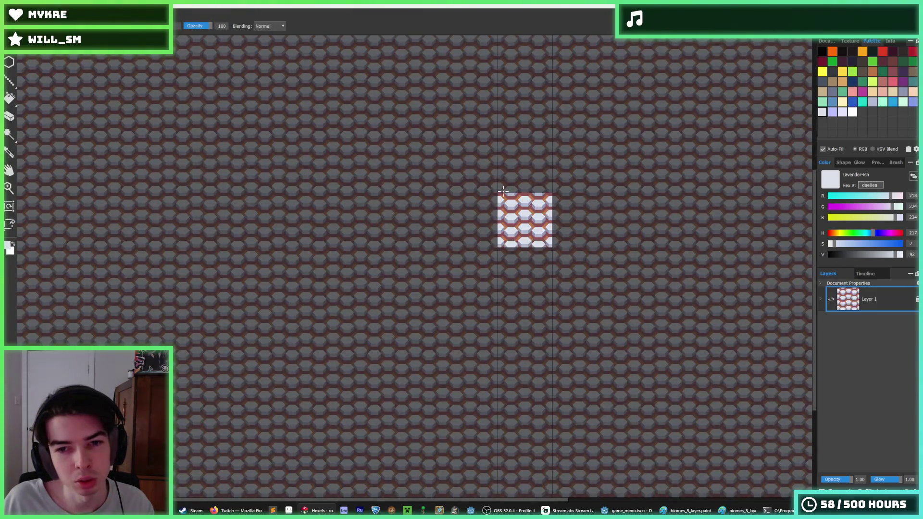
pyautogui.scroll(3, 544, 217)
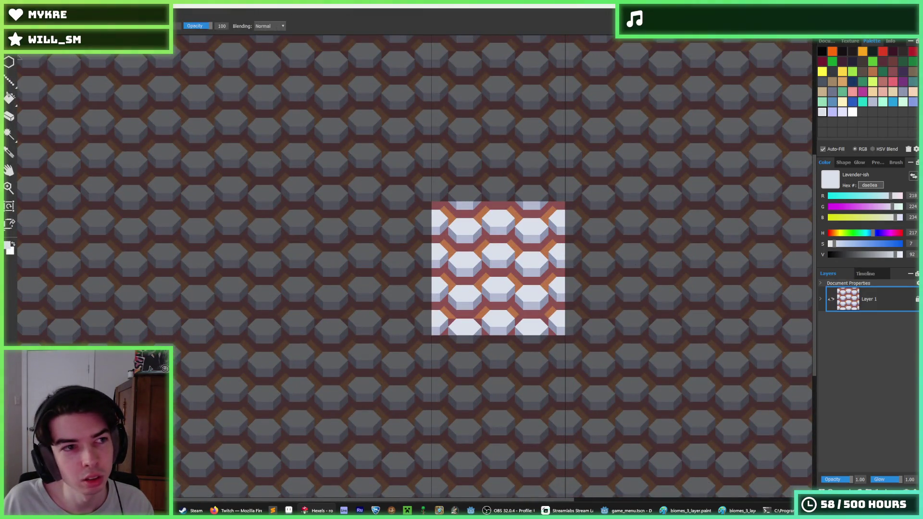
# Open rocky_dirt_3.hxl, then start Save As for a new name
pyautogui.click(11, 47)
pyautogui.click(20, 65)
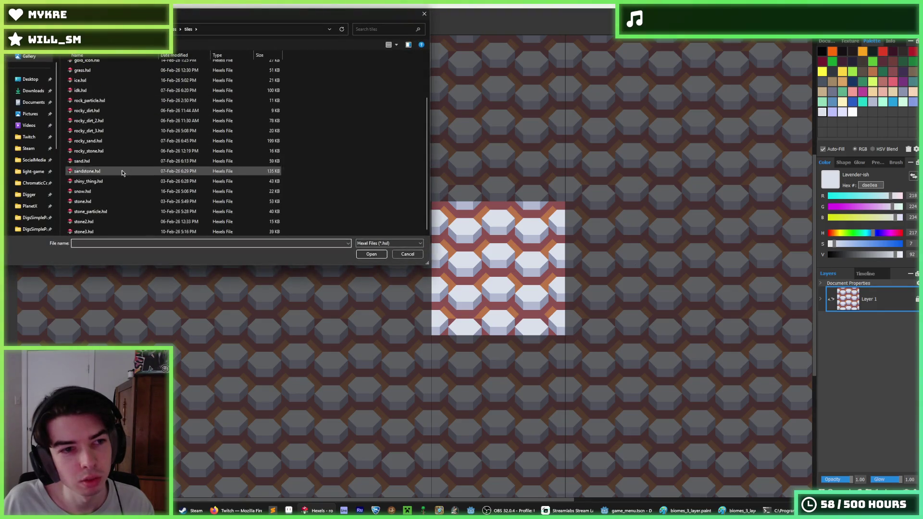
pyautogui.doubleClick(105, 133)
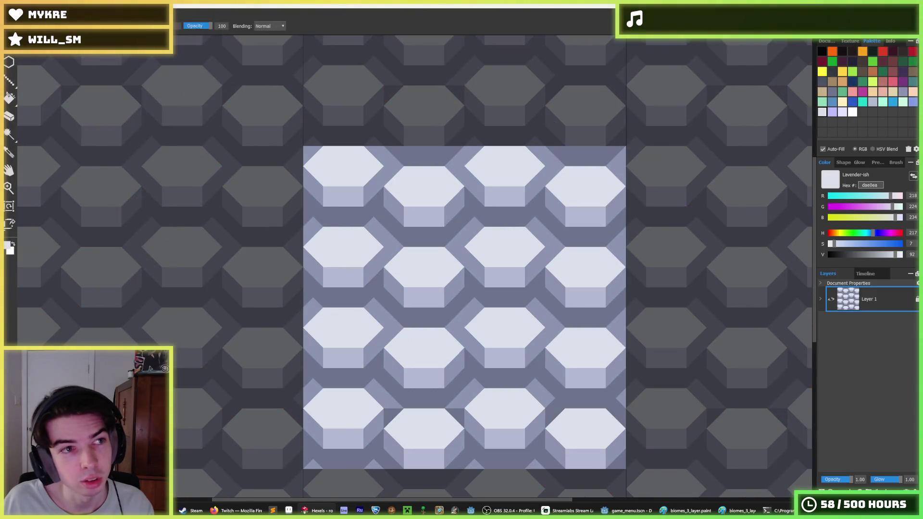
pyautogui.hotkey('ctrl', 'o')
pyautogui.click(126, 191)
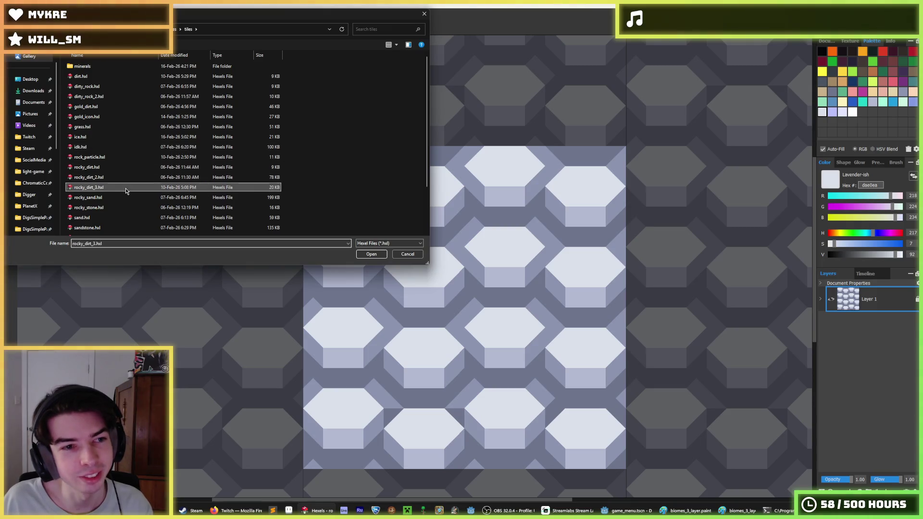
pyautogui.doubleClick(126, 191)
pyautogui.hotkey('ctrl', 'shift', 's')
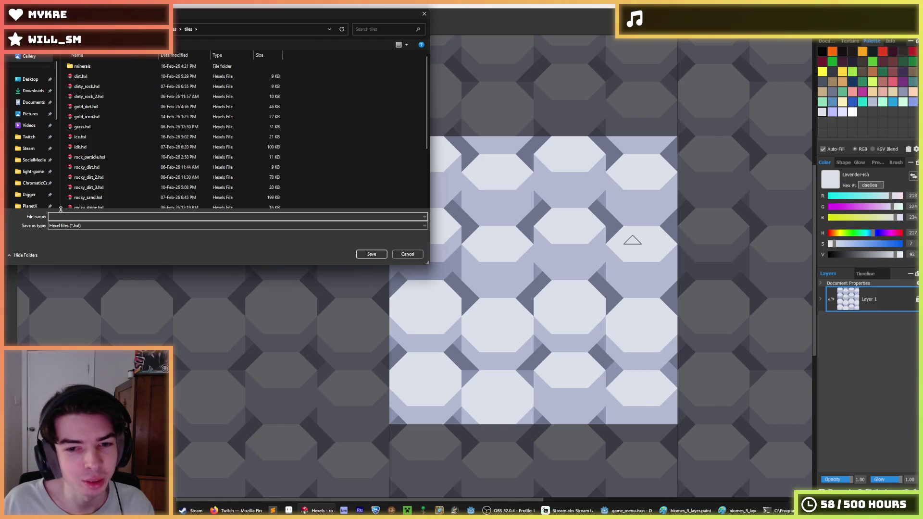
# Save the tile as snow.hxl, replacing the existing file
pyautogui.write('snow')
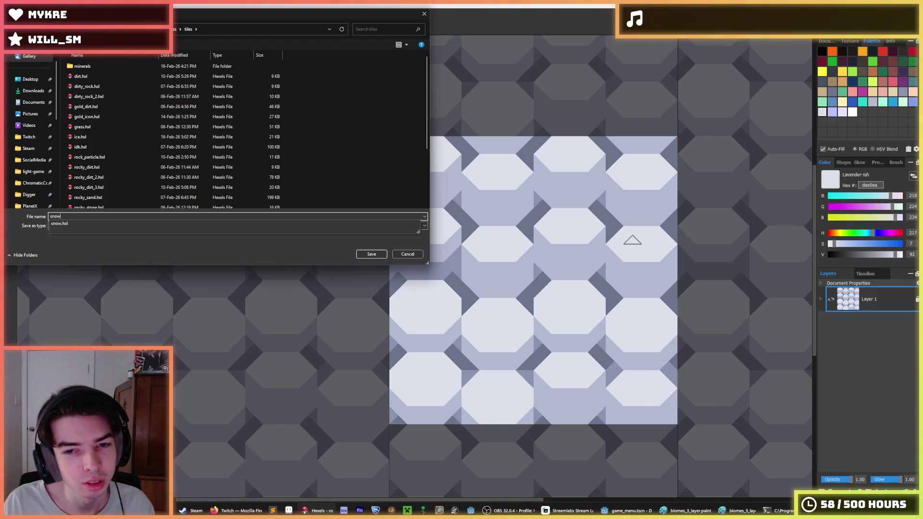
pyautogui.press('Escape')
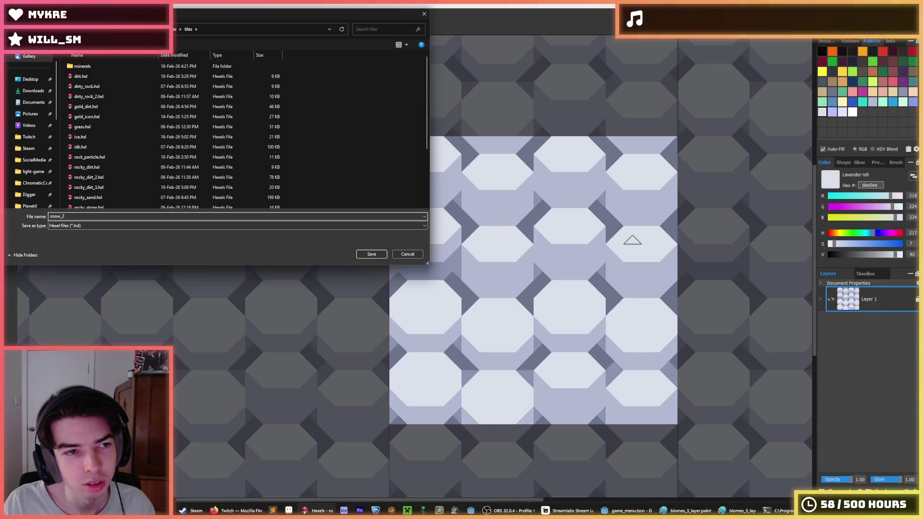
pyautogui.press('BackSpace')
pyautogui.press('BackSpace')
pyautogui.press('Return')
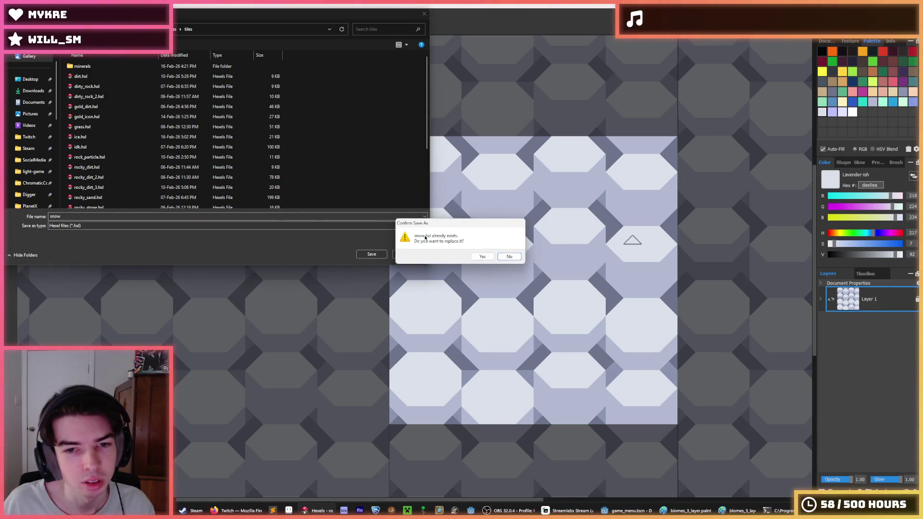
pyautogui.click(479, 258)
pyautogui.press('i')
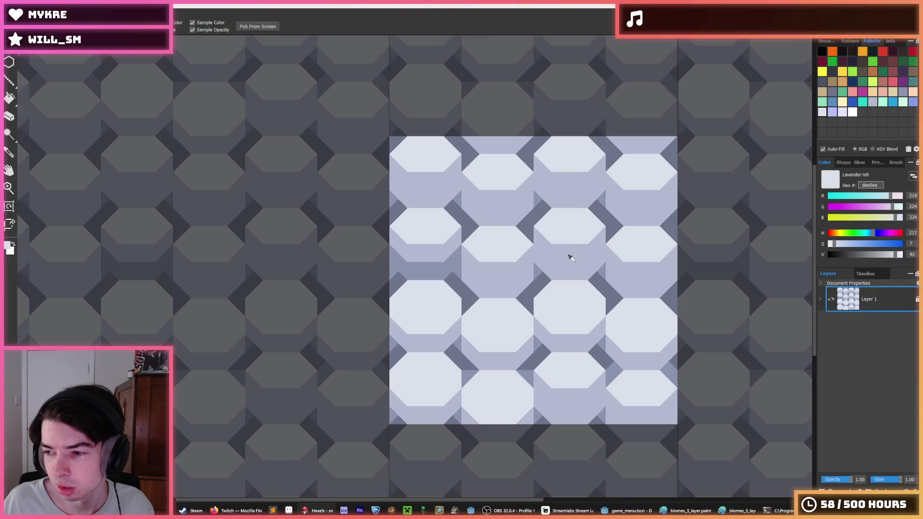
pyautogui.scroll(1, 569, 256)
pyautogui.press('b')
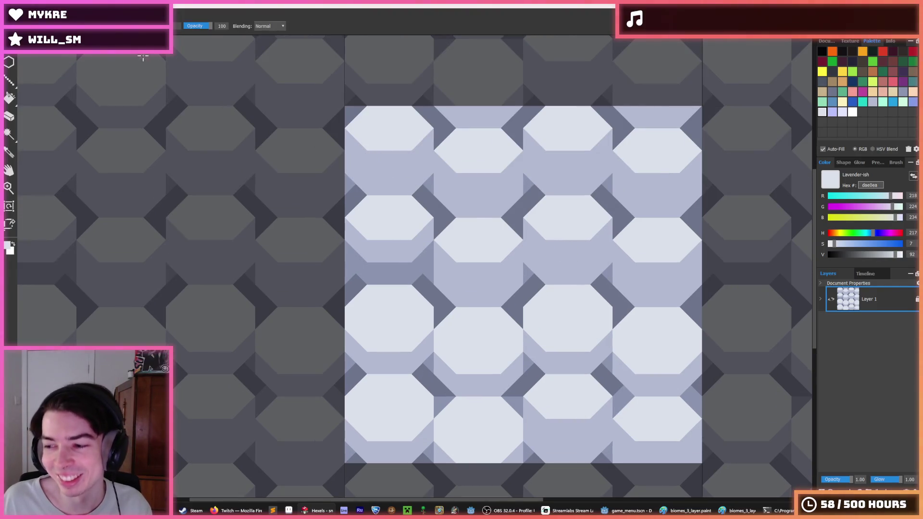
# Start opening another tile and select dirty_rock.hxl in the file list
pyautogui.click(12, 46)
pyautogui.click(34, 100)
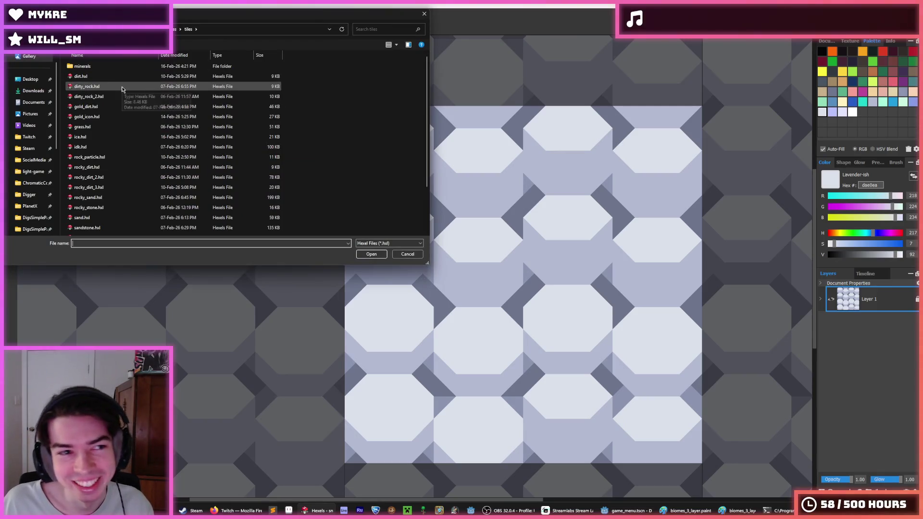
pyautogui.click(115, 96)
pyautogui.click(91, 88)
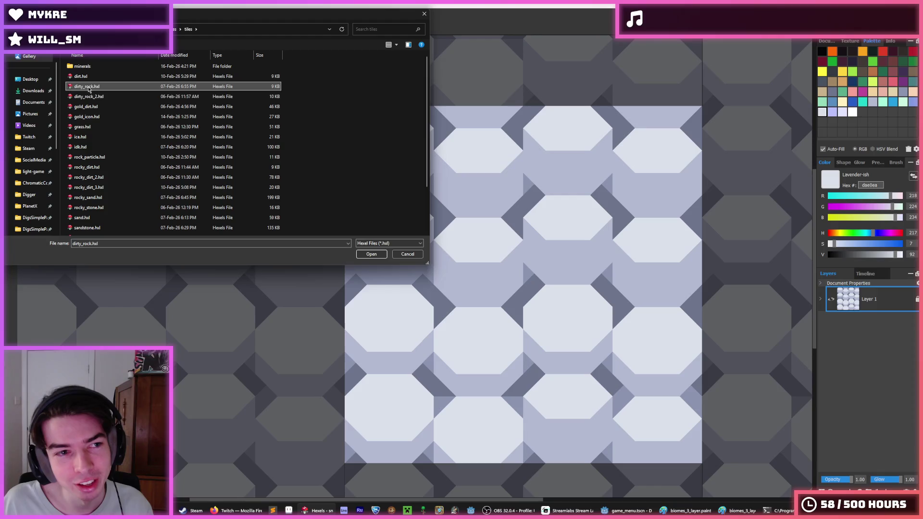
# Browse the rocky_dirt tiles in the list, then open dirty_rock.hxl
pyautogui.scroll(-1, 101, 99)
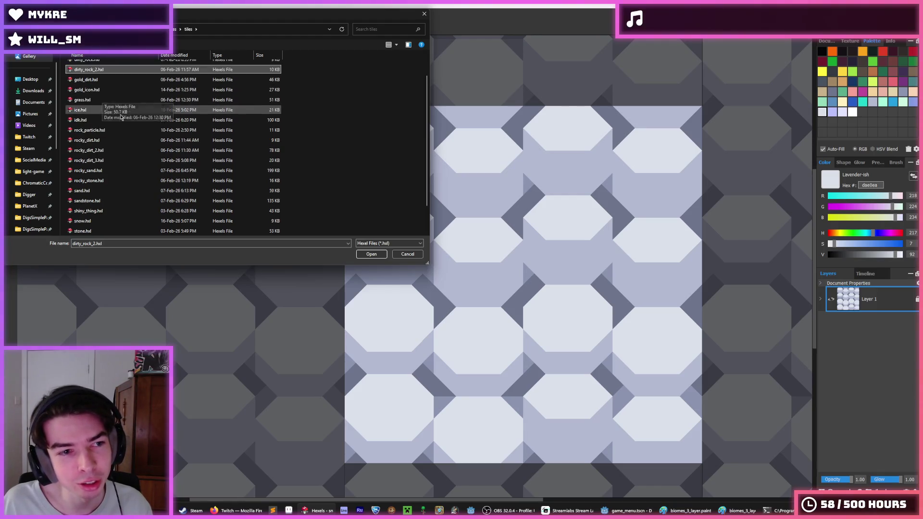
pyautogui.click(108, 141)
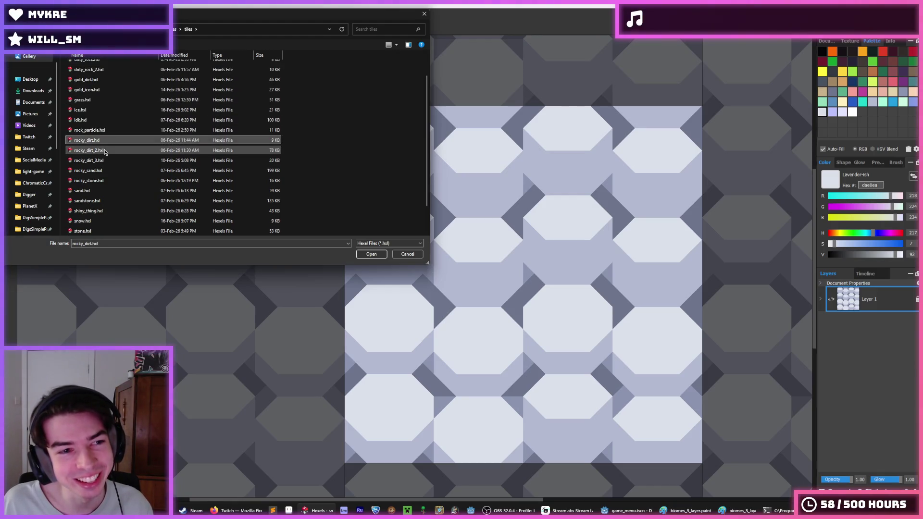
pyautogui.click(106, 152)
pyautogui.click(106, 160)
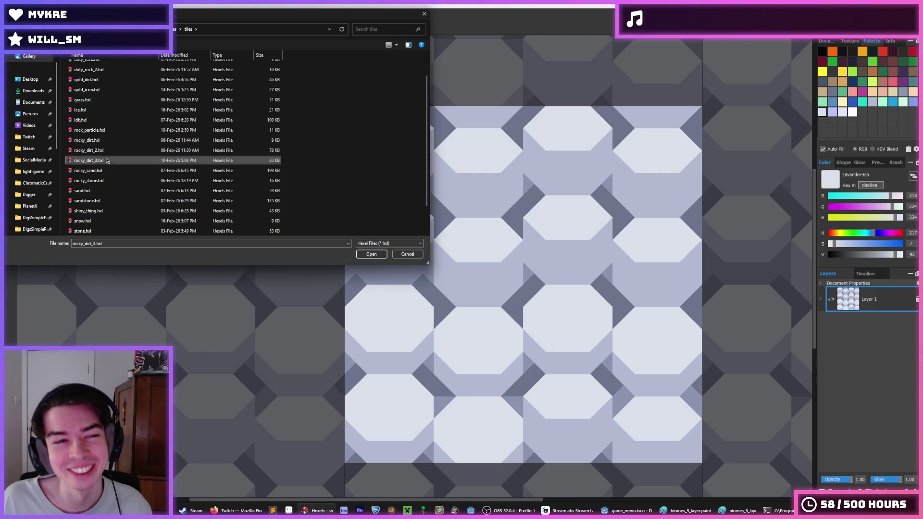
pyautogui.scroll(1, 91, 160)
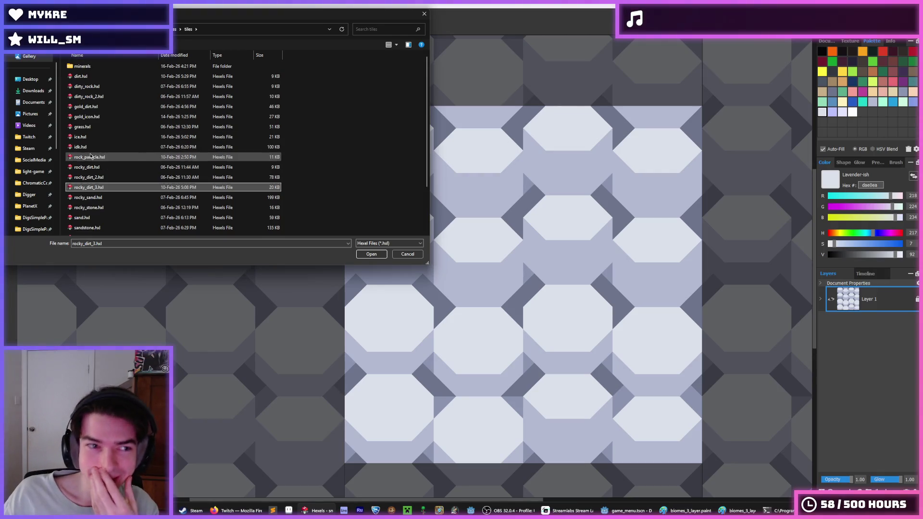
pyautogui.click(98, 87)
pyautogui.doubleClick(100, 96)
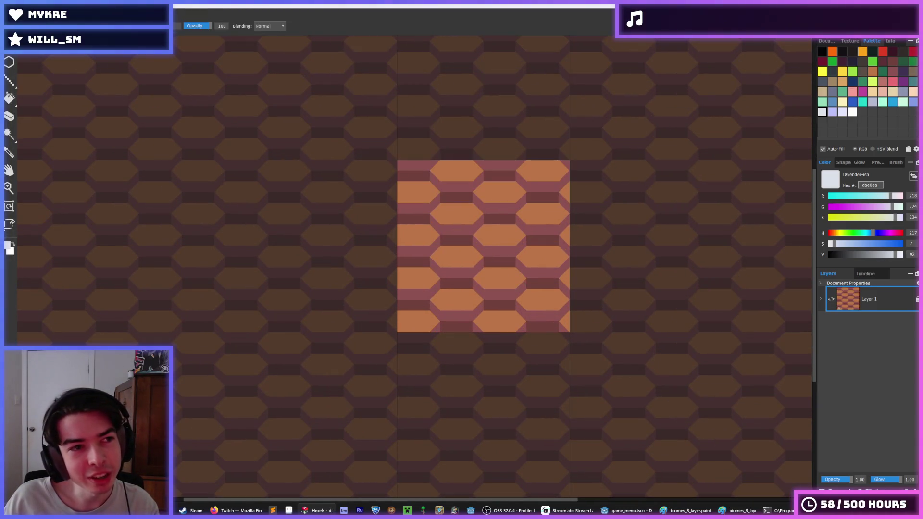
# Open the rocky_dirt_2.hxl tile
pyautogui.click(12, 10)
pyautogui.click(24, 31)
pyautogui.click(112, 181)
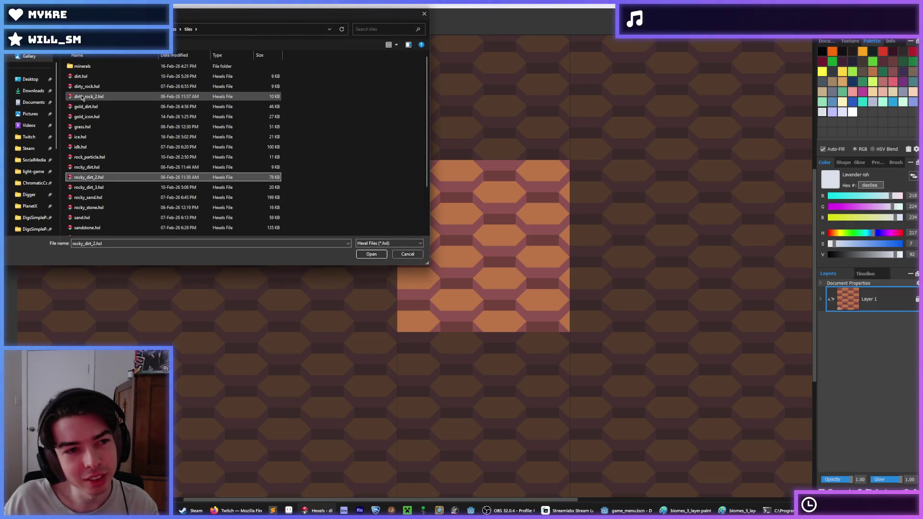
pyautogui.doubleClick(89, 177)
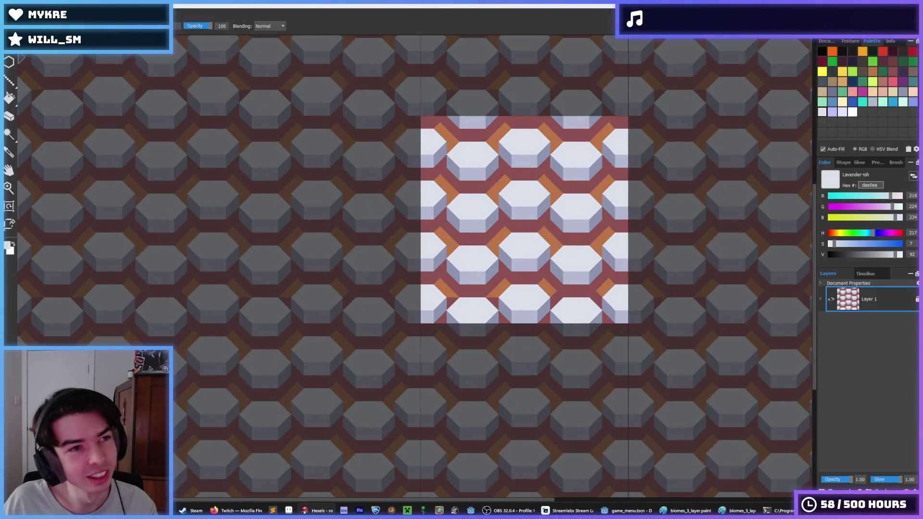
# Open the shiny_thing.hxl tile
pyautogui.click(19, 56)
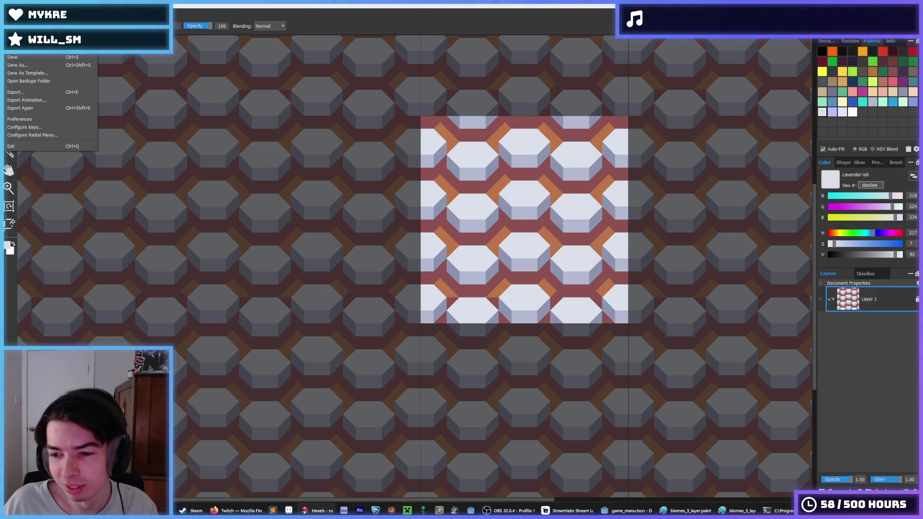
pyautogui.click(19, 48)
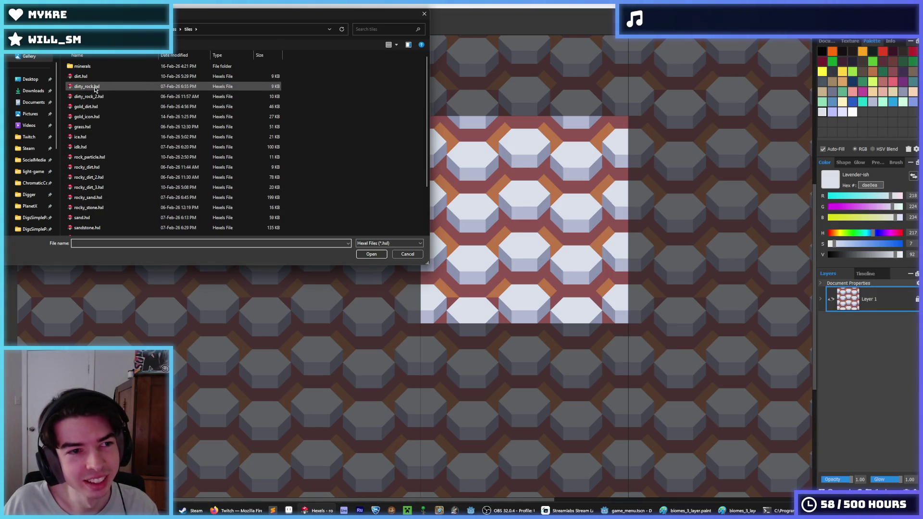
pyautogui.scroll(-2, 96, 173)
pyautogui.doubleClick(99, 184)
# Fill the octagons and all remaining lavender areas with white
pyautogui.scroll(2, 635, 253)
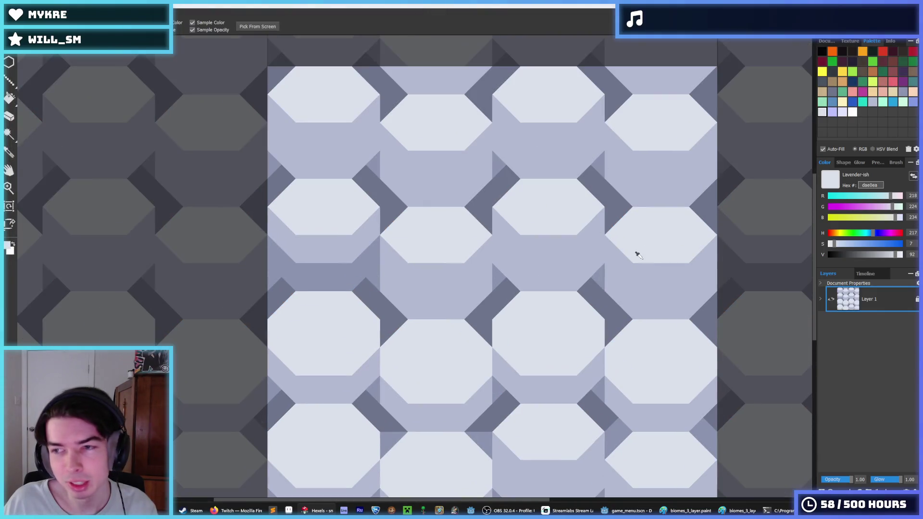
pyautogui.click(852, 112)
pyautogui.press('f')
pyautogui.click(540, 194)
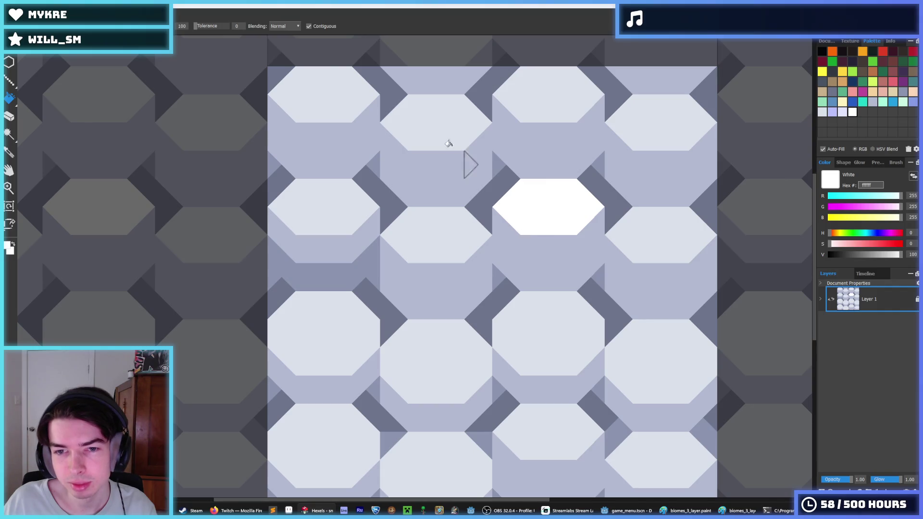
pyautogui.click(420, 132)
pyautogui.press('b')
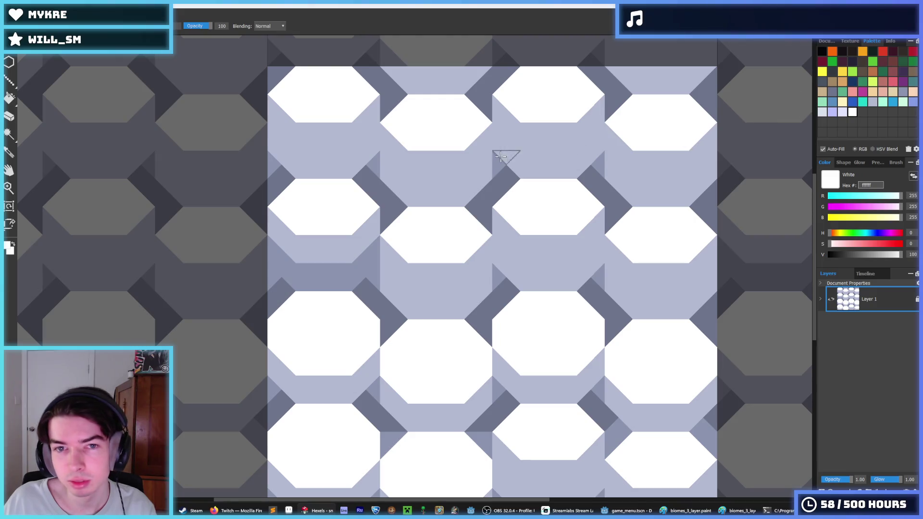
pyautogui.press('f')
pyautogui.click(399, 163)
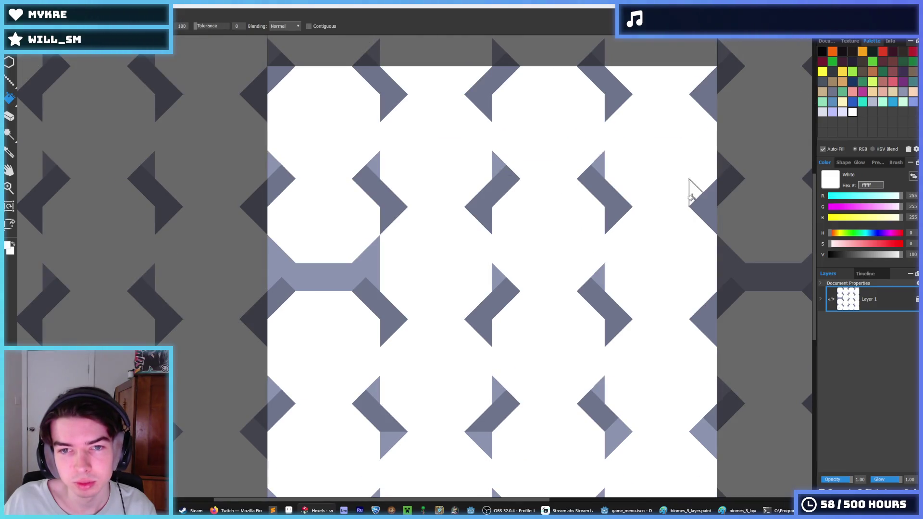
# Fill the dark chevrons and the H-shaped gap with pale lavender
pyautogui.click(841, 113)
pyautogui.click(509, 186)
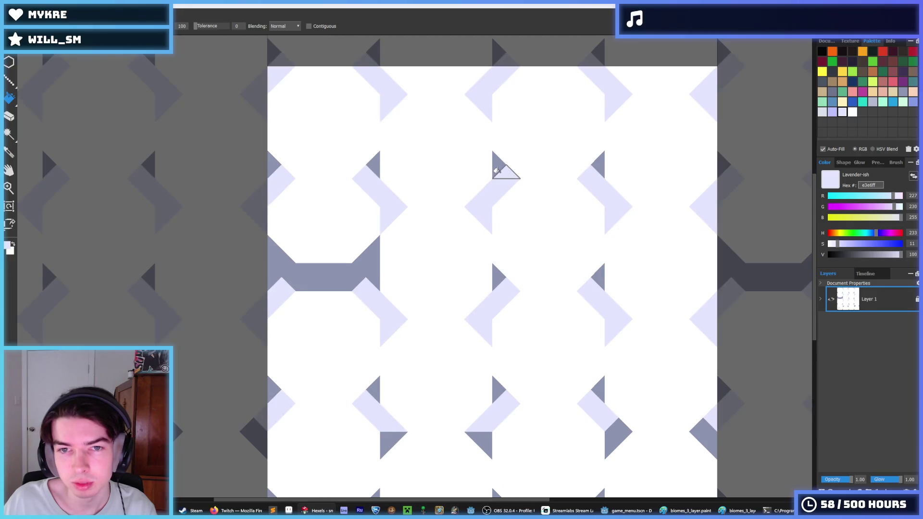
pyautogui.click(500, 165)
pyautogui.scroll(-3, 494, 257)
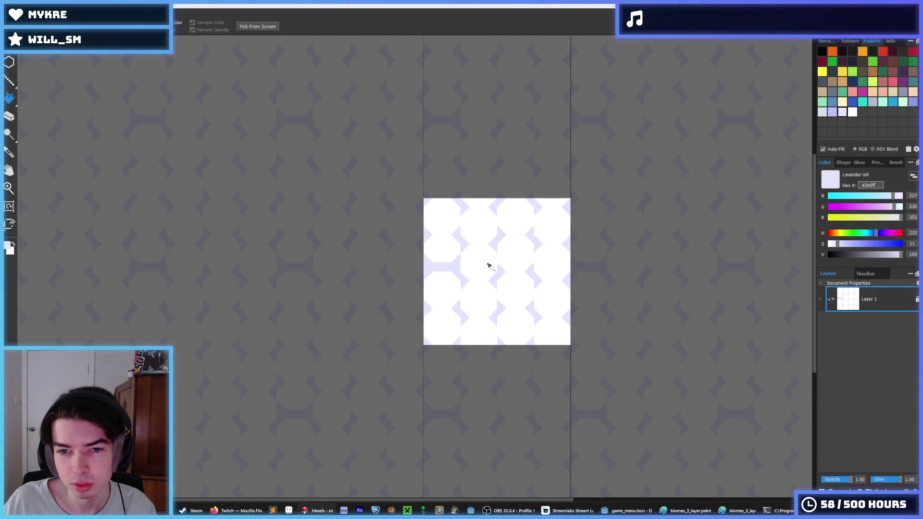
pyautogui.scroll(-3, 487, 265)
pyautogui.scroll(5, 503, 266)
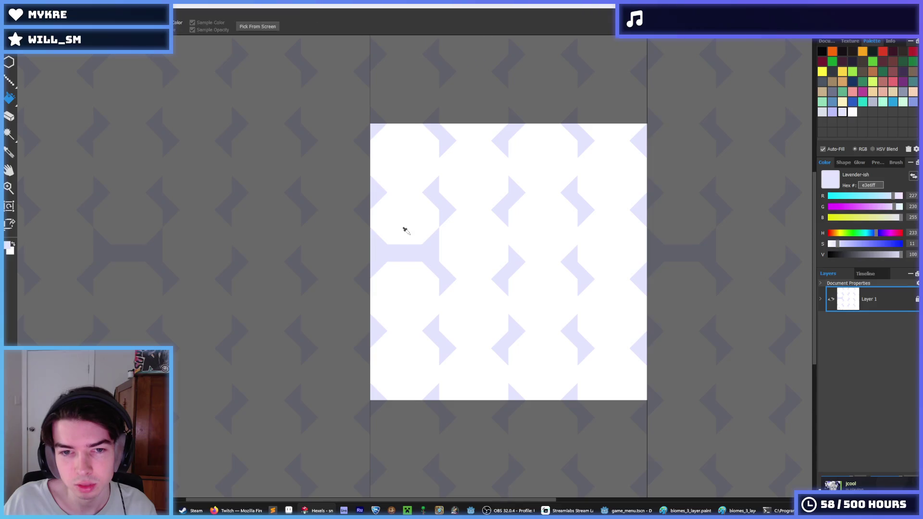
# Fill the small leftover triangle with white
pyautogui.keyDown('alt'); pyautogui.click(405, 231); pyautogui.keyUp('alt')
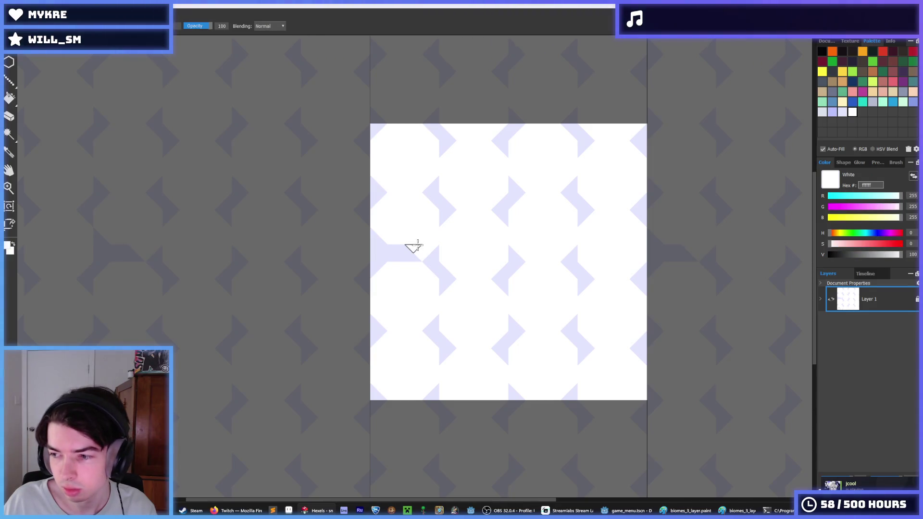
pyautogui.click(396, 257)
pyautogui.press('alt')
pyautogui.scroll(-5, 505, 212)
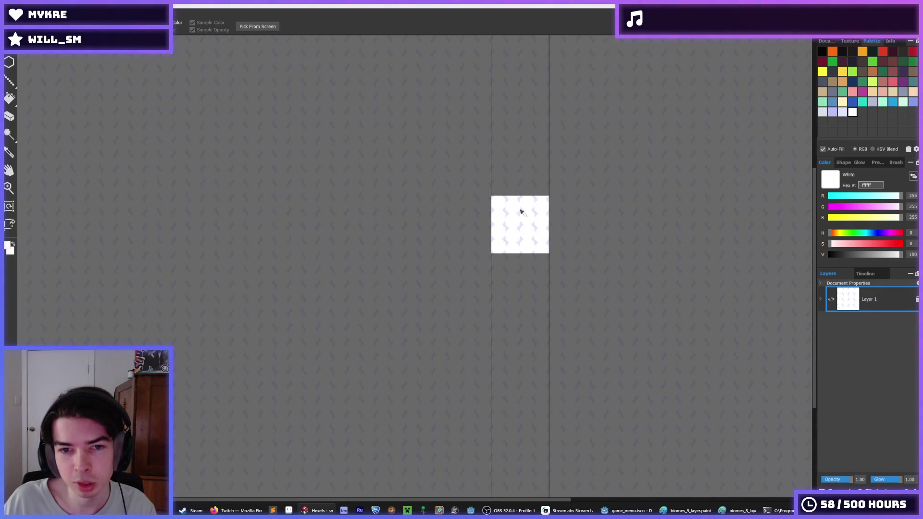
pyautogui.scroll(3, 508, 199)
pyautogui.click(838, 41)
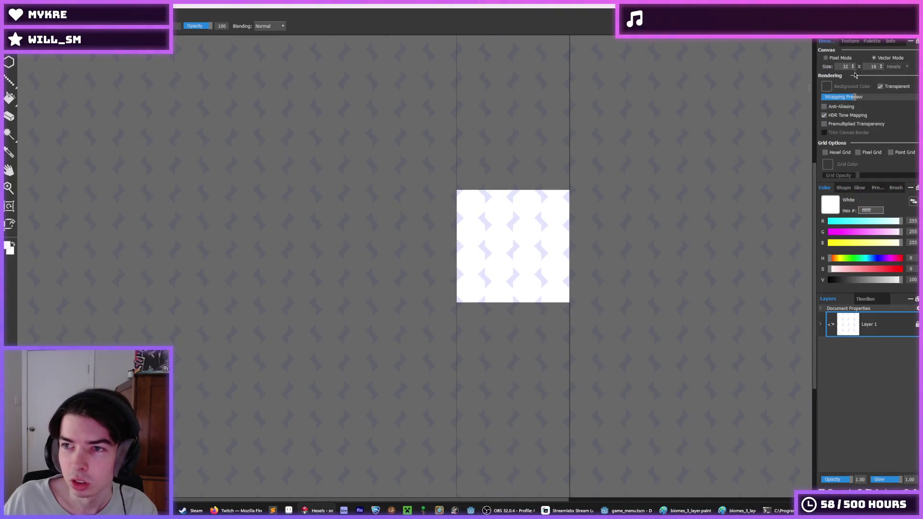
# Turn on the tiled wrapping preview, sample lavender, and try then undo a lavender triangle
pyautogui.click(855, 102)
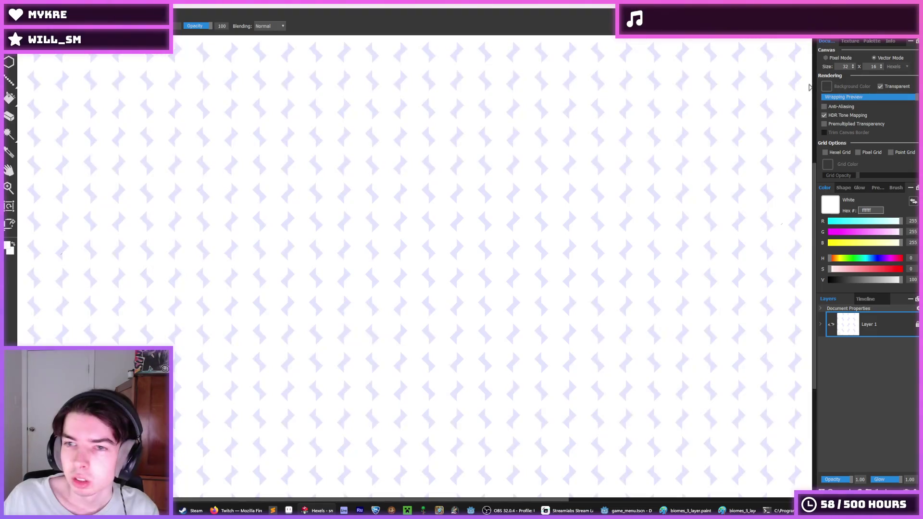
pyautogui.press('alt')
pyautogui.scroll(-4, 597, 204)
pyautogui.scroll(8, 588, 220)
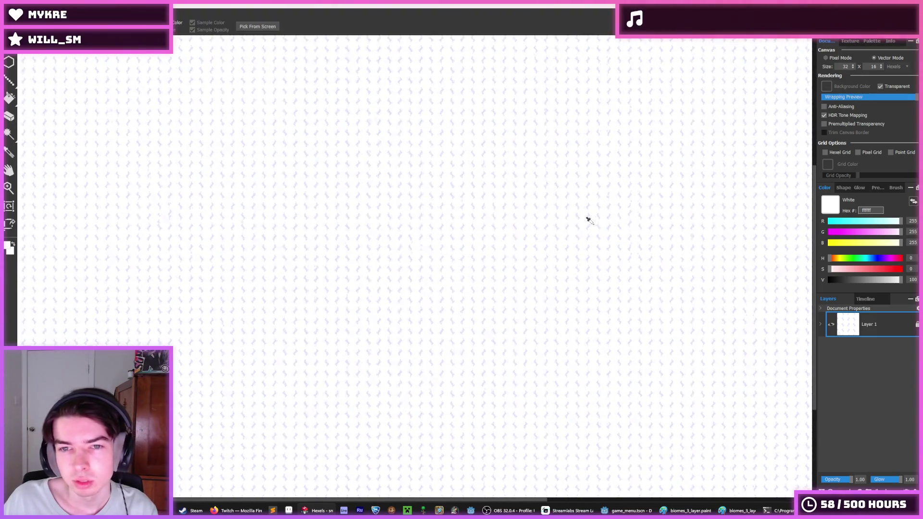
pyautogui.keyDown('alt'); pyautogui.click(442, 235); pyautogui.keyUp('alt')
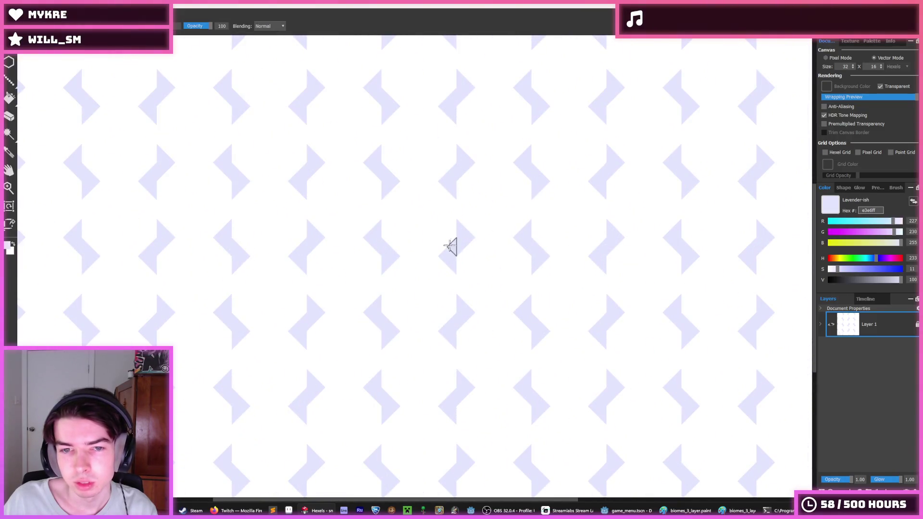
pyautogui.click(447, 243)
pyautogui.hotkey('ctrl', 'z')
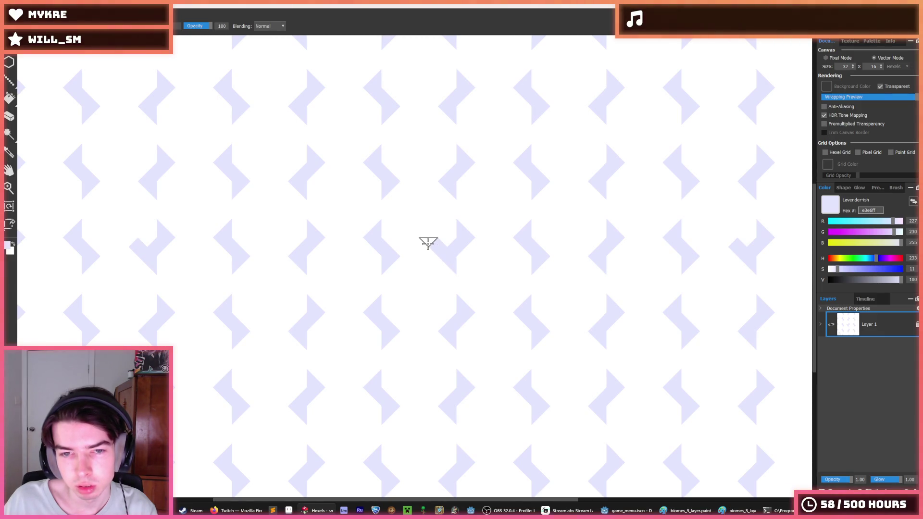
pyautogui.hotkey('ctrl', 'z')
# Fill gaps with lavender triangles, paint a horizontal lavender bar, then undo the bar
pyautogui.click(439, 264)
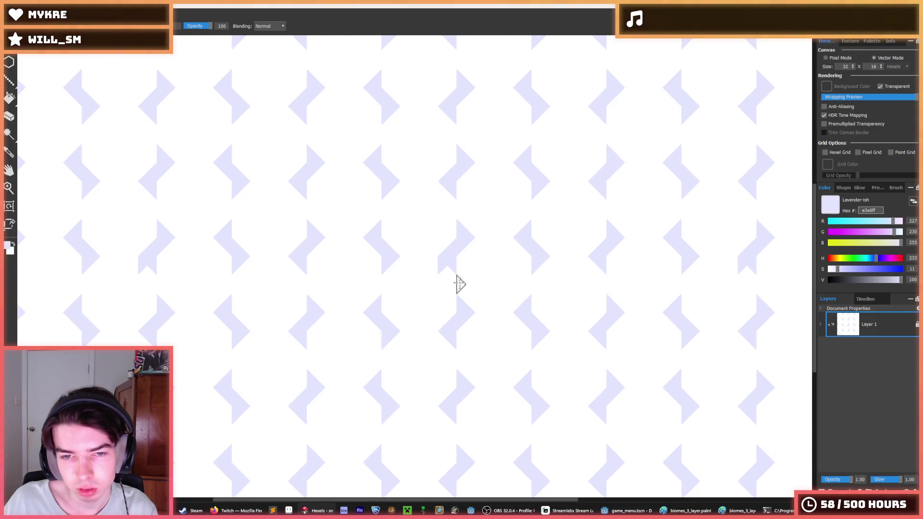
pyautogui.click(417, 246)
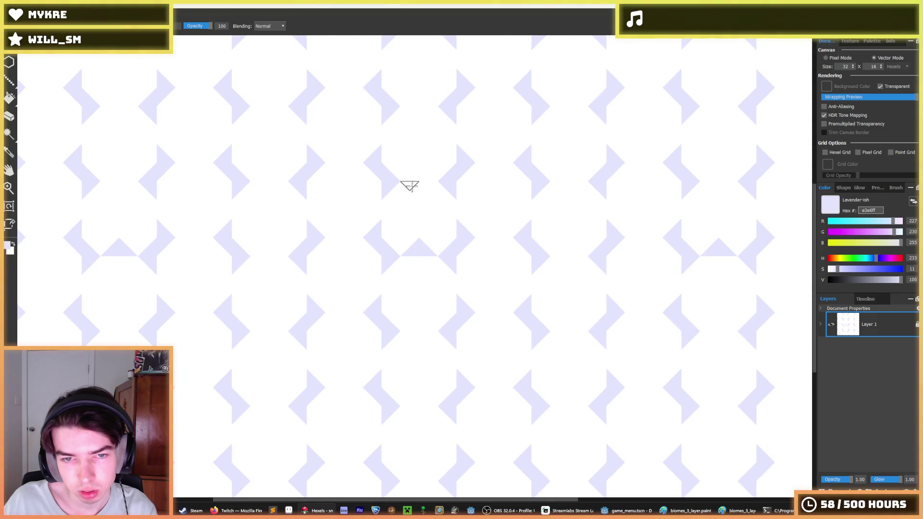
pyautogui.moveTo(408, 241)
pyautogui.mouseDown()
pyautogui.moveTo(390, 238)
pyautogui.moveTo(406, 246)
pyautogui.moveTo(445, 232)
pyautogui.moveTo(485, 260)
pyautogui.moveTo(463, 243)
pyautogui.moveTo(531, 243)
pyautogui.moveTo(445, 243)
pyautogui.moveTo(541, 251)
pyautogui.moveTo(570, 223)
pyautogui.moveTo(599, 251)
pyautogui.moveTo(669, 217)
pyautogui.moveTo(632, 239)
pyautogui.mouseUp()
pyautogui.scroll(2, 479, 246)
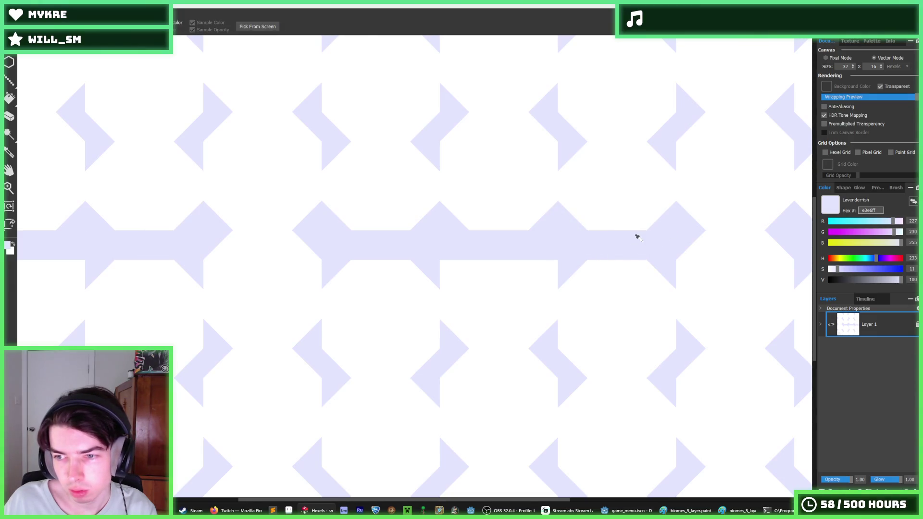
pyautogui.hotkey('ctrl', 'z')
pyautogui.hotkey('ctrl', 'z')
pyautogui.hotkey('ctrl', 'z')
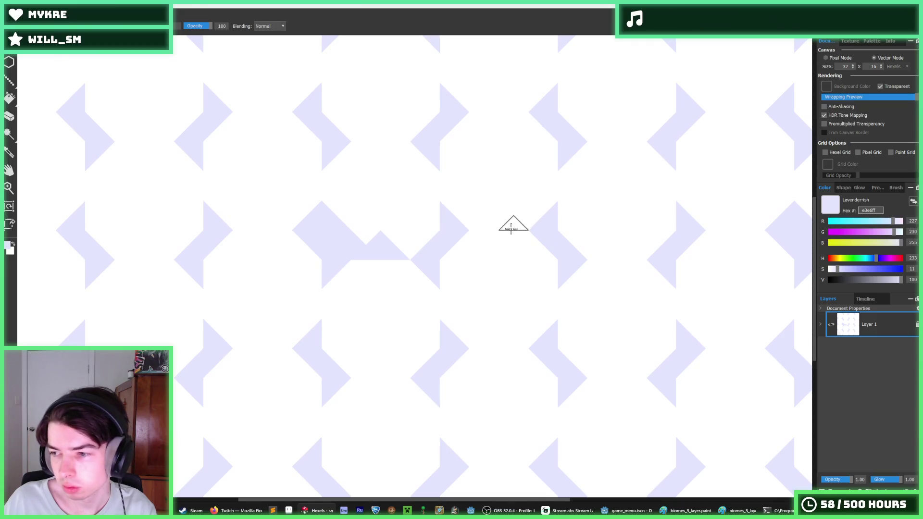
# Undo the last few lavender strokes and return to the trixel brush
pyautogui.hotkey('ctrl', 'z')
pyautogui.hotkey('ctrl', 'z')
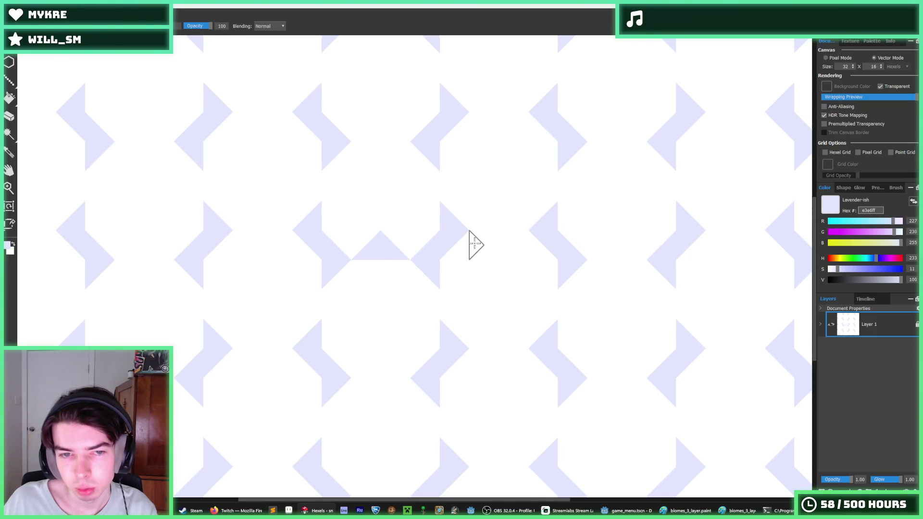
pyautogui.hotkey('ctrl', 'z')
pyautogui.hotkey('ctrl', 'z')
pyautogui.press('i')
pyautogui.scroll(-5, 443, 225)
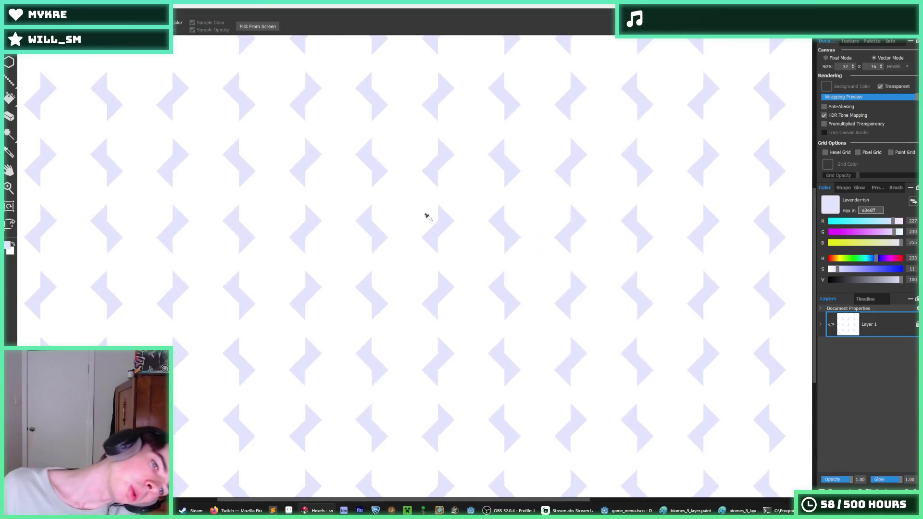
pyautogui.scroll(-2, 453, 226)
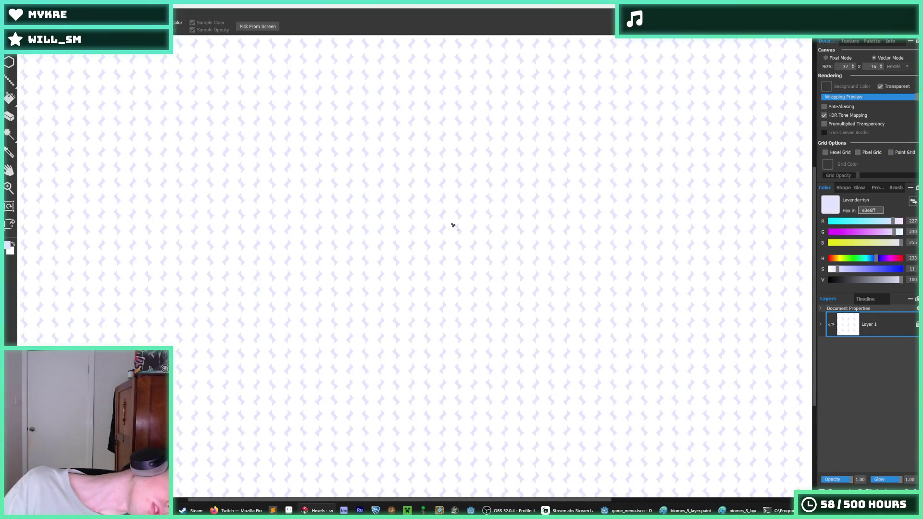
pyautogui.scroll(3, 447, 222)
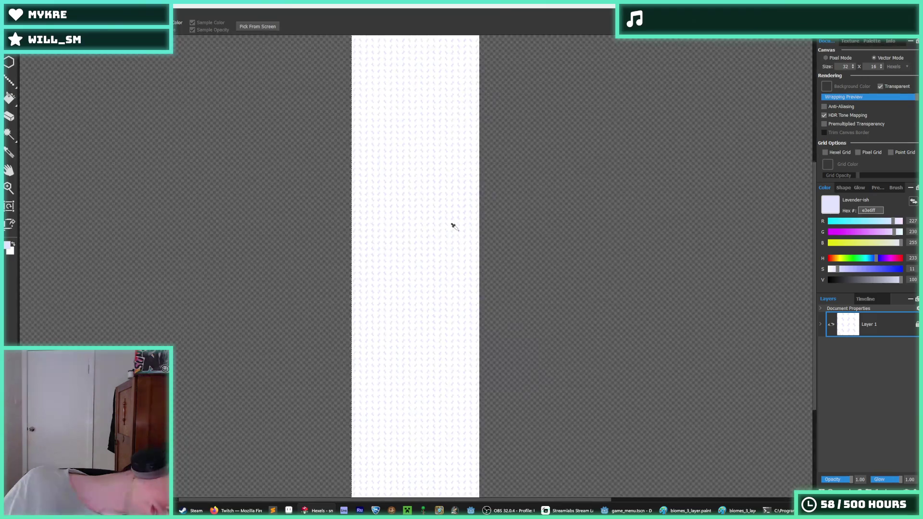
pyautogui.scroll(4, 438, 217)
pyautogui.press('b')
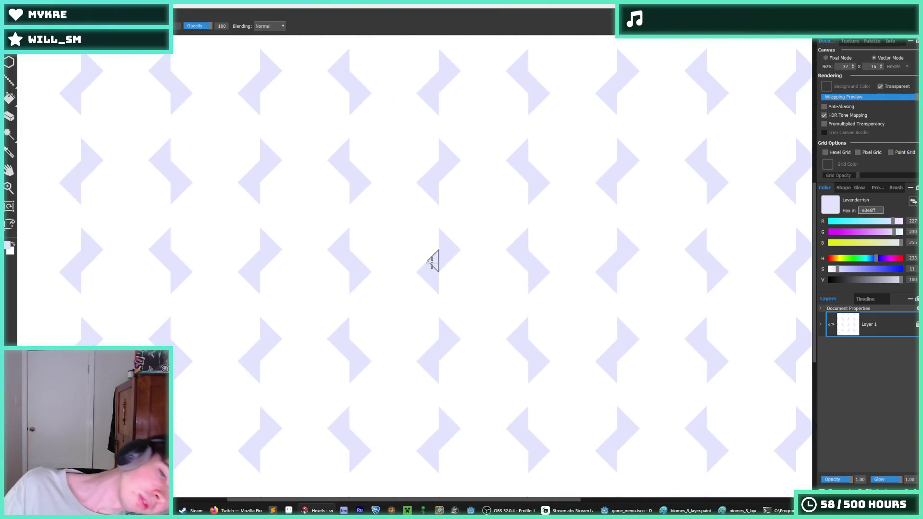
# Repaint lavender hexels near the tile centre, touching up stray ones with white
pyautogui.moveTo(427, 252)
pyautogui.mouseDown()
pyautogui.moveTo(428, 243)
pyautogui.moveTo(447, 274)
pyautogui.moveTo(441, 261)
pyautogui.mouseUp()
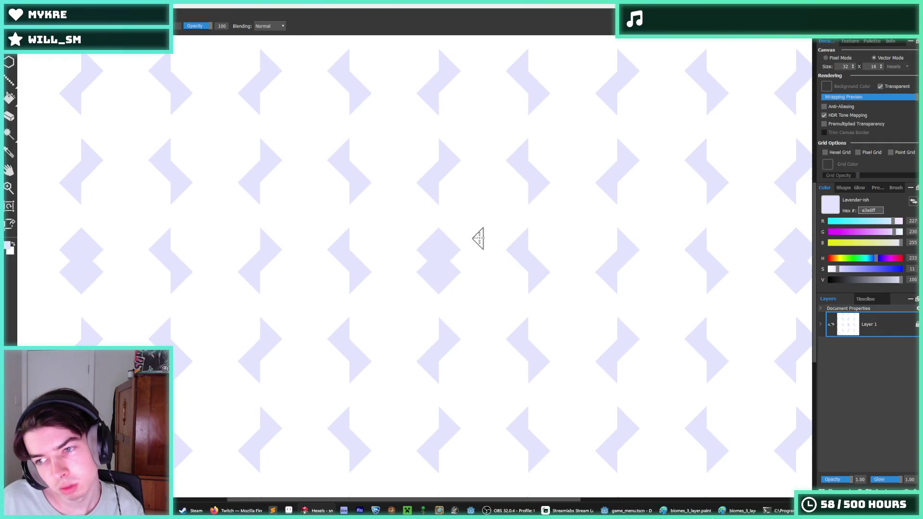
pyautogui.hotkey('ctrl', 'z')
pyautogui.hotkey('ctrl', 'z')
pyautogui.hotkey('ctrl', 'z')
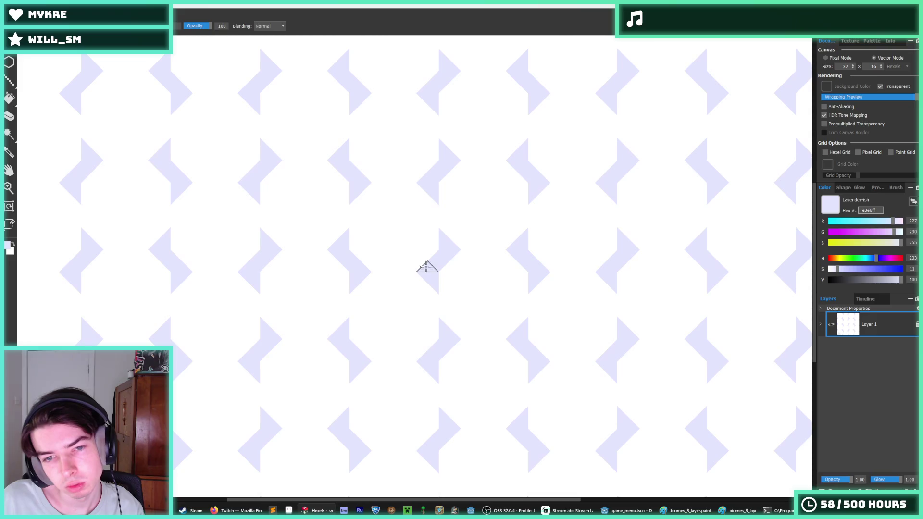
pyautogui.moveTo(449, 245)
pyautogui.mouseDown()
pyautogui.moveTo(433, 239)
pyautogui.moveTo(426, 288)
pyautogui.moveTo(426, 268)
pyautogui.moveTo(413, 259)
pyautogui.mouseUp()
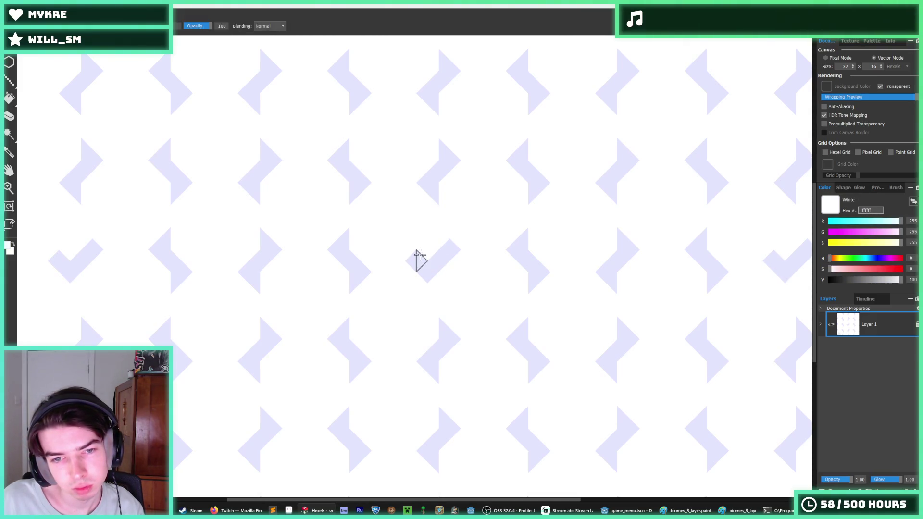
pyautogui.keyDown('alt'); pyautogui.click(444, 238); pyautogui.keyUp('alt')
pyautogui.click(456, 260)
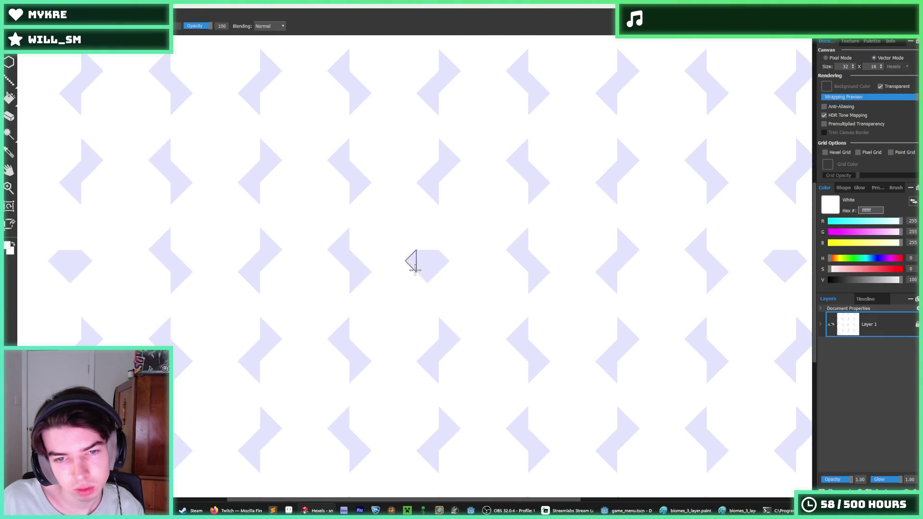
pyautogui.keyDown('alt'); pyautogui.click(414, 258); pyautogui.keyUp('alt')
pyautogui.scroll(2, 406, 272)
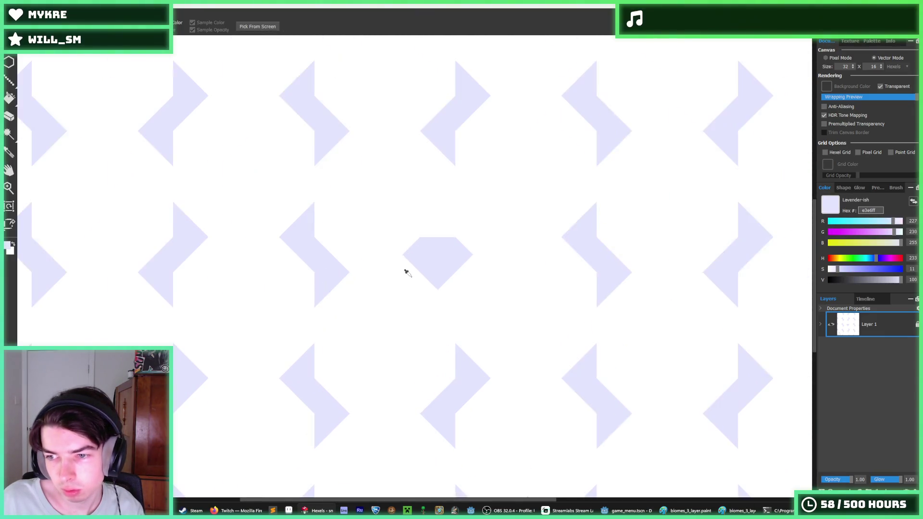
pyautogui.scroll(1, 406, 273)
# Try extending the centre shape into a lavender checkmark, then undo the arm strokes
pyautogui.moveTo(488, 226); pyautogui.dragTo(430, 248)
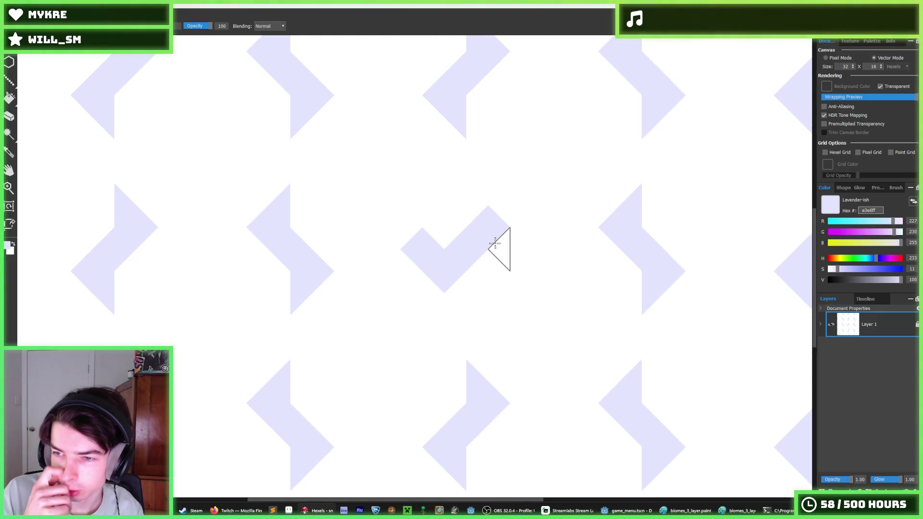
pyautogui.hotkey('ctrl', 'z')
pyautogui.hotkey('ctrl', 'z')
pyautogui.hotkey('ctrl', 'z')
pyautogui.scroll(-1, 427, 239)
pyautogui.press('alt')
pyautogui.scroll(-4, 414, 247)
pyautogui.scroll(3, 418, 245)
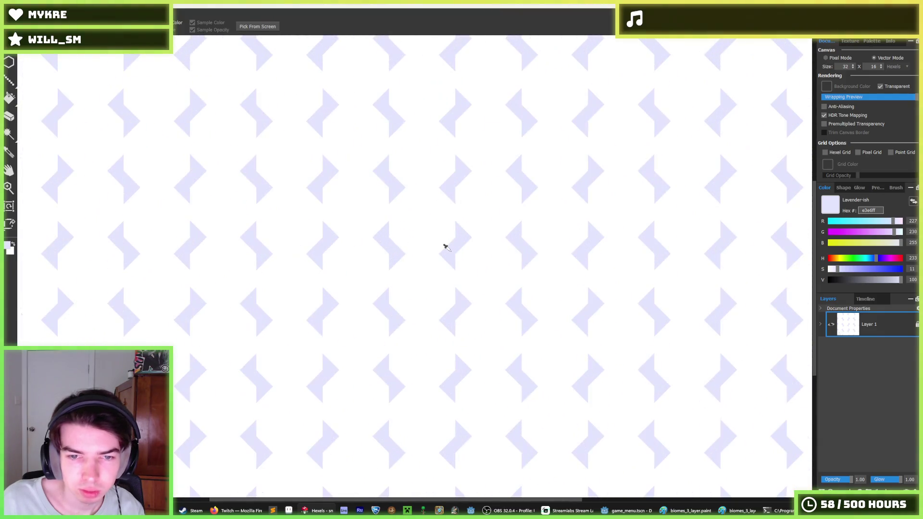
pyautogui.scroll(3, 415, 253)
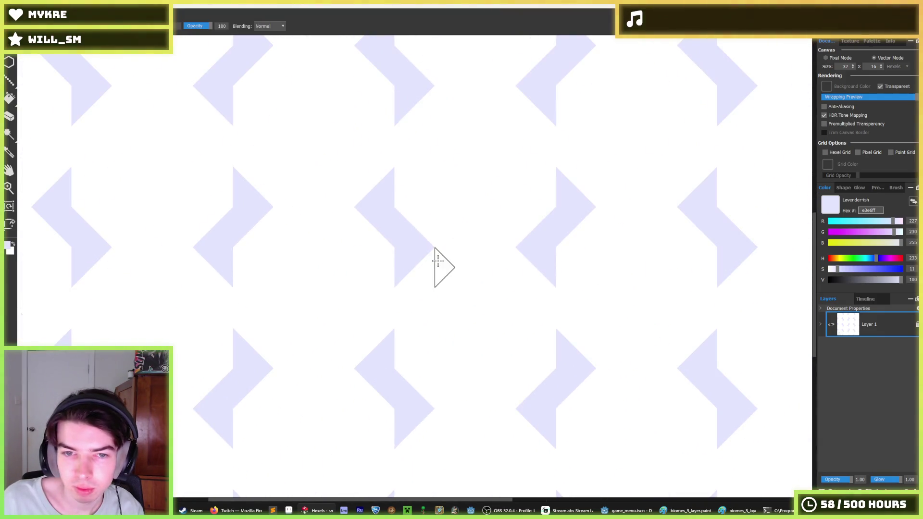
# Paint a zigzag row of lavender triangles and trim it into a flat-bottomed V
pyautogui.moveTo(454, 237)
pyautogui.mouseDown()
pyautogui.moveTo(486, 252)
pyautogui.moveTo(495, 236)
pyautogui.moveTo(505, 260)
pyautogui.moveTo(491, 275)
pyautogui.moveTo(477, 233)
pyautogui.moveTo(454, 241)
pyautogui.moveTo(497, 250)
pyautogui.mouseUp()
pyautogui.keyDown('alt'); pyautogui.click(476, 233); pyautogui.keyUp('alt')
pyautogui.press('alt')
pyautogui.moveTo(502, 321)
pyautogui.mouseDown()
pyautogui.moveTo(453, 312)
pyautogui.moveTo(486, 293)
pyautogui.moveTo(455, 295)
pyautogui.moveTo(494, 278)
pyautogui.mouseUp()
pyautogui.moveTo(426, 268); pyautogui.dragTo(526, 269)
# Fill the white gap left of the chevron with lavender and whiten stray hexels
pyautogui.keyDown('alt'); pyautogui.click(394, 253); pyautogui.keyUp('alt')
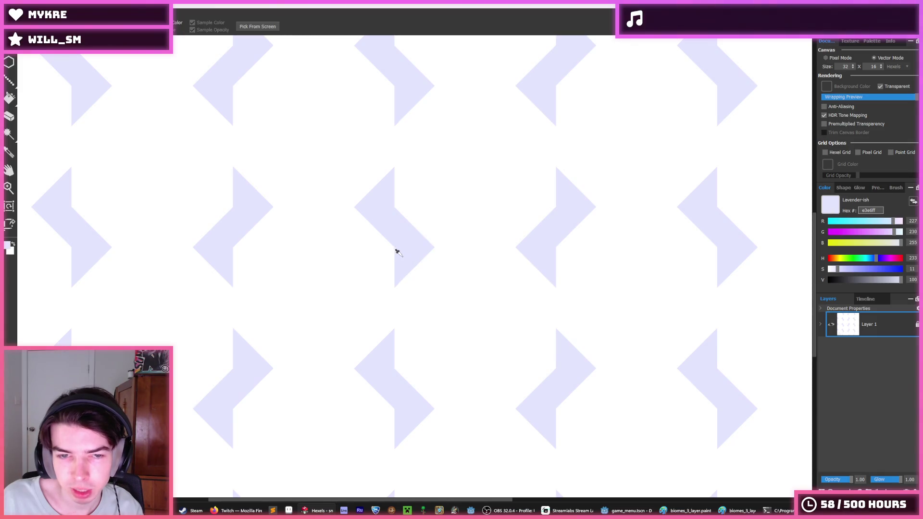
pyautogui.click(294, 199)
pyautogui.click(332, 200)
pyautogui.moveTo(315, 197); pyautogui.dragTo(304, 187)
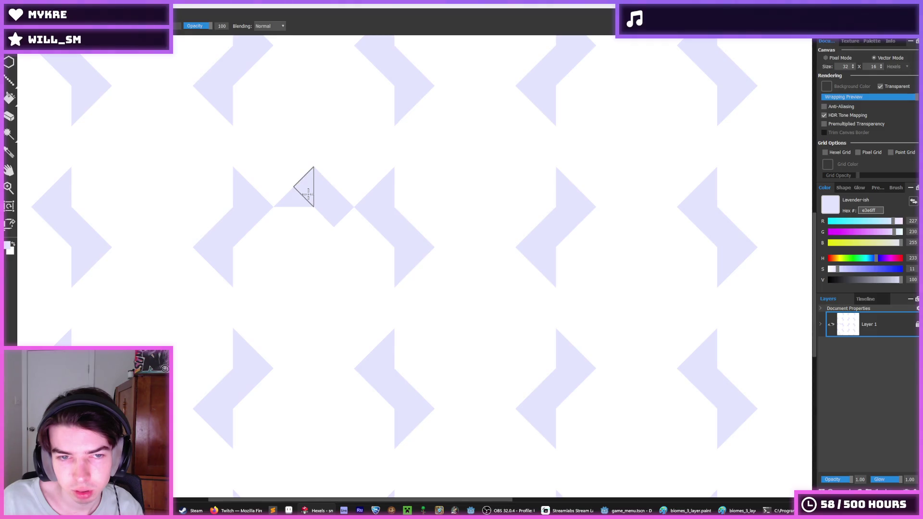
pyautogui.keyDown('alt'); pyautogui.click(313, 231); pyautogui.keyUp('alt')
pyautogui.click(332, 214)
pyautogui.click(407, 233)
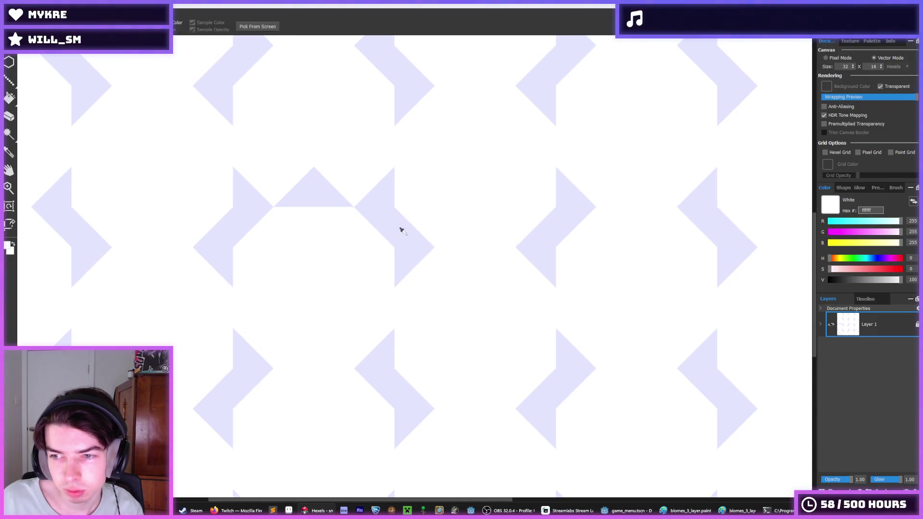
pyautogui.keyDown('alt'); pyautogui.click(301, 189); pyautogui.keyUp('alt')
# Paint a lavender diamond into the tile, then paint it back to white
pyautogui.scroll(-3, 613, 199)
pyautogui.scroll(3, 570, 208)
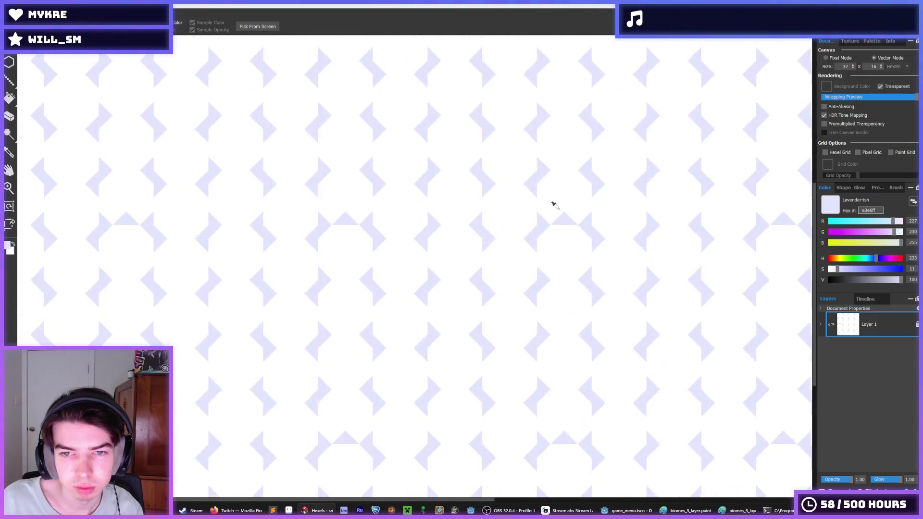
pyautogui.moveTo(561, 221)
pyautogui.mouseDown()
pyautogui.moveTo(563, 235)
pyautogui.moveTo(584, 225)
pyautogui.mouseUp()
pyautogui.keyDown('alt'); pyautogui.click(587, 217); pyautogui.keyUp('alt')
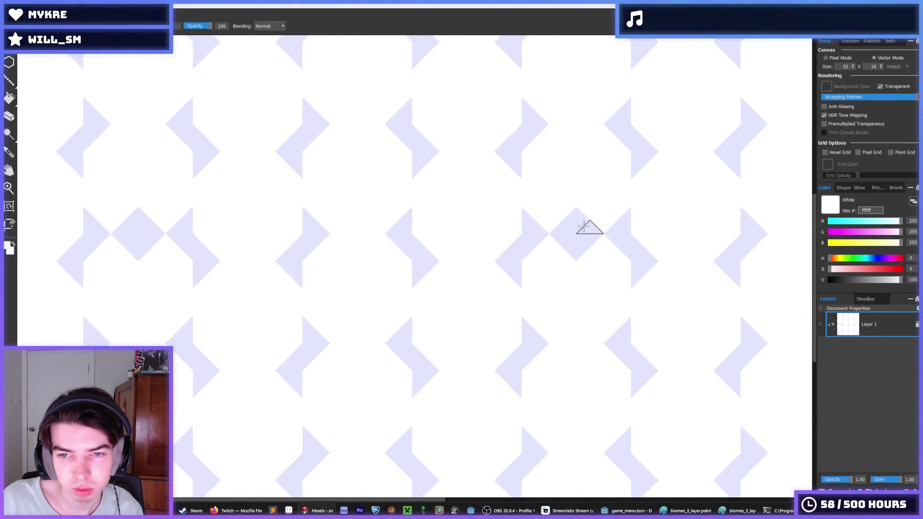
pyautogui.scroll(-3, 682, 233)
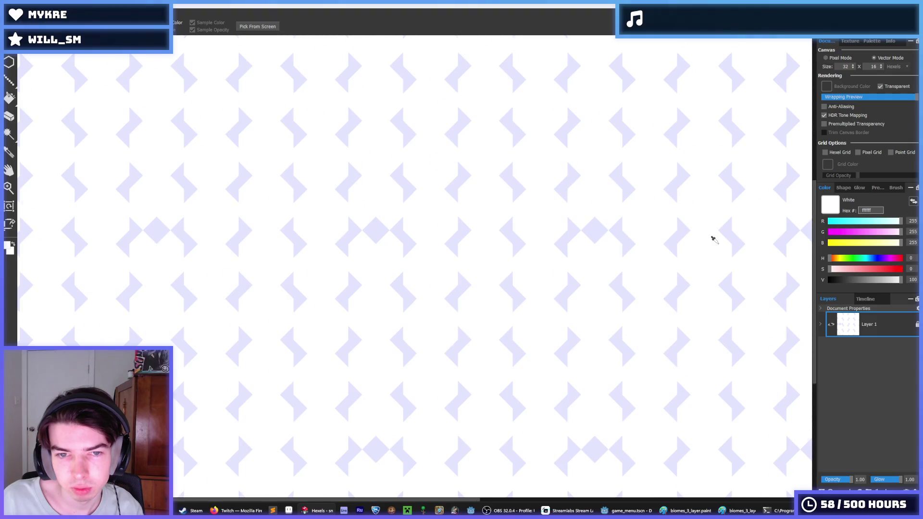
pyautogui.scroll(5, 716, 239)
pyautogui.moveTo(471, 196); pyautogui.dragTo(499, 194)
pyautogui.scroll(-5, 521, 190)
pyautogui.scroll(5, 567, 181)
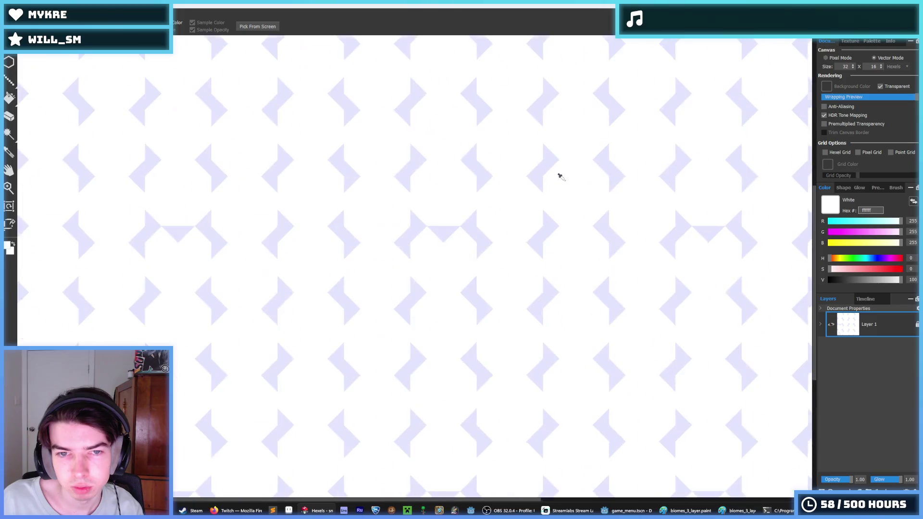
pyautogui.click(381, 263)
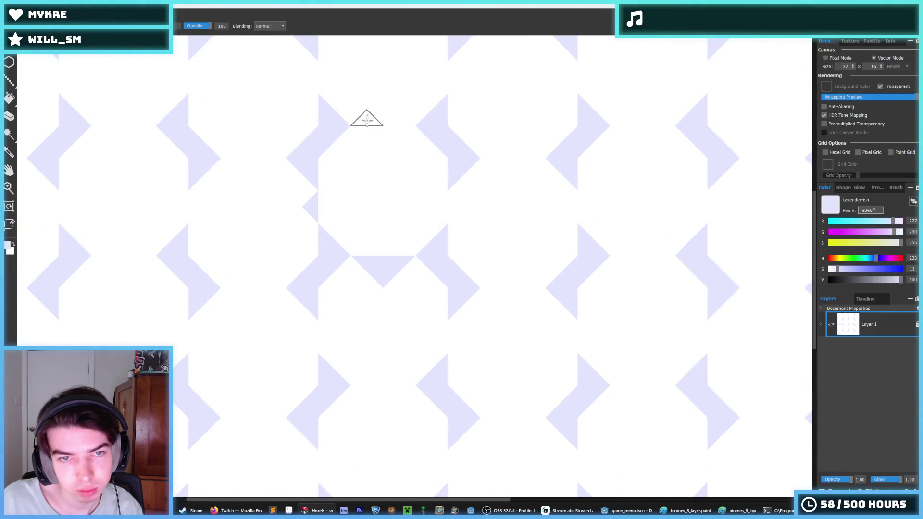
# Undo the recent lavender edits, including the horizontal bar, back toward the hexagon pattern
pyautogui.hotkey('ctrl', 'z')
pyautogui.hotkey('ctrl', 'z')
pyautogui.hotkey('ctrl', 'z')
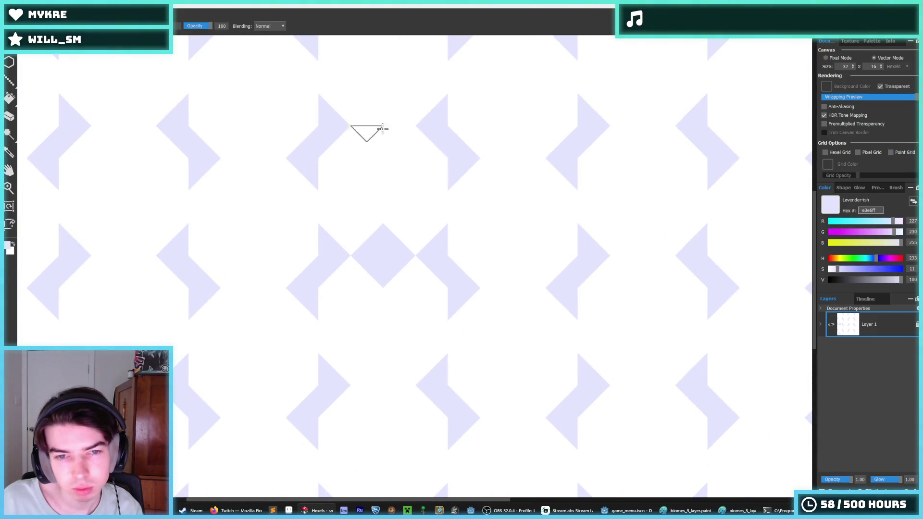
pyautogui.hotkey('ctrl', 'z')
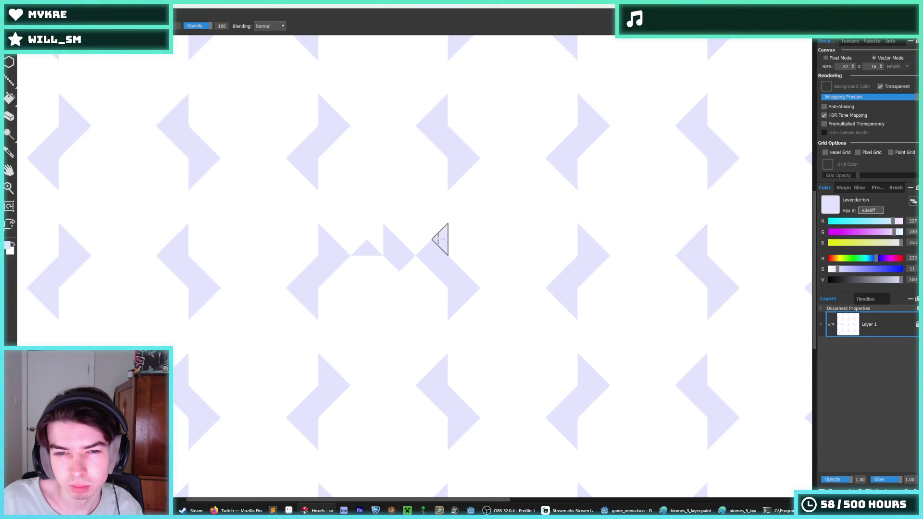
pyautogui.hotkey('ctrl', 'z')
pyautogui.hotkey('ctrl', 'z')
pyautogui.hotkey('ctrl', 'z')
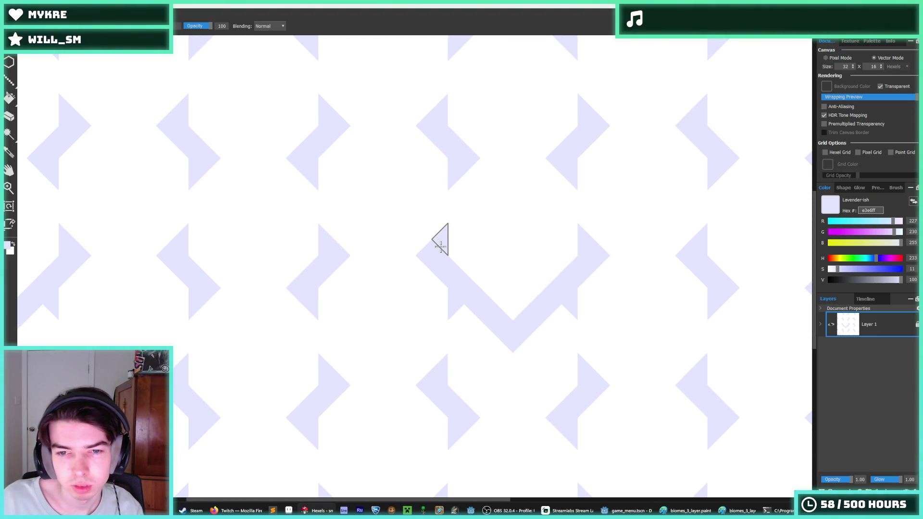
pyautogui.hotkey('ctrl', 'z')
pyautogui.hotkey('ctrl', 'z')
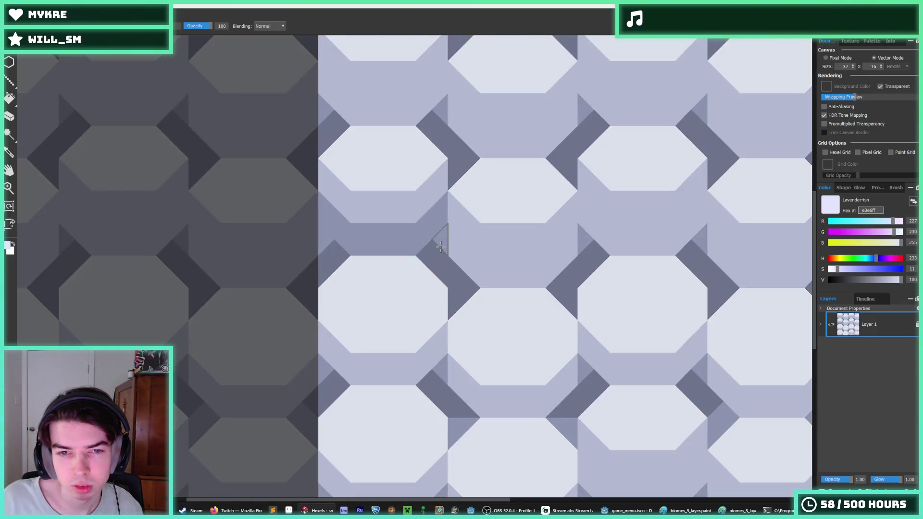
pyautogui.hotkey('ctrl', 'z')
pyautogui.hotkey('ctrl', 'z')
pyautogui.hotkey('ctrl', 'z')
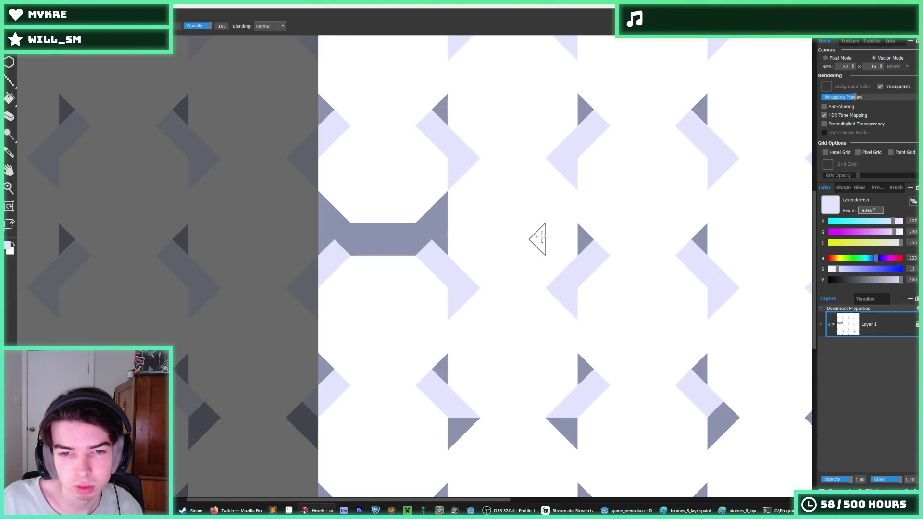
pyautogui.hotkey('ctrl', 'z')
pyautogui.hotkey('ctrl', 'z')
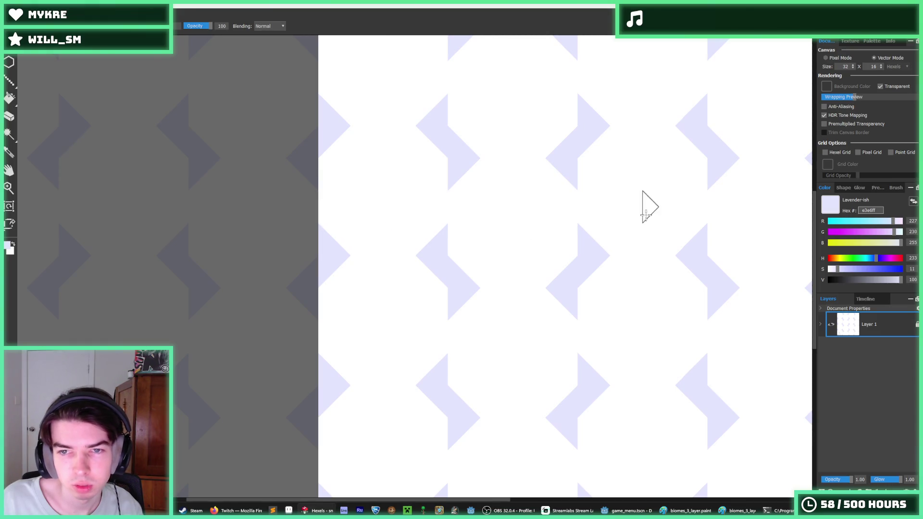
pyautogui.click(870, 42)
# Pick a darker lavender swatch and paint test triangles near the tile centre
pyautogui.click(831, 112)
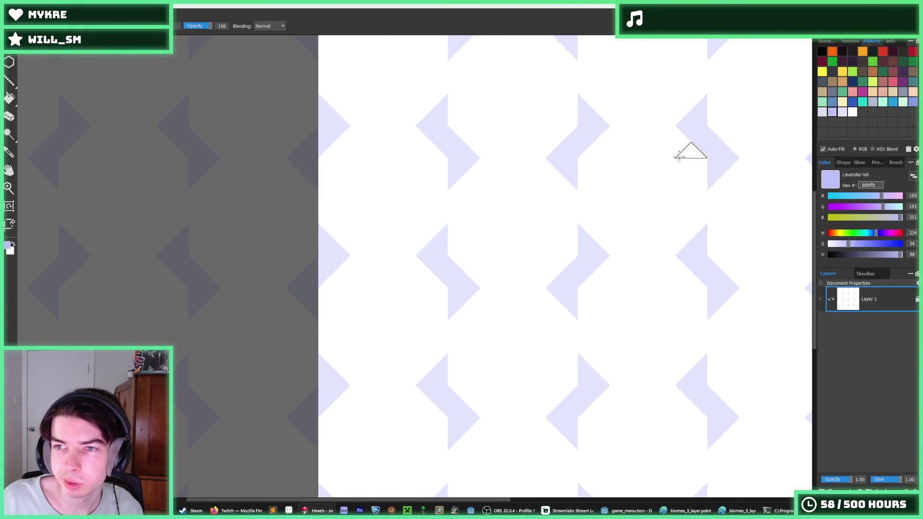
pyautogui.click(449, 270)
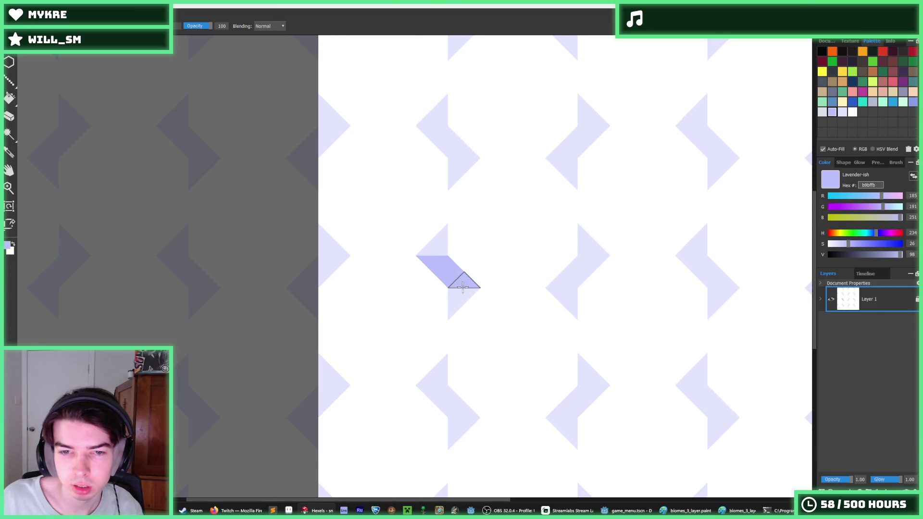
pyautogui.press('i')
pyautogui.scroll(-5, 577, 265)
pyautogui.scroll(5, 577, 263)
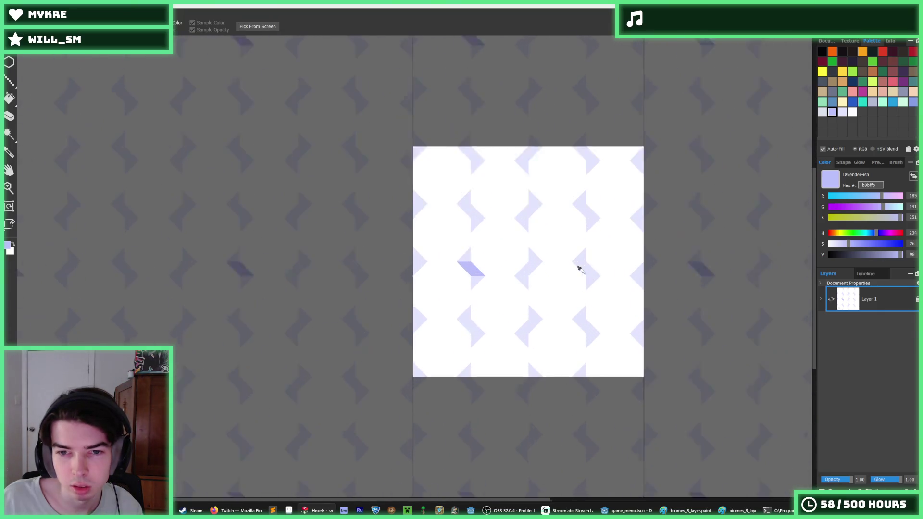
pyautogui.press('b')
pyautogui.moveTo(515, 268)
pyautogui.mouseDown()
pyautogui.moveTo(506, 275)
pyautogui.moveTo(529, 257)
pyautogui.mouseUp()
# Sample the light and darker lavenders, then undo and redo to restore the octagon pattern
pyautogui.press('i')
pyautogui.scroll(-5, 545, 240)
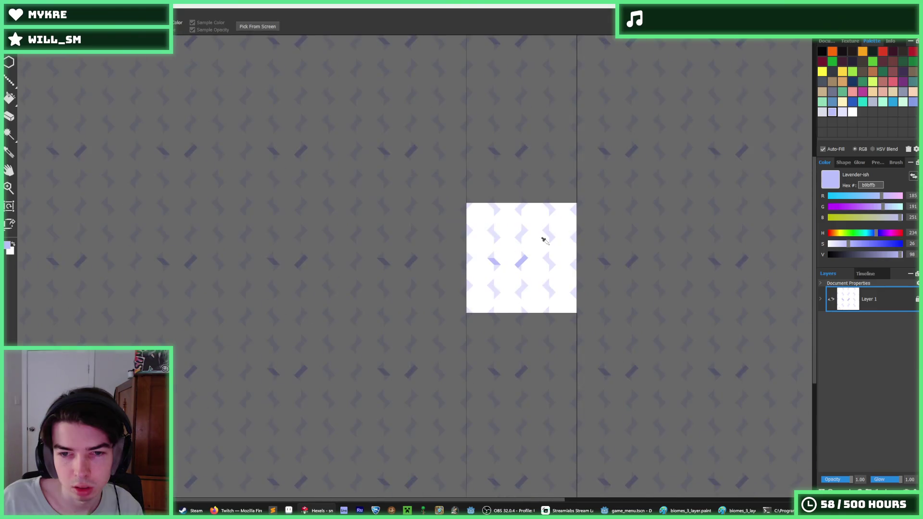
pyautogui.scroll(-2, 522, 247)
pyautogui.scroll(-1, 523, 246)
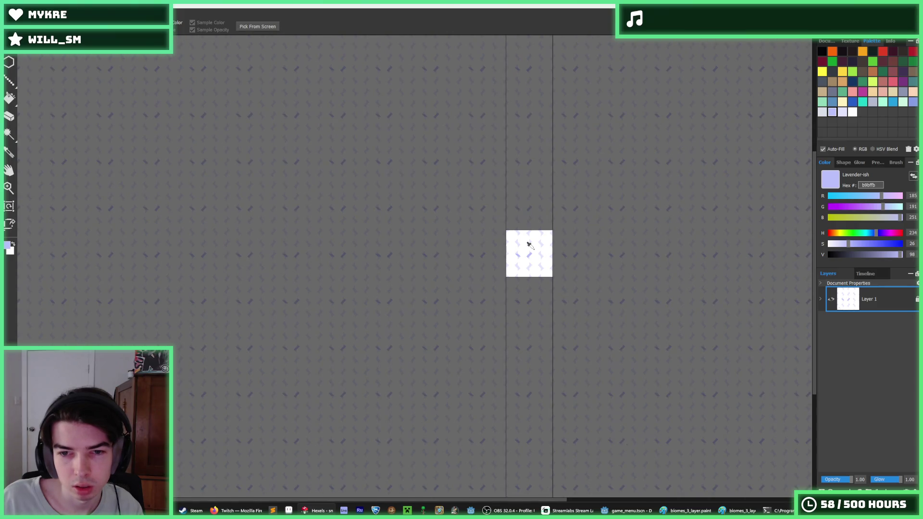
pyautogui.scroll(6, 528, 245)
pyautogui.click(514, 312)
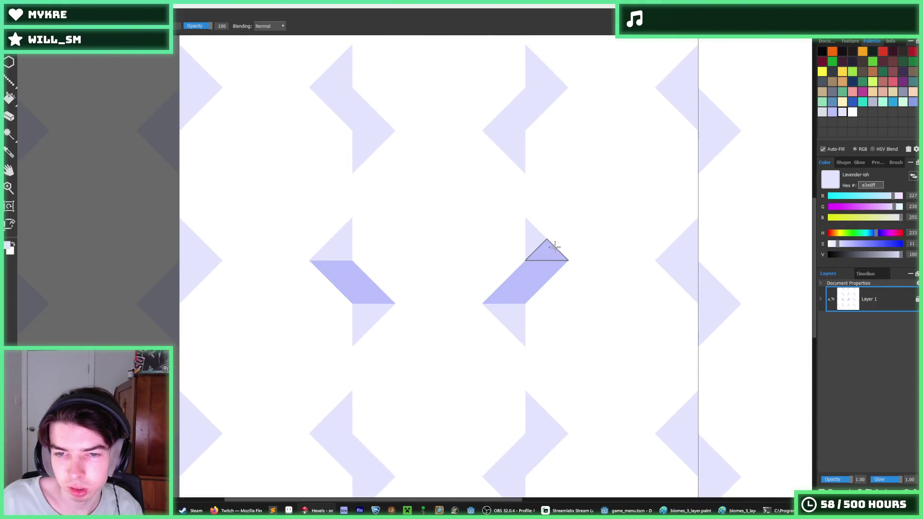
pyautogui.keyDown('alt'); pyautogui.click(504, 286); pyautogui.keyUp('alt')
pyautogui.scroll(-5, 519, 230)
pyautogui.scroll(-4, 528, 217)
pyautogui.scroll(8, 527, 216)
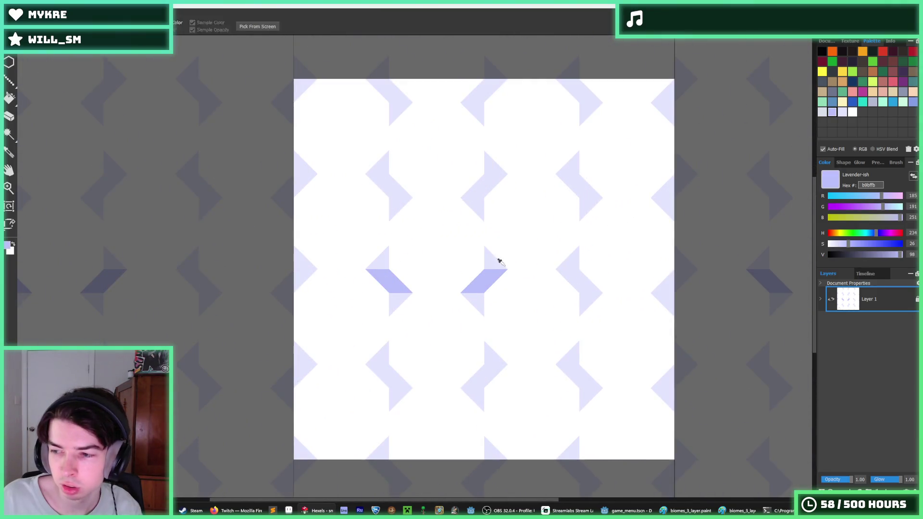
pyautogui.hotkey('ctrl', 'z')
pyautogui.hotkey('ctrl', 'z')
pyautogui.hotkey('ctrl', 'z')
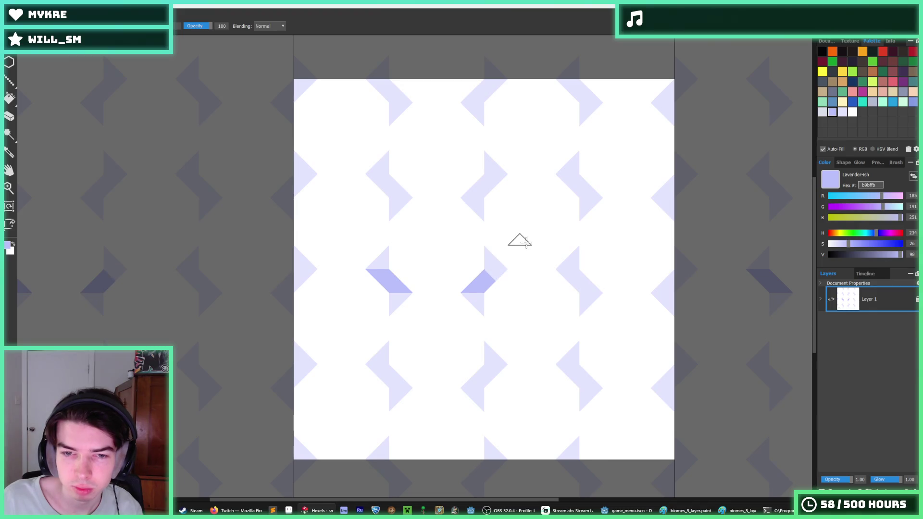
pyautogui.hotkey('ctrl', 'y')
pyautogui.hotkey('ctrl', 'y')
pyautogui.hotkey('ctrl', 'y')
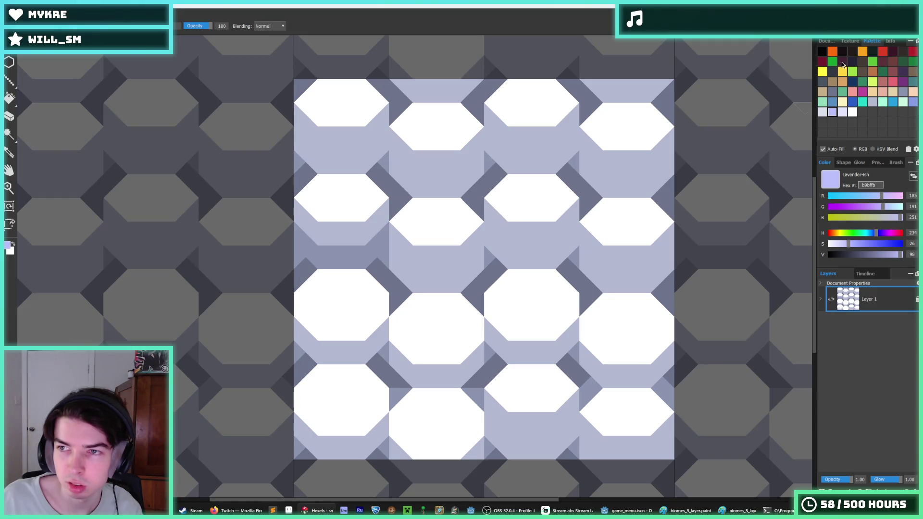
# Fill the mid-lavender gaps between octagons with pale lavender e3e6ff
pyautogui.click(822, 112)
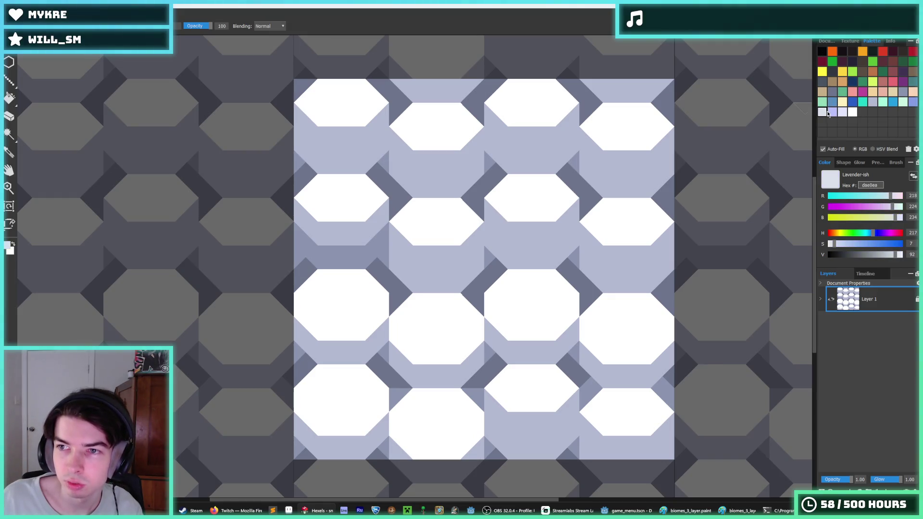
pyautogui.click(846, 114)
pyautogui.press('f')
pyautogui.click(519, 226)
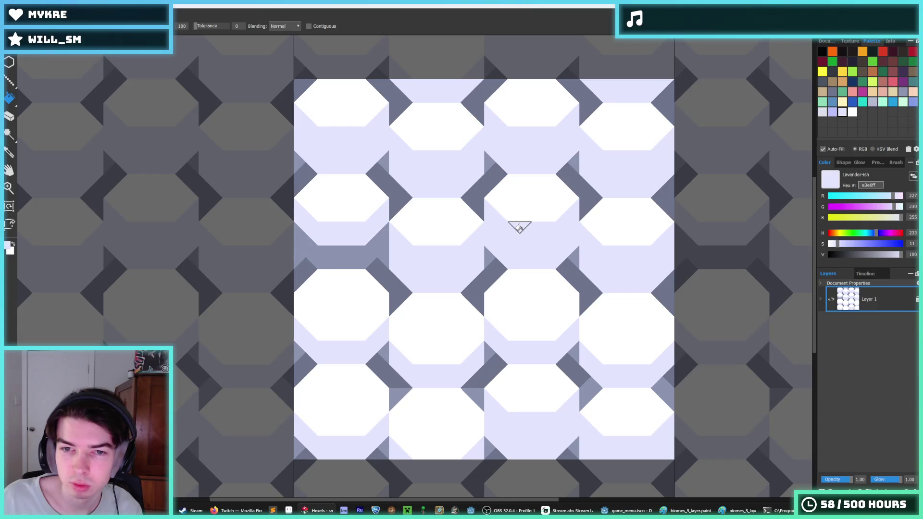
pyautogui.click(344, 252)
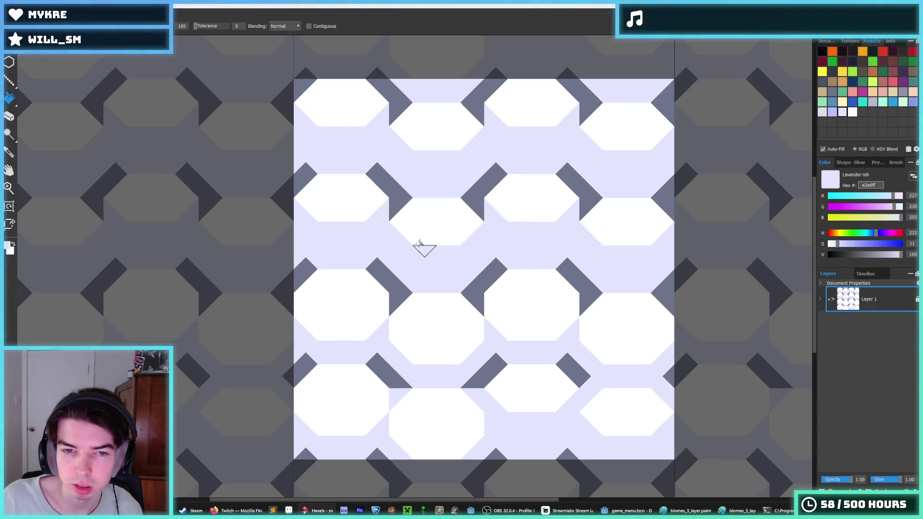
pyautogui.scroll(-3, 425, 241)
pyautogui.scroll(5, 411, 245)
# Sample the tile colours and paint over the grey band with pale lavender e3e6ff
pyautogui.press('i')
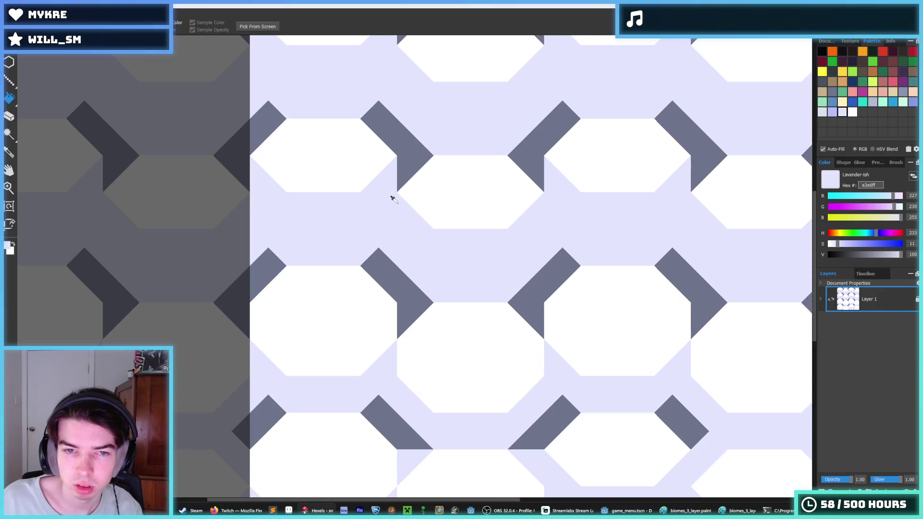
pyautogui.click(404, 168)
pyautogui.scroll(-3, 418, 211)
pyautogui.scroll(2, 408, 229)
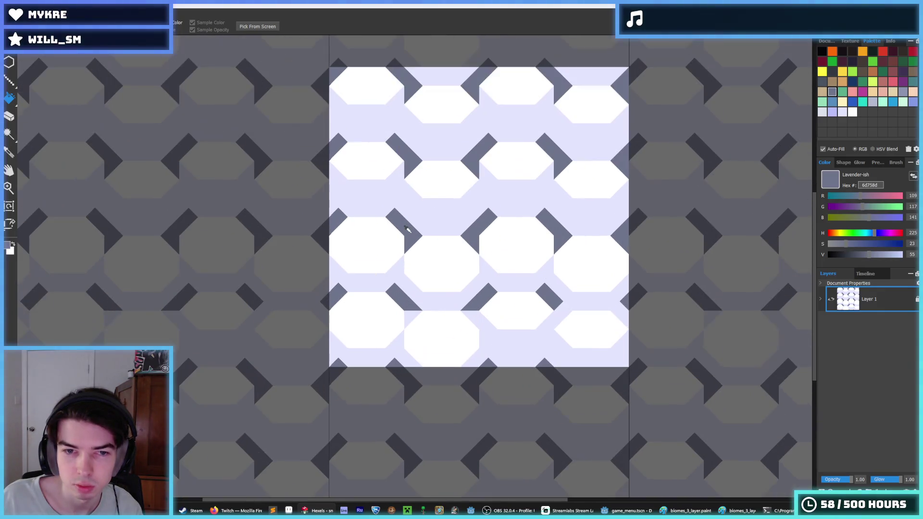
pyautogui.scroll(1, 406, 229)
pyautogui.scroll(-3, 480, 238)
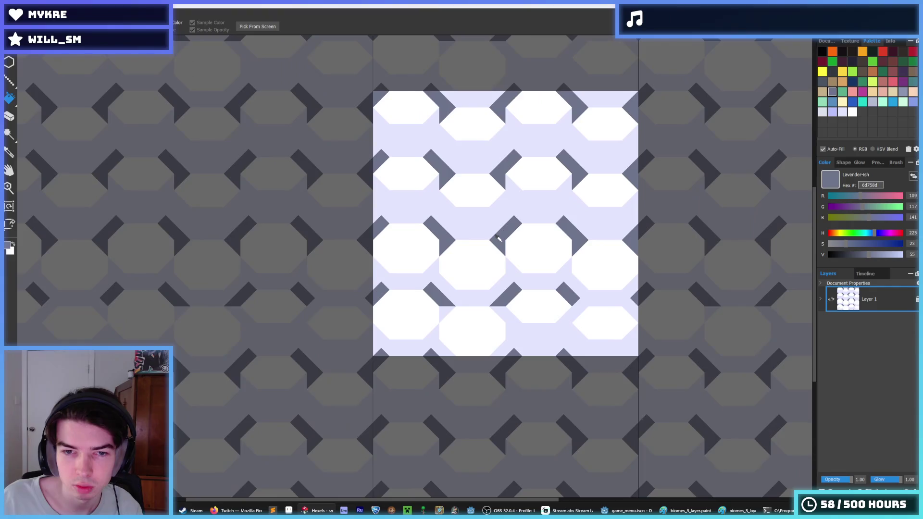
pyautogui.scroll(3, 471, 233)
pyautogui.press('f')
pyautogui.press('alt')
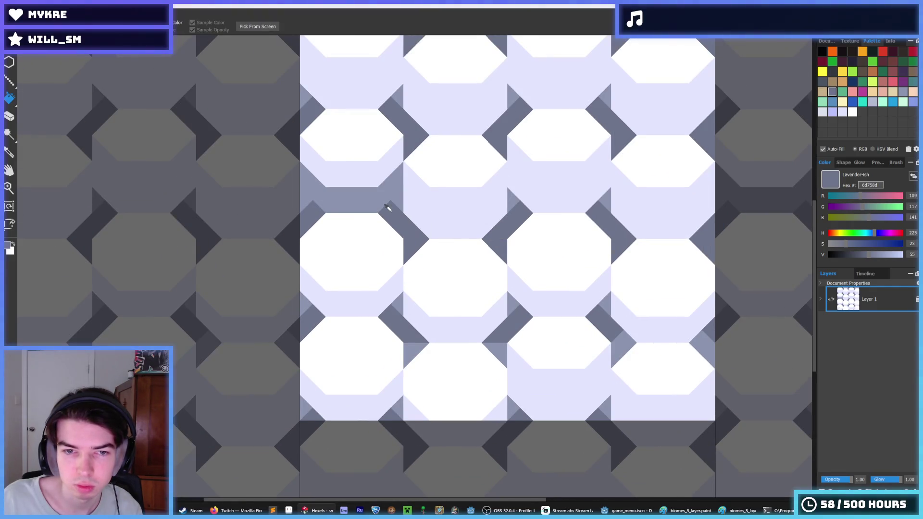
pyautogui.keyDown('alt'); pyautogui.click(402, 185); pyautogui.keyUp('alt')
pyautogui.moveTo(399, 194)
pyautogui.mouseDown()
pyautogui.moveTo(319, 192)
pyautogui.moveTo(338, 192)
pyautogui.mouseUp()
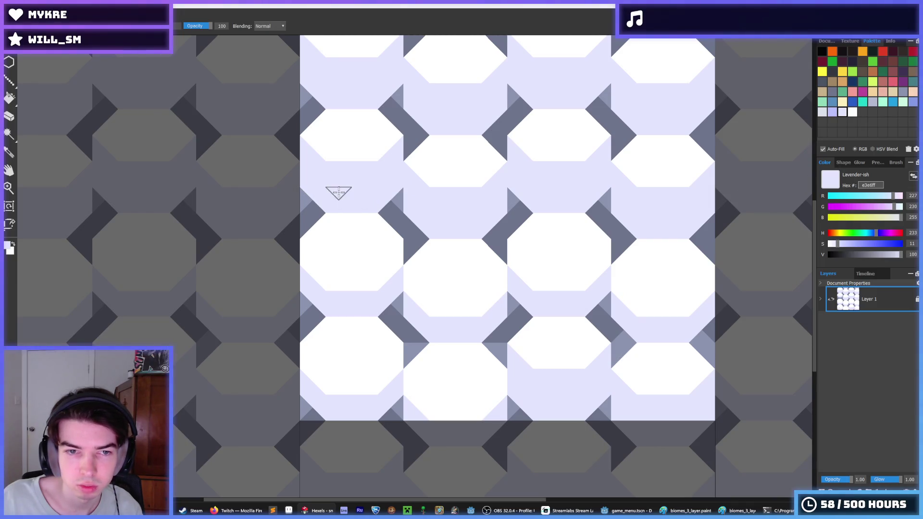
# Recolour the dark slate shading triangles to grey-lavender b3b9d1 with the Fill tool
pyautogui.click(871, 102)
pyautogui.press('f')
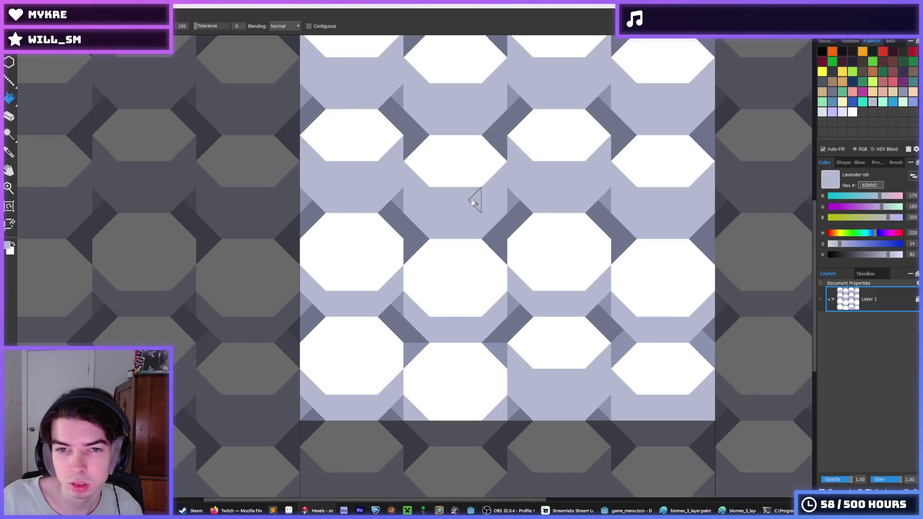
pyautogui.click(509, 203)
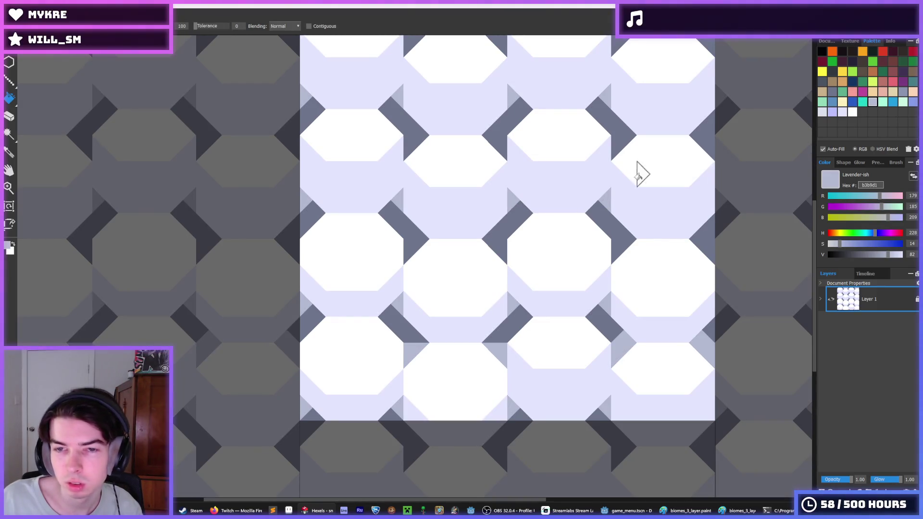
pyautogui.click(501, 227)
pyautogui.scroll(-2, 557, 200)
pyautogui.scroll(1, 540, 203)
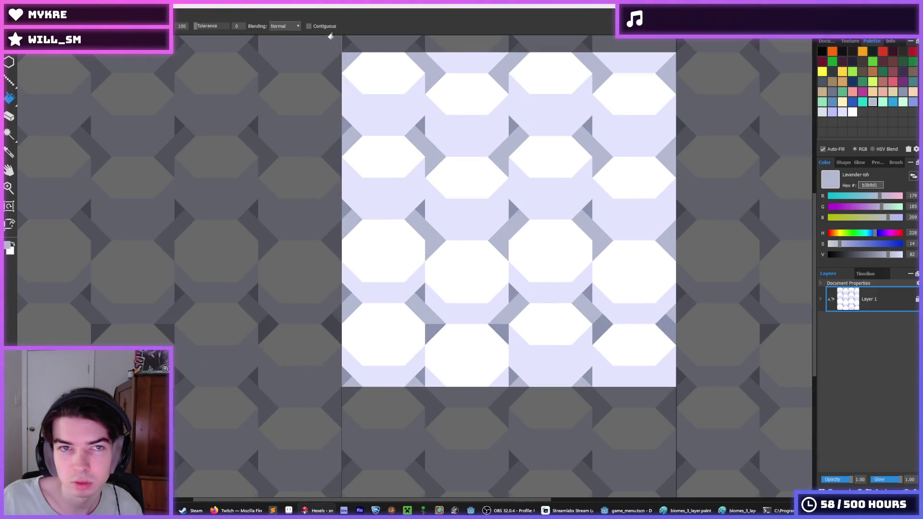
pyautogui.click(511, 207)
# Sample white from an octagon and extend the middle octagon downward
pyautogui.press('i')
pyautogui.scroll(-3, 552, 226)
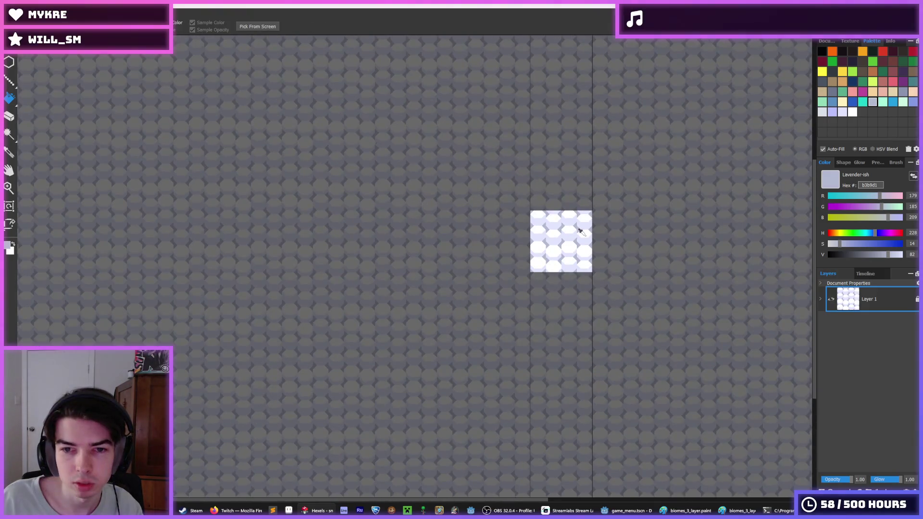
pyautogui.scroll(1, 582, 233)
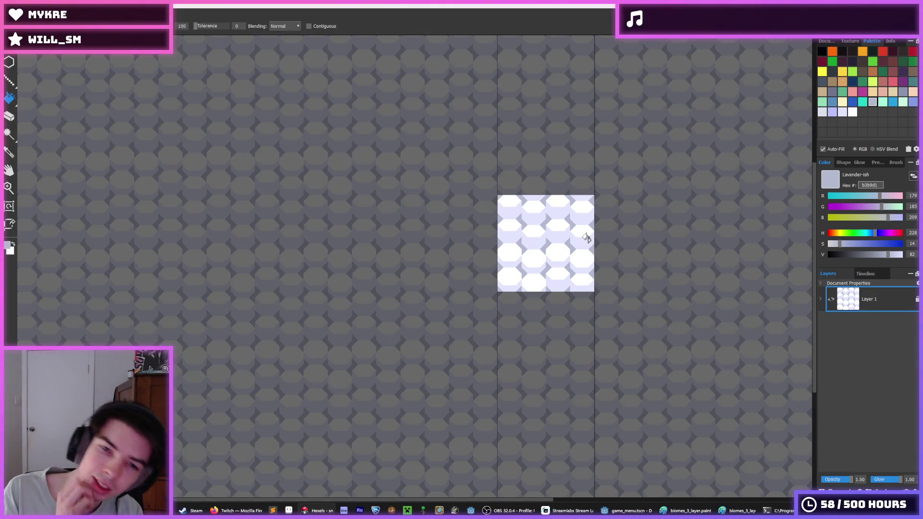
pyautogui.scroll(-3, 573, 245)
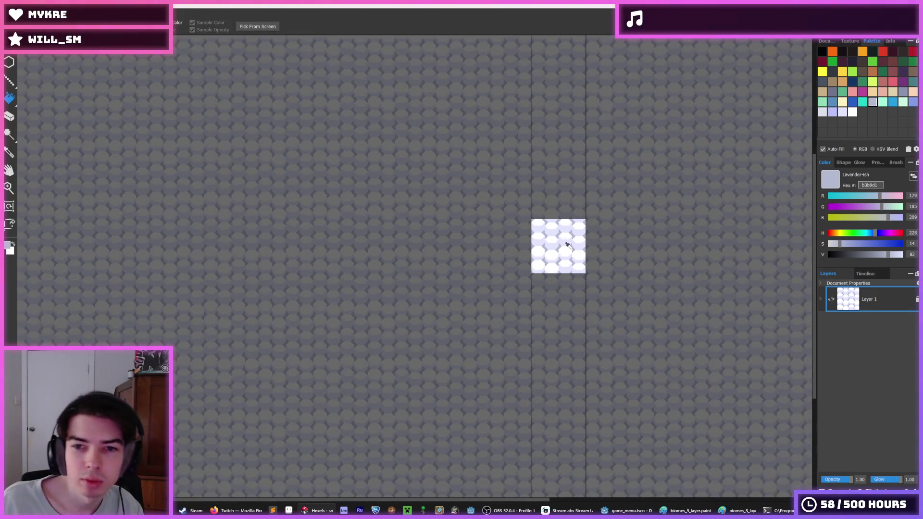
pyautogui.scroll(5, 570, 244)
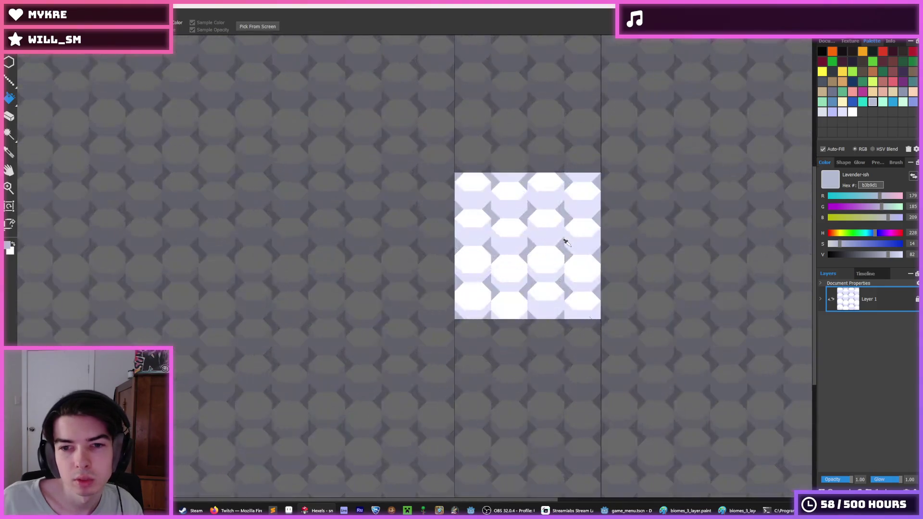
pyautogui.click(376, 204)
pyautogui.moveTo(362, 206)
pyautogui.mouseDown()
pyautogui.moveTo(412, 233)
pyautogui.moveTo(451, 211)
pyautogui.moveTo(420, 239)
pyautogui.moveTo(480, 197)
pyautogui.moveTo(508, 211)
pyautogui.moveTo(538, 206)
pyautogui.moveTo(571, 178)
pyautogui.mouseUp()
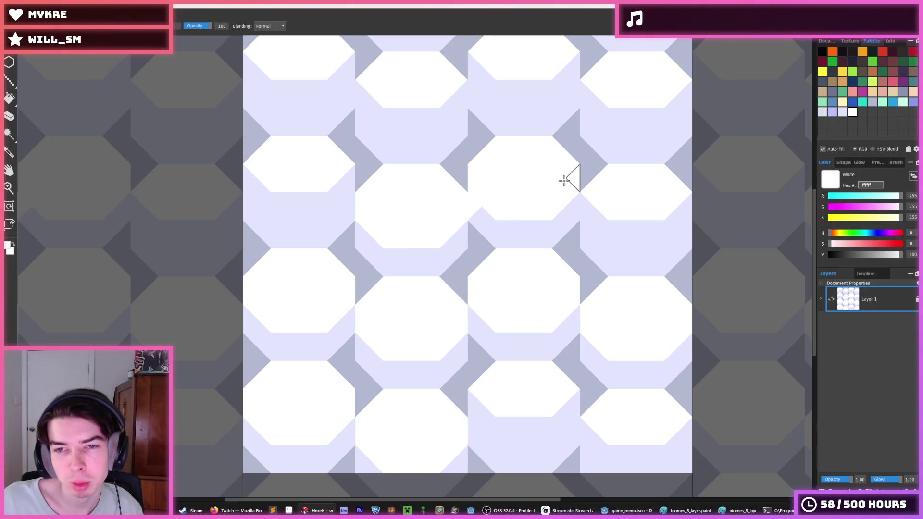
# Extend the right-side octagons with white, restoring lavender at one edge
pyautogui.keyDown('alt'); pyautogui.click(482, 212); pyautogui.keyUp('alt')
pyautogui.moveTo(482, 212); pyautogui.dragTo(472, 206)
pyautogui.keyDown('alt'); pyautogui.click(592, 200); pyautogui.keyUp('alt')
pyautogui.moveTo(592, 201)
pyautogui.mouseDown()
pyautogui.moveTo(609, 230)
pyautogui.moveTo(675, 223)
pyautogui.moveTo(683, 204)
pyautogui.mouseUp()
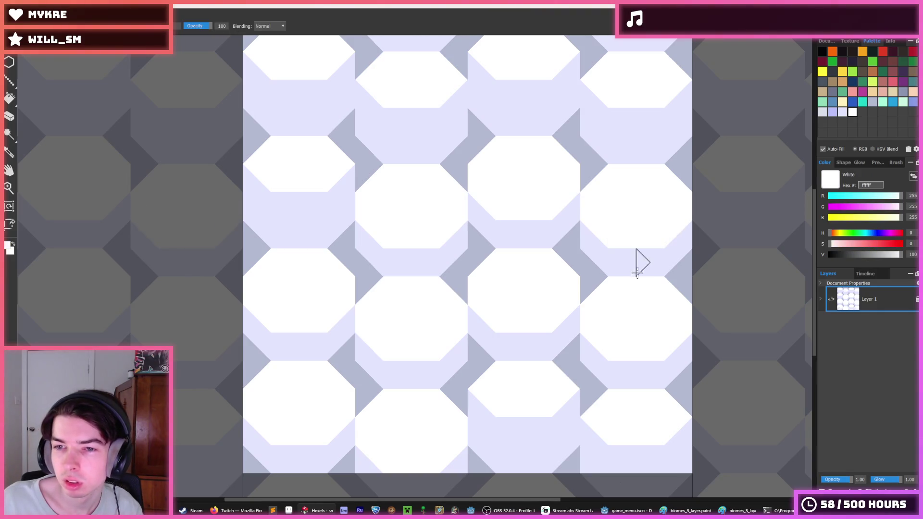
pyautogui.press('alt')
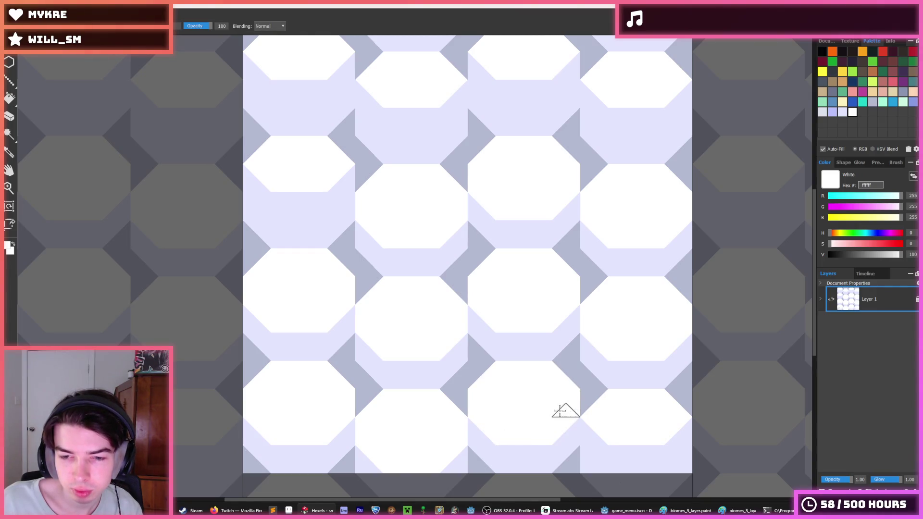
# Enlarge the top and left octagons downward in white, whitening the lilac below
pyautogui.press('alt')
pyautogui.scroll(-4, 523, 280)
pyautogui.scroll(3, 487, 216)
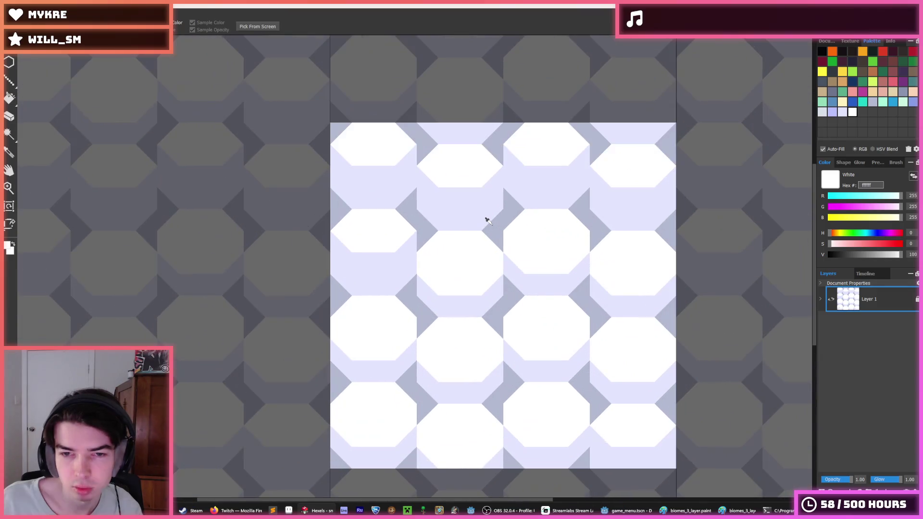
pyautogui.scroll(-1, 486, 214)
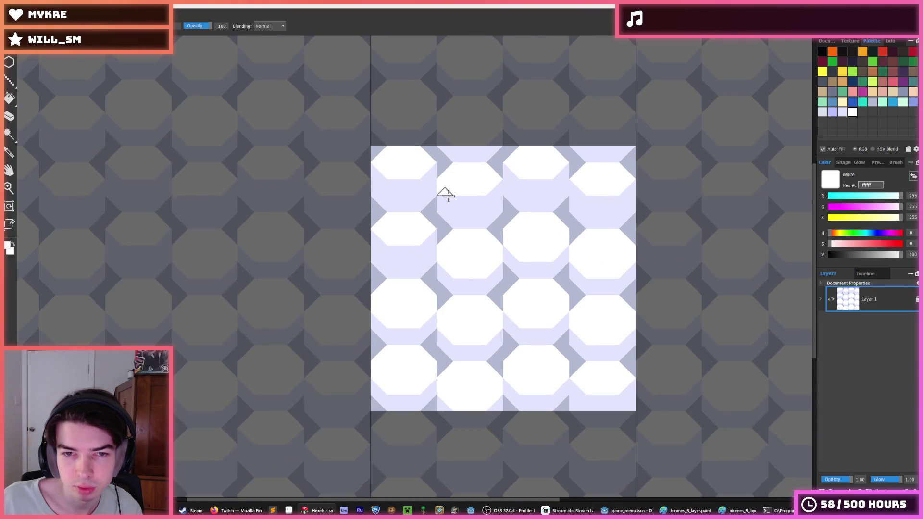
pyautogui.moveTo(445, 193); pyautogui.dragTo(461, 199)
pyautogui.moveTo(511, 181)
pyautogui.mouseDown()
pyautogui.moveTo(530, 187)
pyautogui.moveTo(561, 174)
pyautogui.moveTo(602, 202)
pyautogui.moveTo(611, 197)
pyautogui.mouseUp()
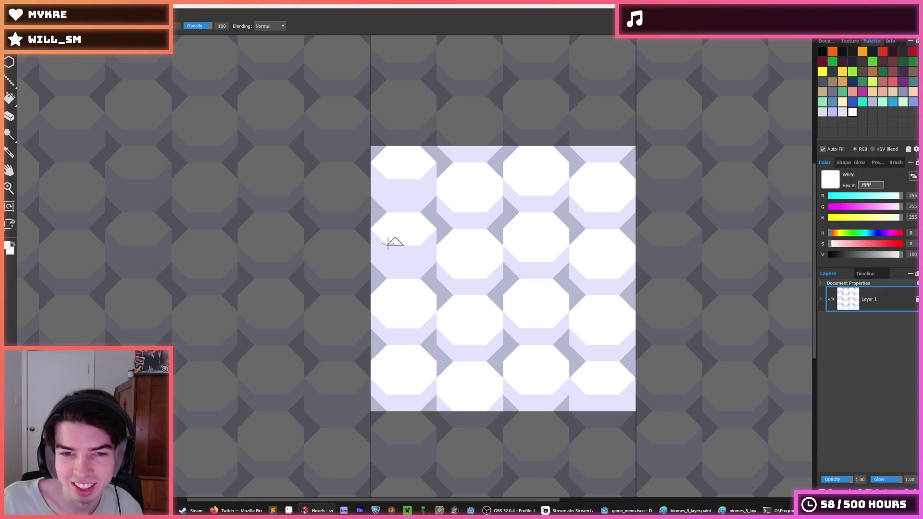
pyautogui.moveTo(374, 236); pyautogui.dragTo(405, 253)
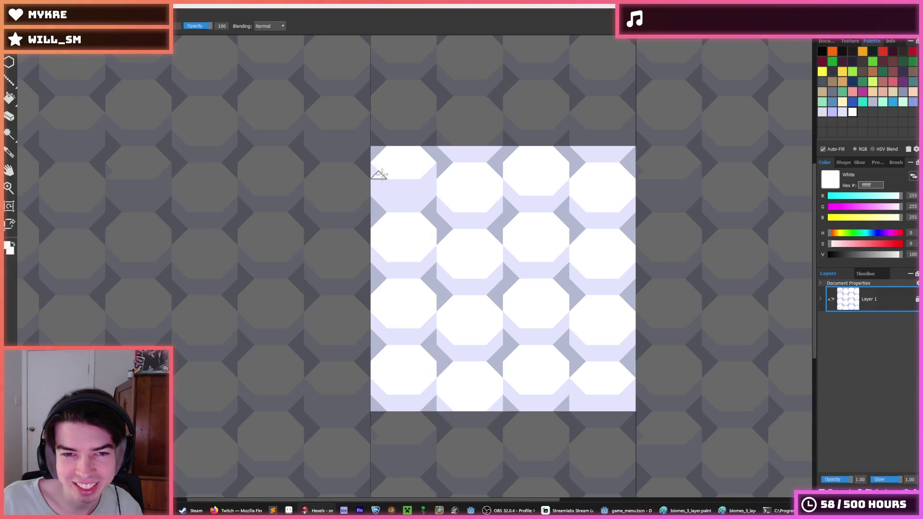
pyautogui.moveTo(373, 170)
pyautogui.mouseDown()
pyautogui.moveTo(397, 187)
pyautogui.moveTo(429, 176)
pyautogui.mouseUp()
# Zoom into the tile and eyedrop the pale lavender e3e6ff
pyautogui.press('i')
pyautogui.scroll(-8, 495, 278)
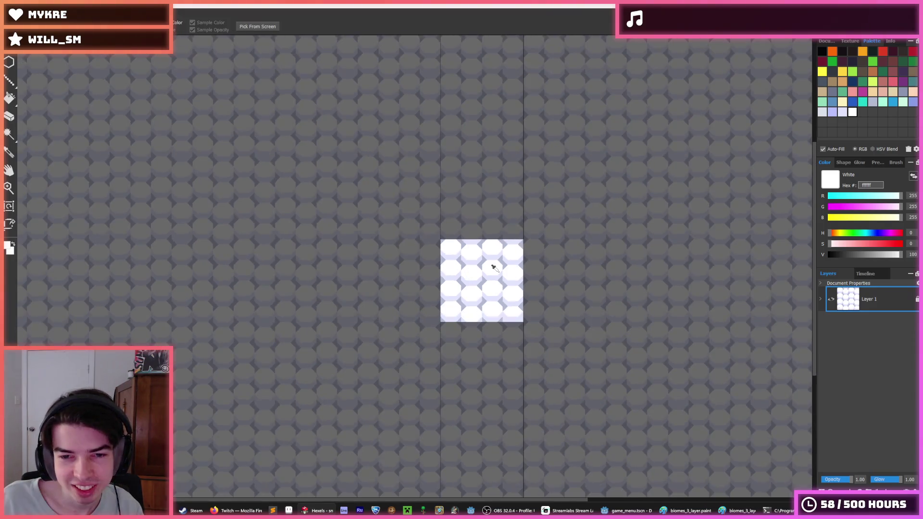
pyautogui.scroll(1, 495, 278)
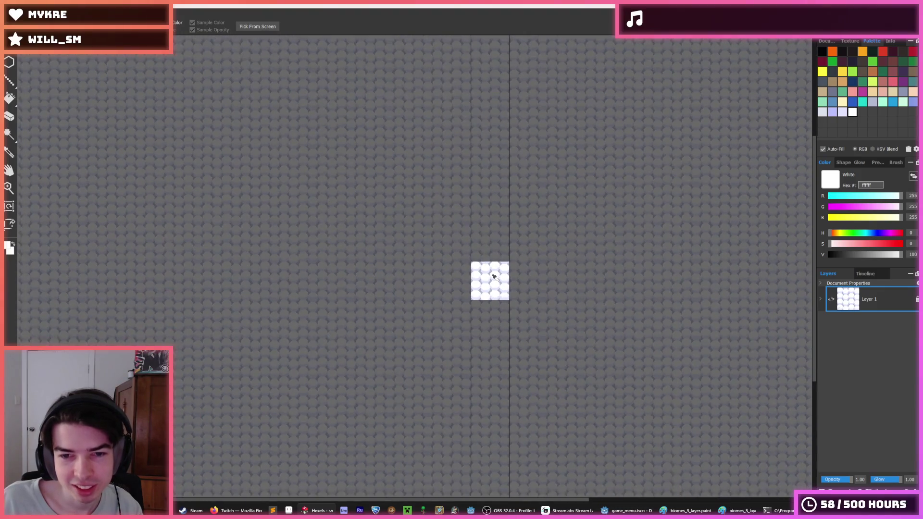
pyautogui.scroll(-1, 486, 274)
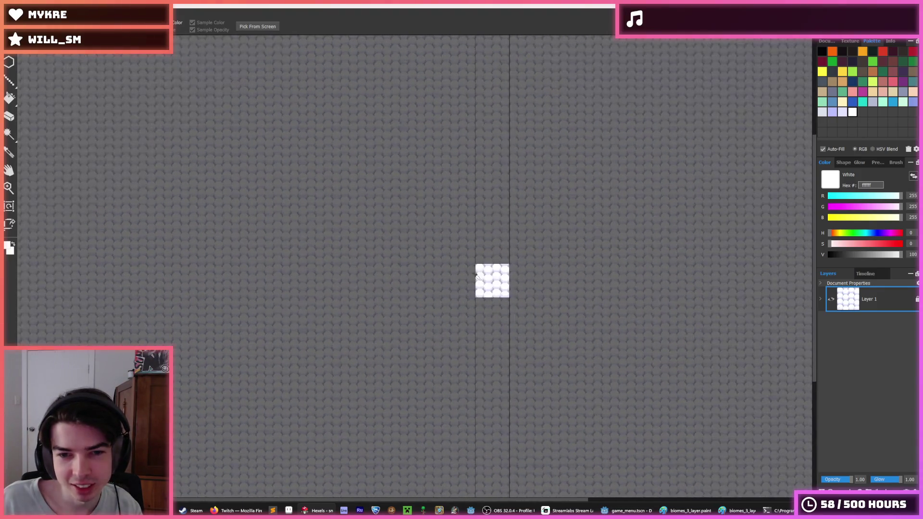
pyautogui.scroll(5, 495, 281)
pyautogui.scroll(-2, 478, 264)
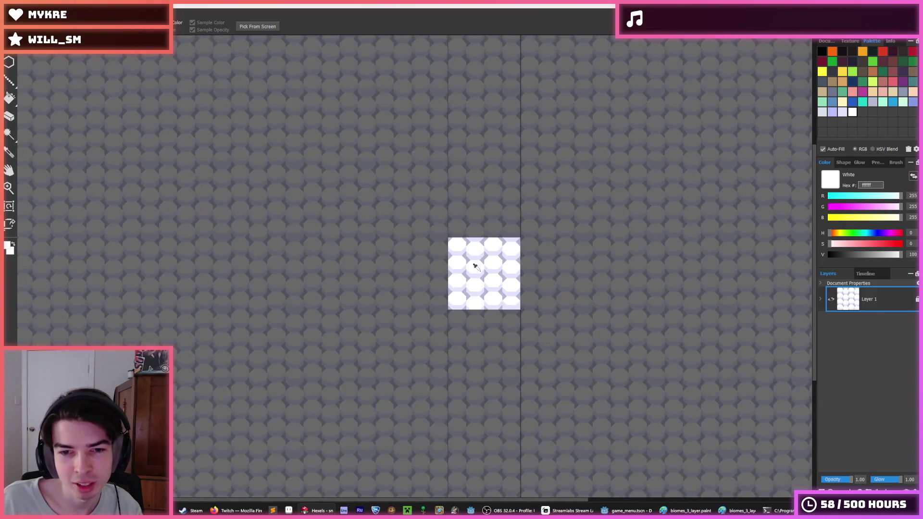
pyautogui.scroll(5, 474, 265)
pyautogui.scroll(3, 476, 267)
pyautogui.click(483, 272)
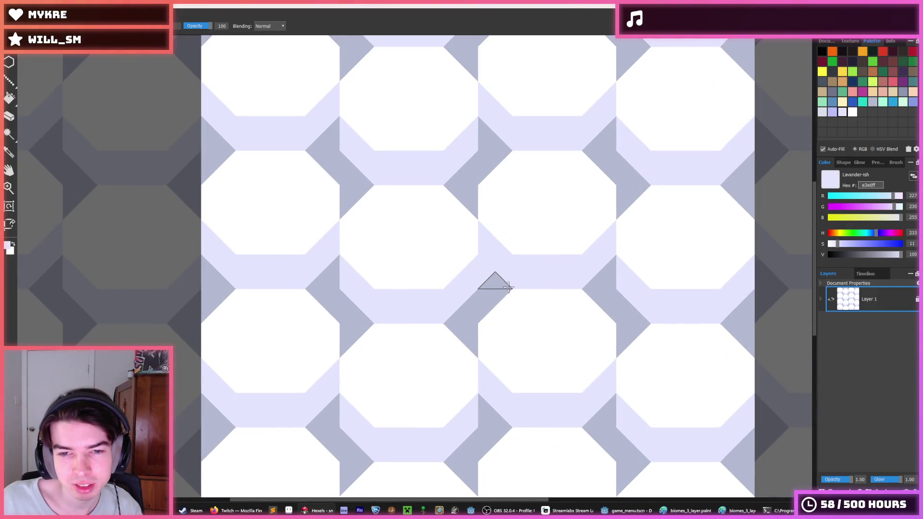
# Try a greyer lavender, undo the grey triangle, and pick the muted grey-blue colour
pyautogui.click(821, 112)
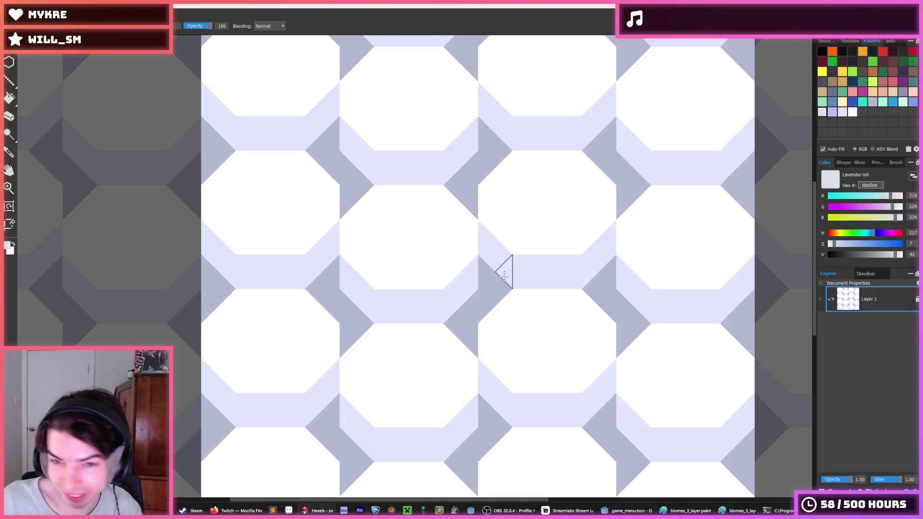
pyautogui.hotkey('ctrl', 'z')
pyautogui.hotkey('ctrl', 'z')
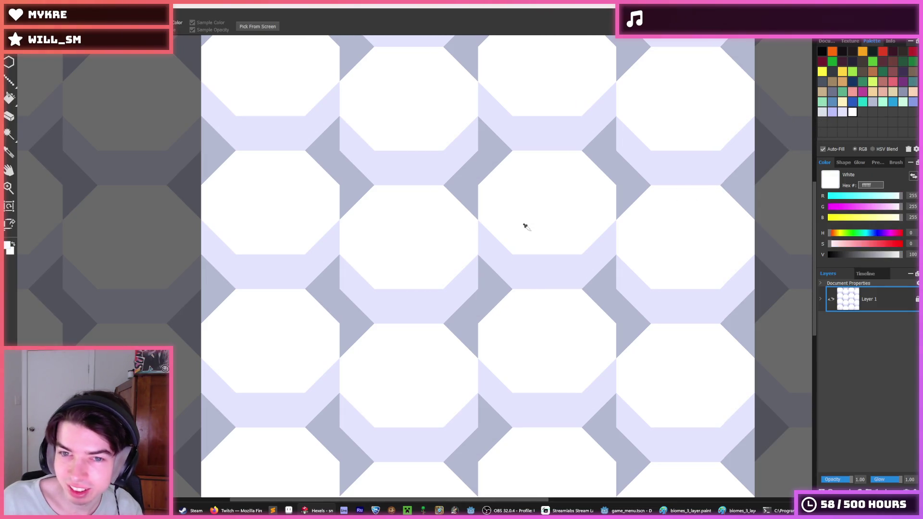
pyautogui.click(869, 102)
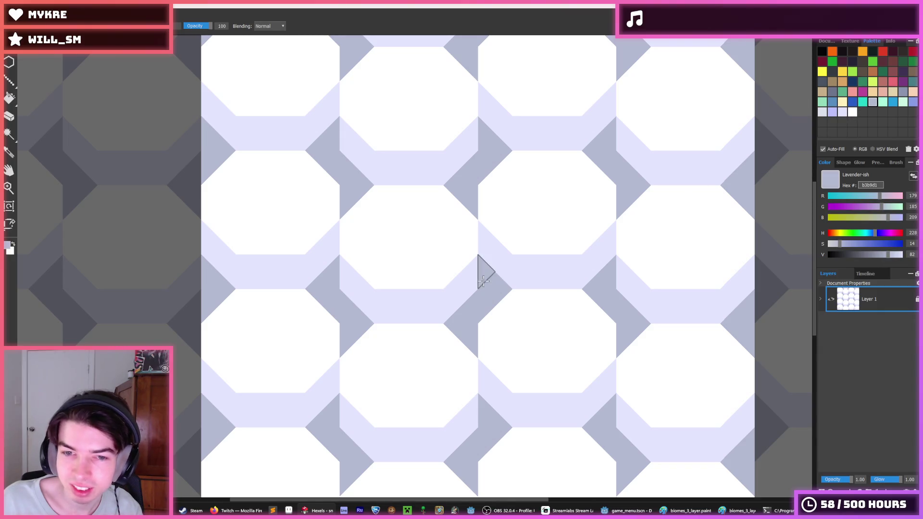
pyautogui.scroll(-3, 516, 253)
pyautogui.scroll(1, 519, 247)
# Turn on Wrapping Preview in the Document settings so the tile repeats across the canvas
pyautogui.click(826, 42)
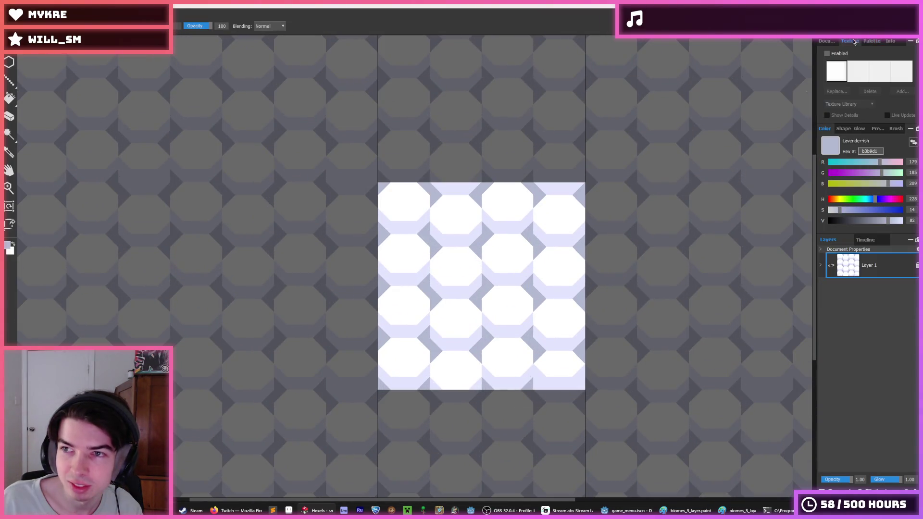
pyautogui.click(860, 94)
pyautogui.scroll(-4, 576, 231)
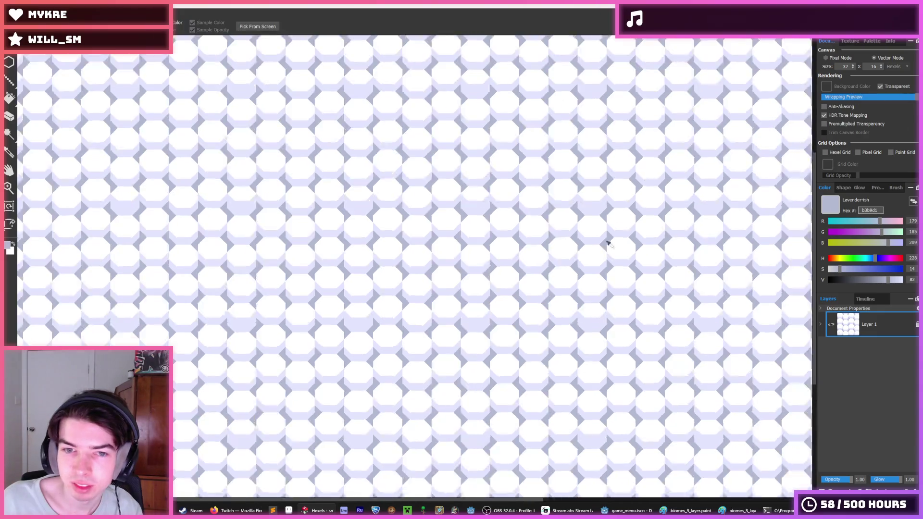
pyautogui.scroll(5, 531, 232)
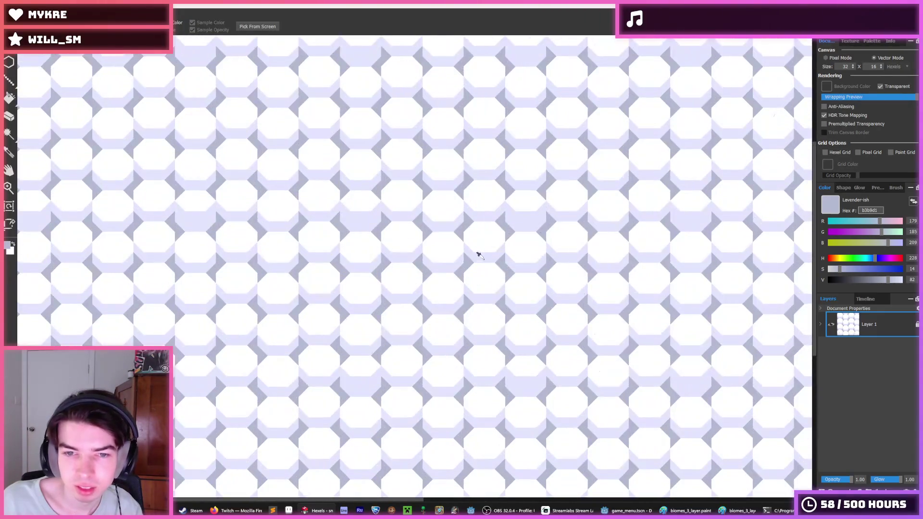
pyautogui.scroll(-3, 439, 189)
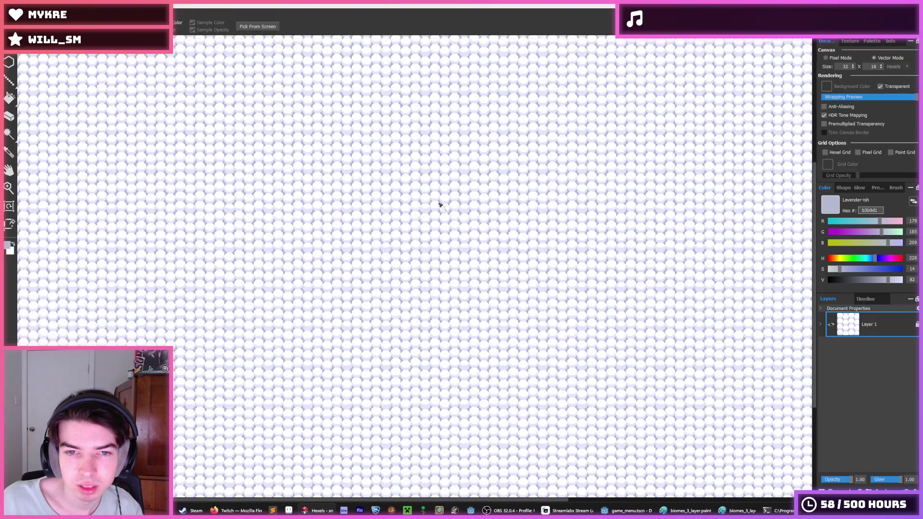
pyautogui.scroll(5, 441, 205)
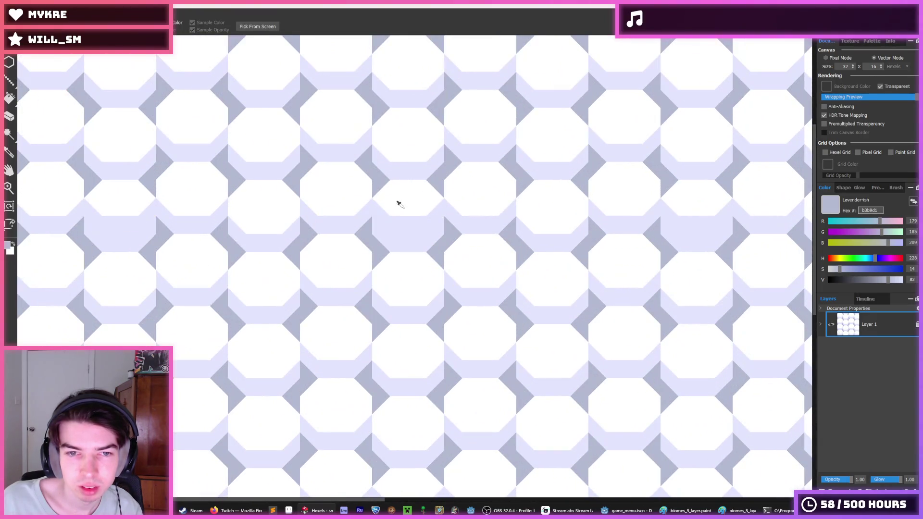
# Swap the colour to white (ffffff) and brush the stray lavender patch white
pyautogui.press('x')
pyautogui.moveTo(378, 208)
pyautogui.mouseDown()
pyautogui.moveTo(404, 222)
pyautogui.moveTo(437, 207)
pyautogui.mouseUp()
pyautogui.scroll(-4, 508, 235)
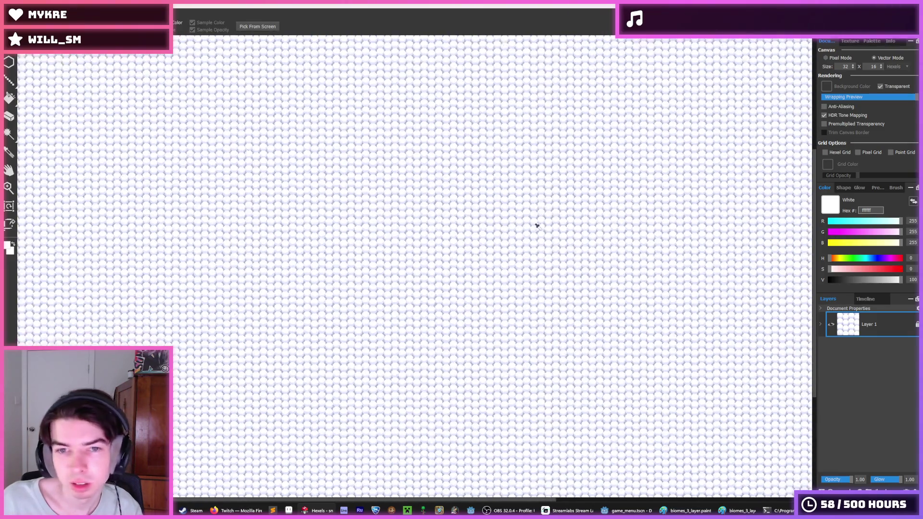
pyautogui.scroll(3, 584, 251)
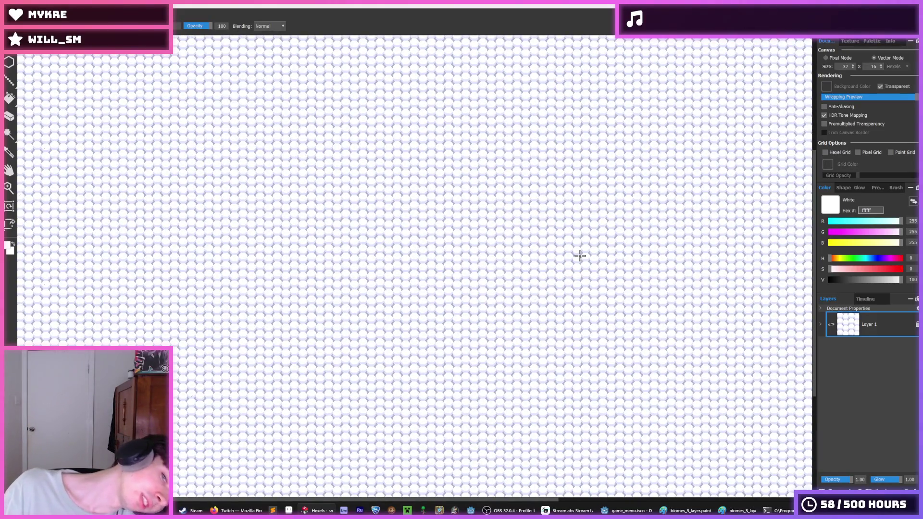
pyautogui.press('i')
pyautogui.scroll(6, 517, 245)
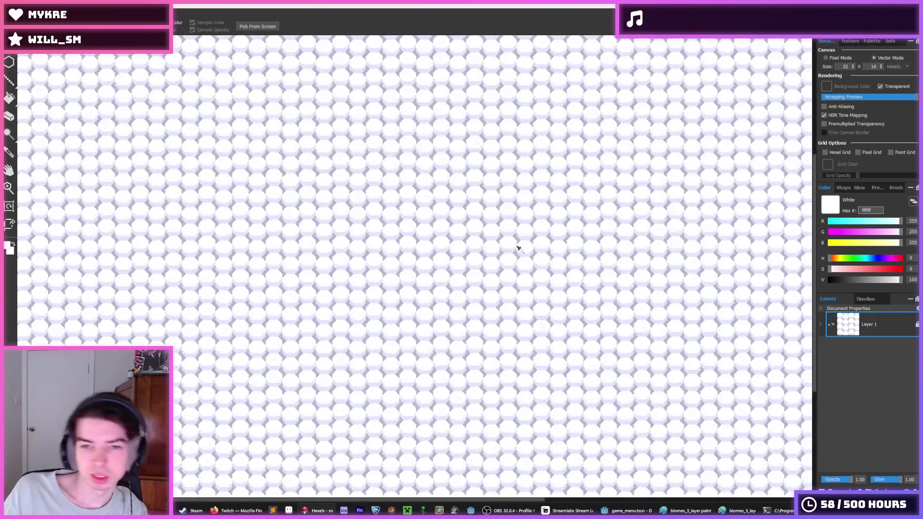
pyautogui.scroll(-3, 461, 258)
# Sample the pale lavender e3e6ff from the canvas and return to the brush
pyautogui.press('b')
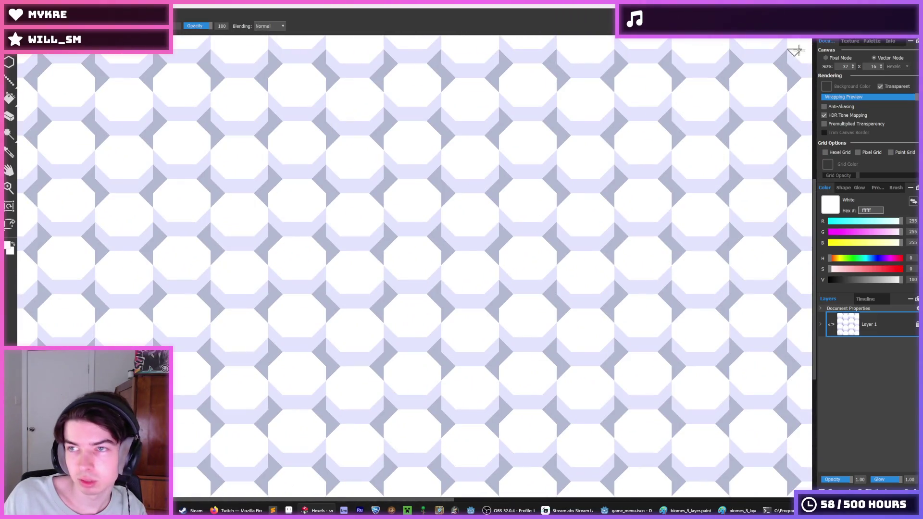
pyautogui.click(880, 43)
pyautogui.keyDown('alt'); pyautogui.click(495, 186); pyautogui.keyUp('alt')
pyautogui.scroll(-3, 541, 165)
pyautogui.press('i')
pyautogui.scroll(-2, 562, 178)
pyautogui.press('i')
pyautogui.scroll(-3, 589, 181)
pyautogui.scroll(5, 593, 183)
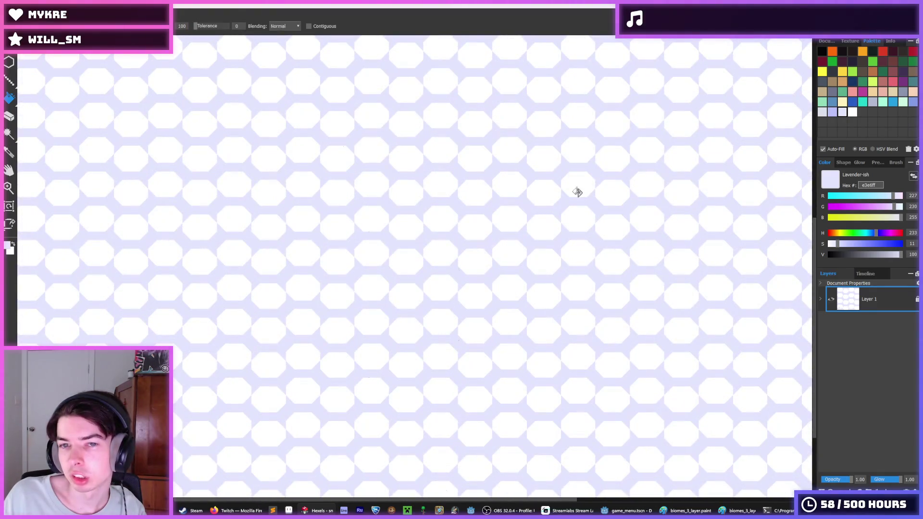
pyautogui.scroll(5, 481, 221)
pyautogui.press('b')
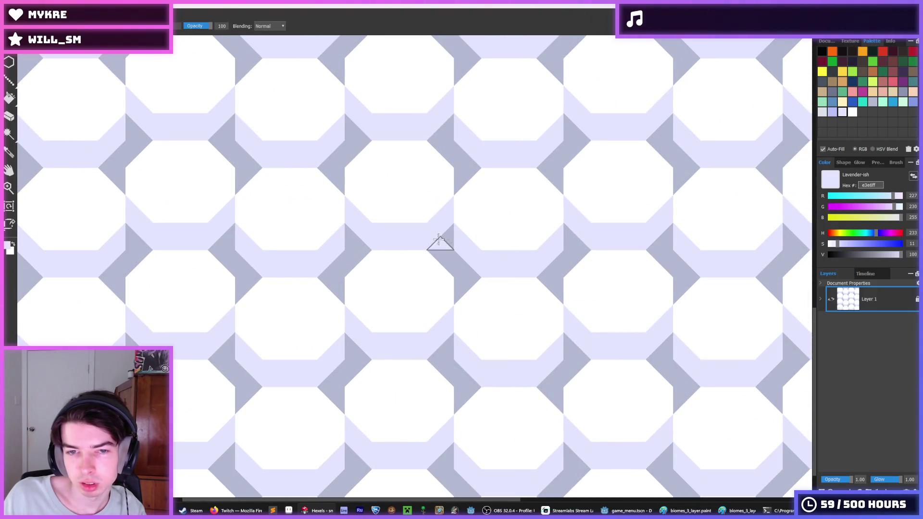
# Paint six dark grey triangles and the grey diamonds along the band pale lavender
pyautogui.click(565, 240)
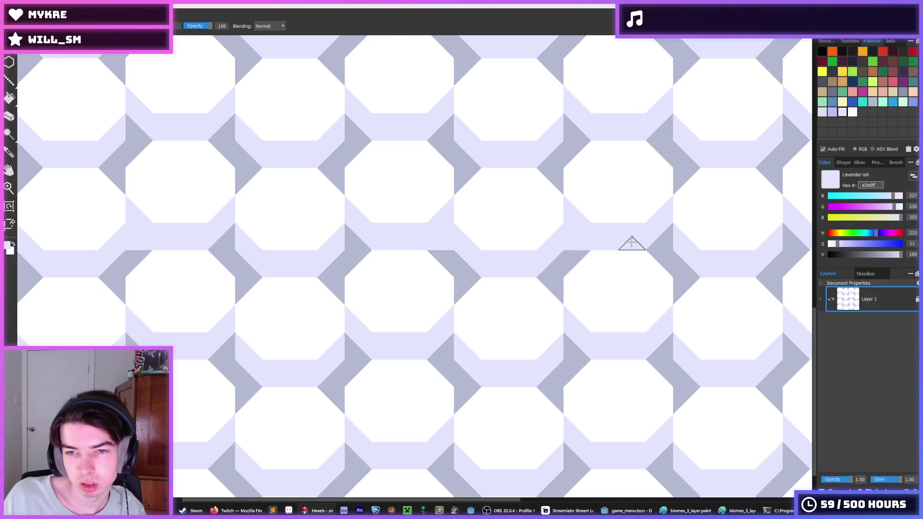
pyautogui.click(658, 237)
pyautogui.click(577, 128)
pyautogui.click(667, 128)
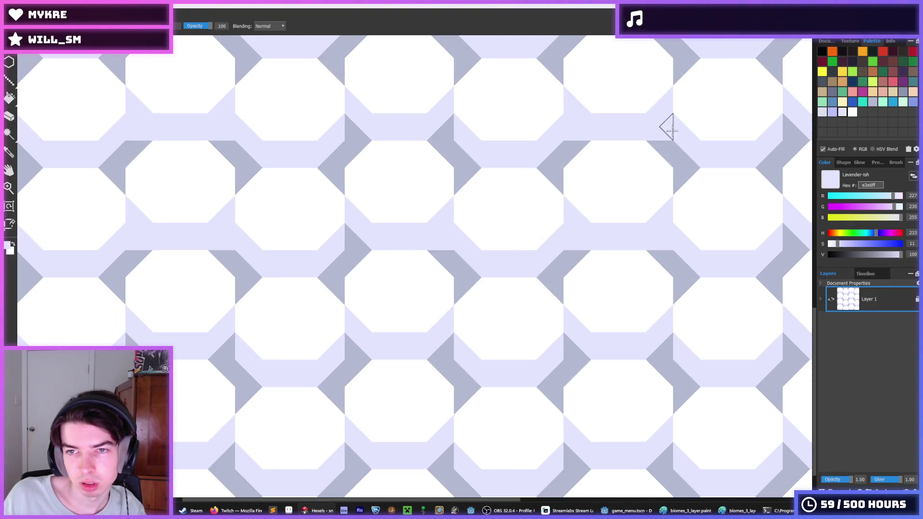
pyautogui.click(441, 128)
pyautogui.click(359, 128)
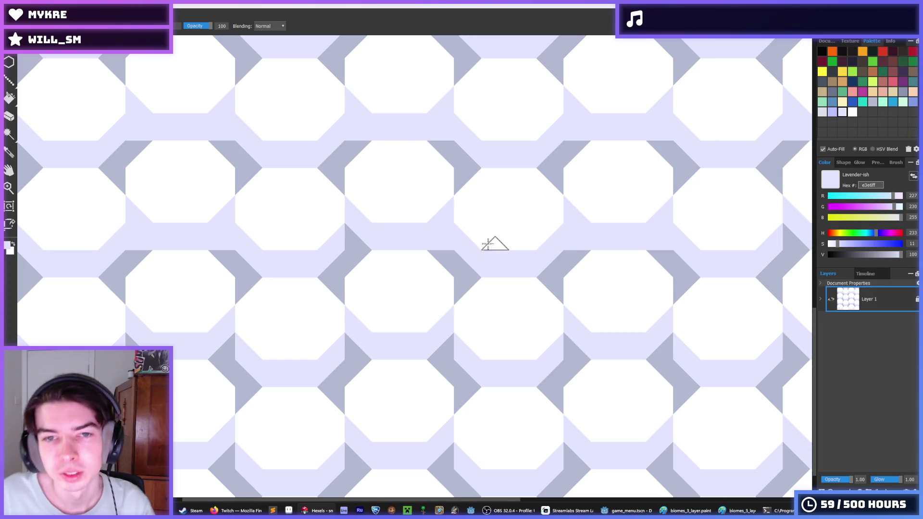
pyautogui.press('i')
pyautogui.press('b')
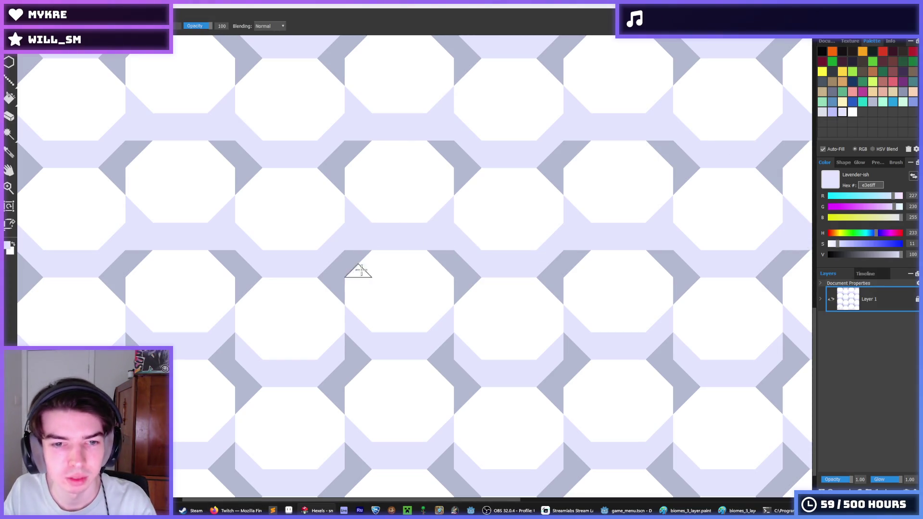
pyautogui.moveTo(357, 352); pyautogui.dragTo(680, 347)
pyautogui.press('i')
pyautogui.scroll(-2, 682, 349)
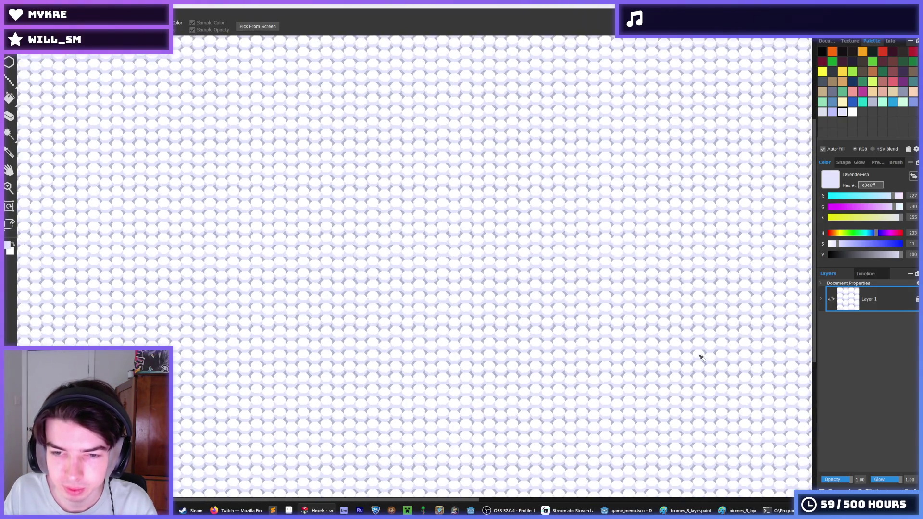
pyautogui.scroll(5, 633, 317)
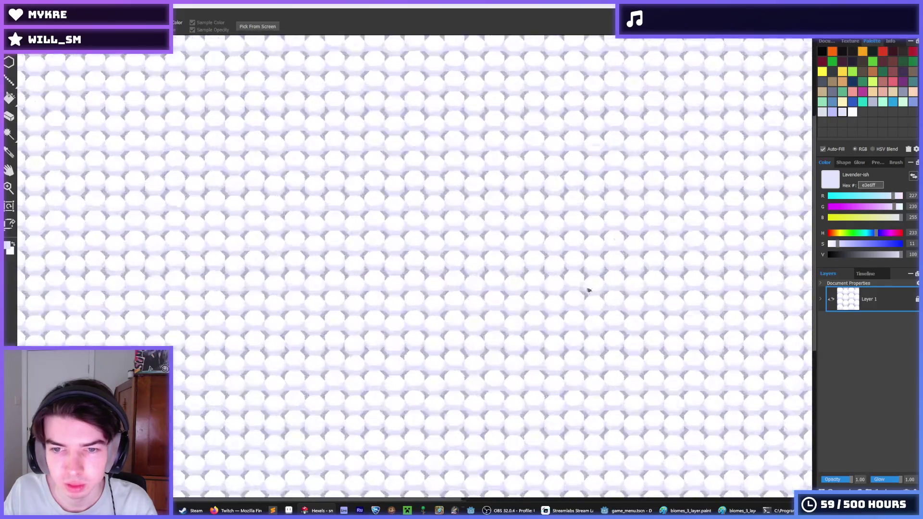
pyautogui.scroll(2, 528, 240)
pyautogui.press('b')
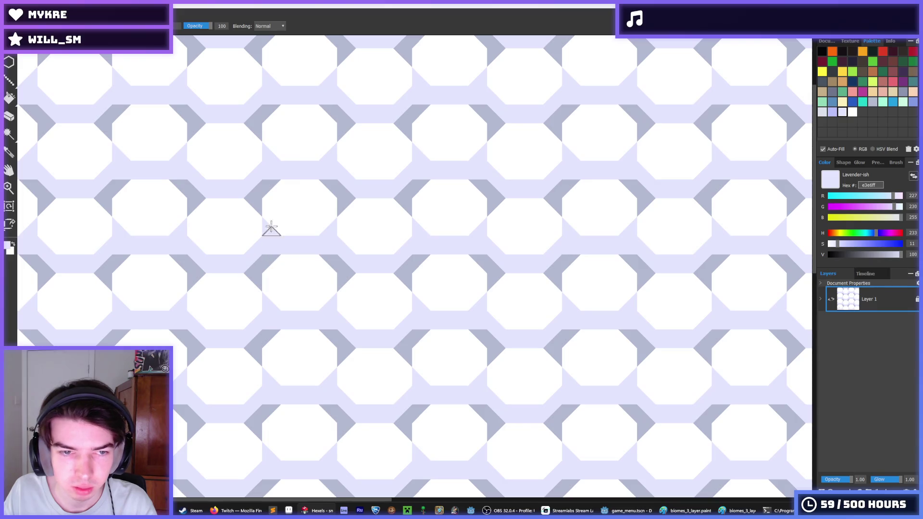
pyautogui.press('i')
pyautogui.scroll(-5, 338, 204)
pyautogui.scroll(-1, 365, 193)
pyautogui.press('b')
pyautogui.press('i')
pyautogui.scroll(5, 393, 254)
pyautogui.press('b')
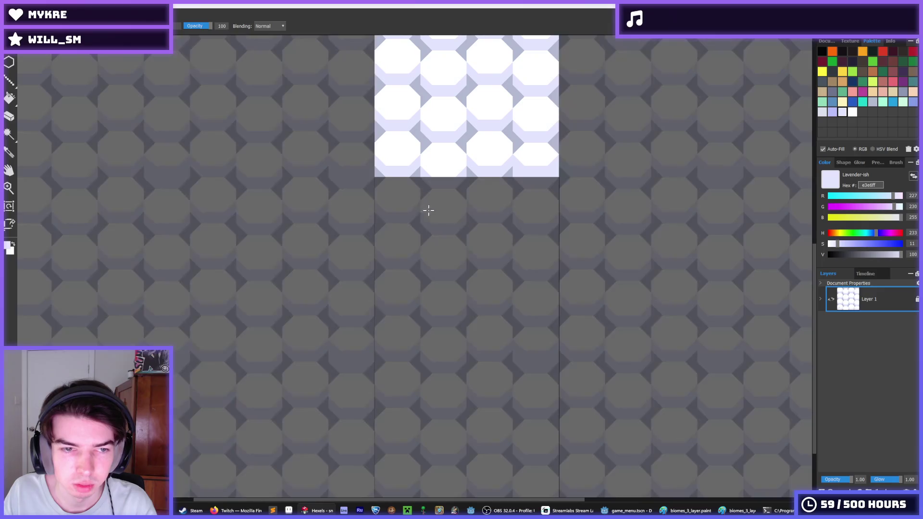
pyautogui.scroll(2, 445, 158)
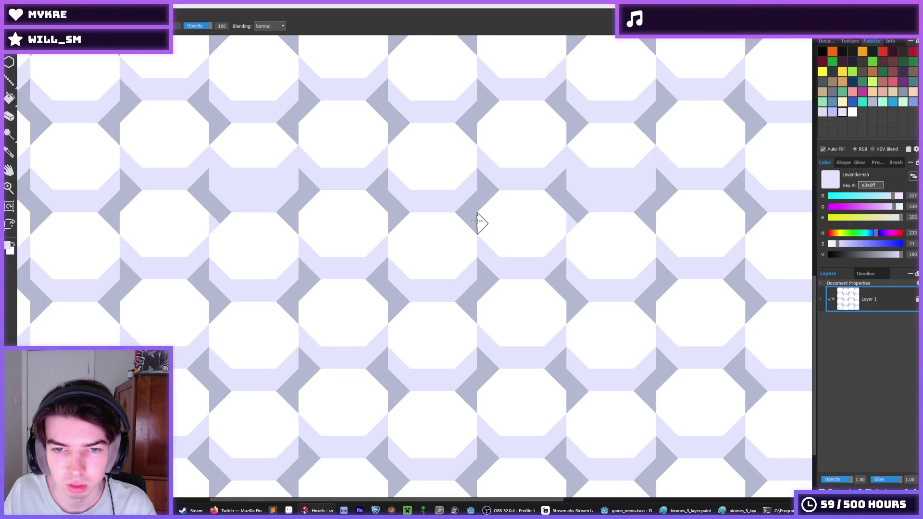
pyautogui.scroll(-4, 478, 269)
pyautogui.scroll(4, 495, 217)
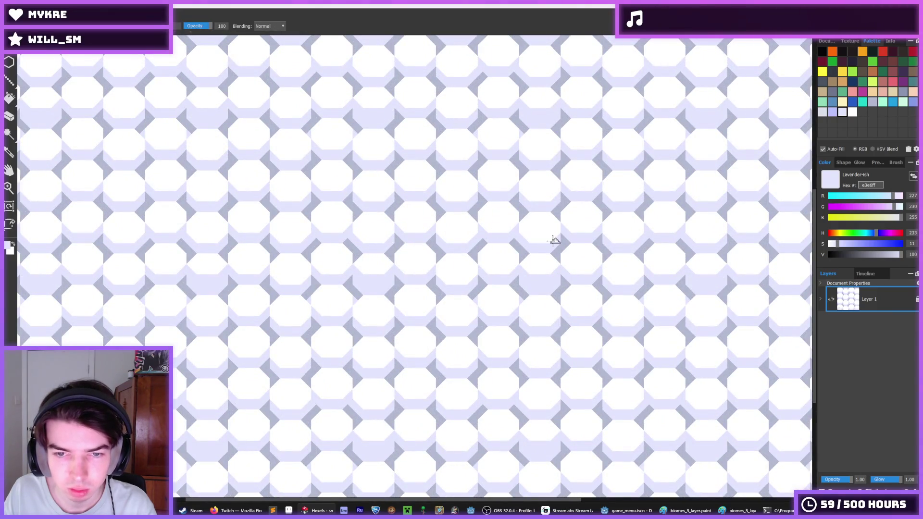
# Zoom in and out over the snow tile to inspect the lavender bands
pyautogui.scroll(-5, 548, 240)
pyautogui.scroll(5, 528, 245)
pyautogui.scroll(-2, 480, 230)
pyautogui.scroll(-2, 468, 222)
pyautogui.scroll(5, 480, 202)
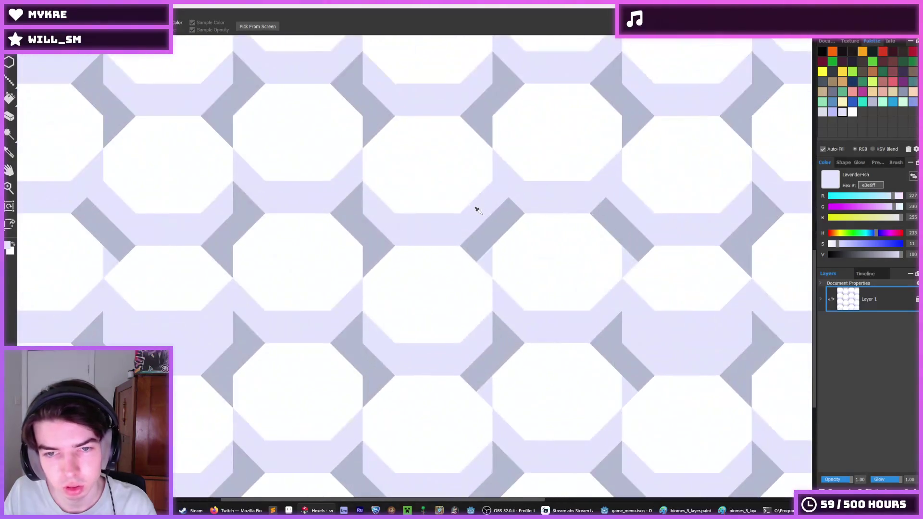
pyautogui.scroll(-3, 620, 231)
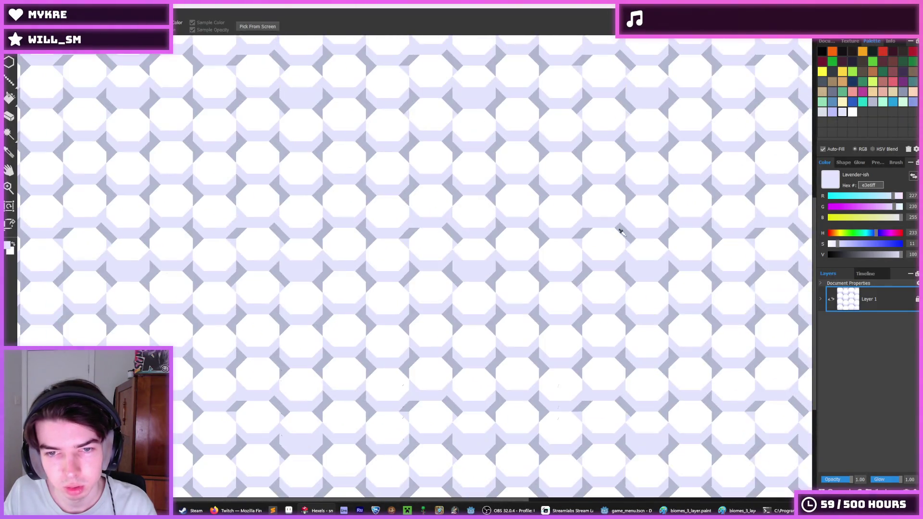
pyautogui.scroll(-2, 627, 218)
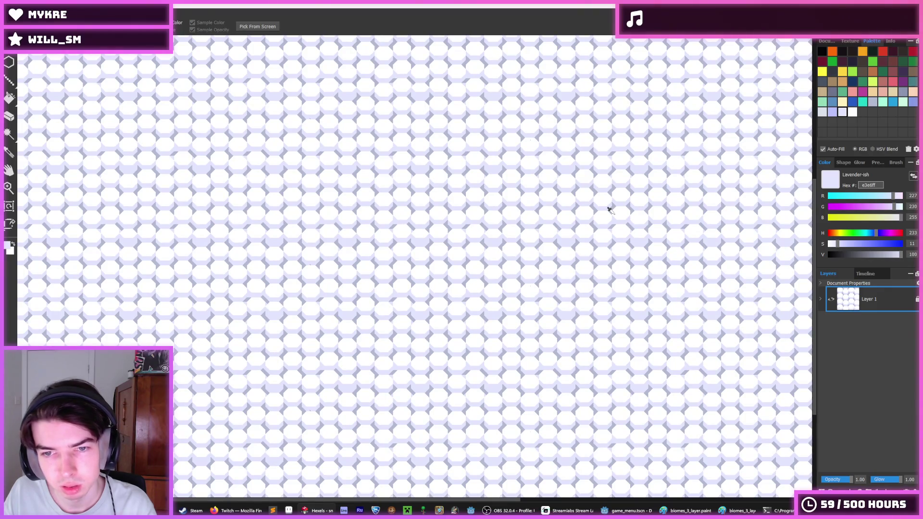
pyautogui.scroll(-5, 583, 217)
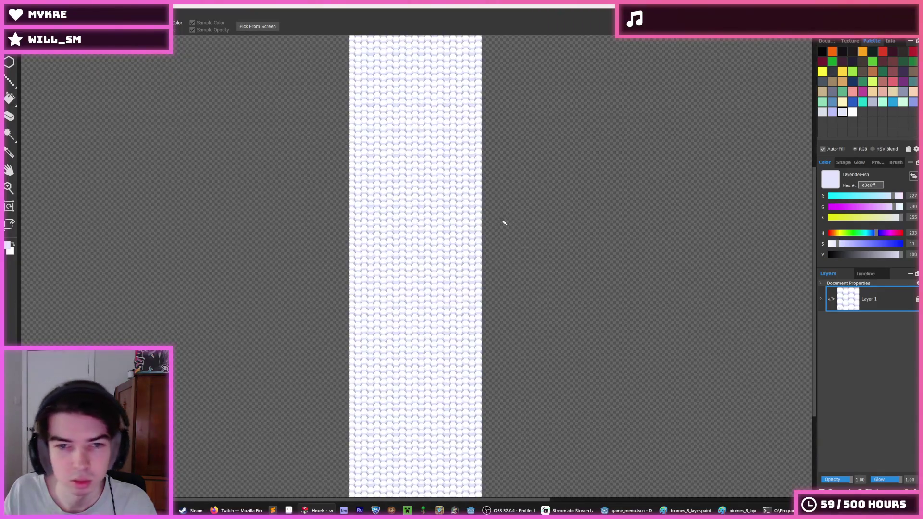
pyautogui.scroll(5, 502, 221)
pyautogui.scroll(-5, 539, 215)
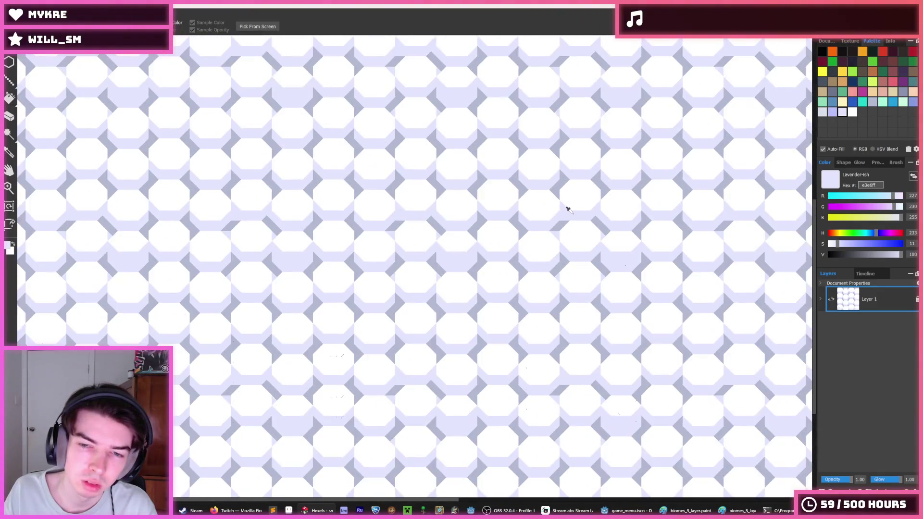
# Pick white from an octagon and paint it over the lavender bands
pyautogui.press('b')
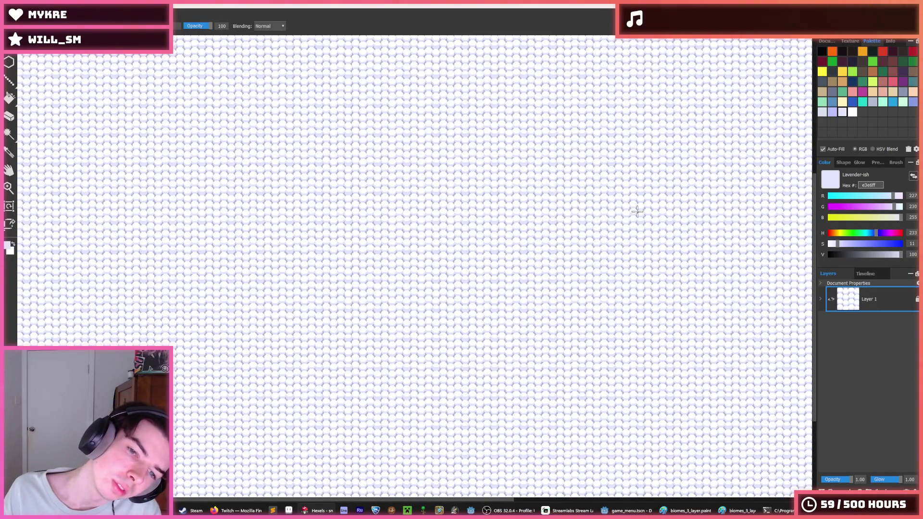
pyautogui.scroll(5, 587, 199)
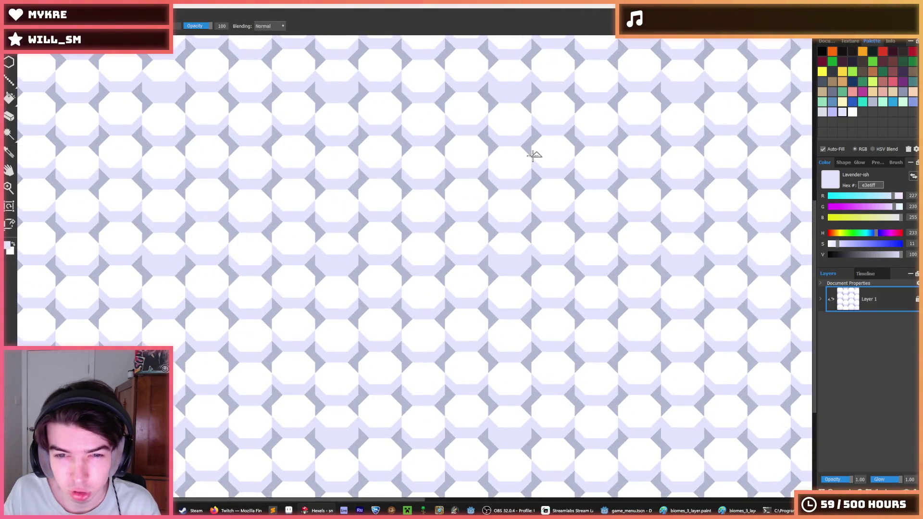
pyautogui.press('i')
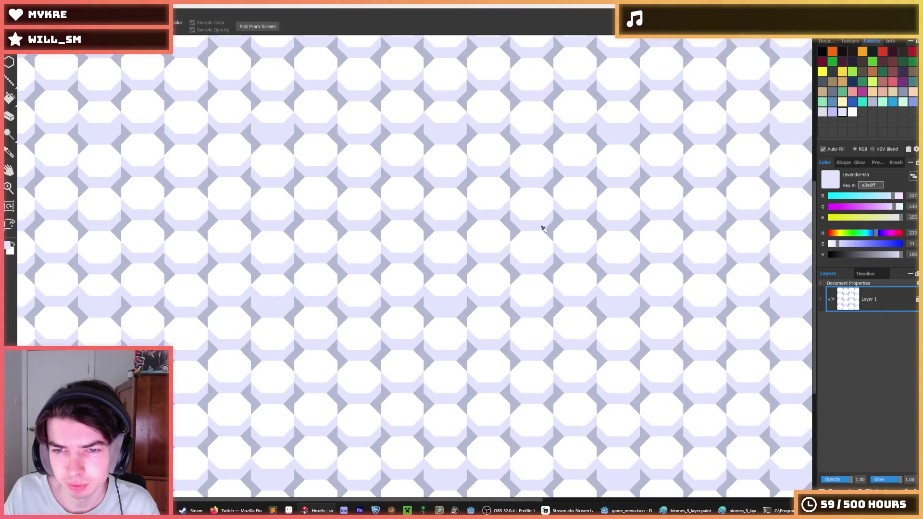
pyautogui.scroll(-2, 488, 233)
pyautogui.scroll(4, 476, 253)
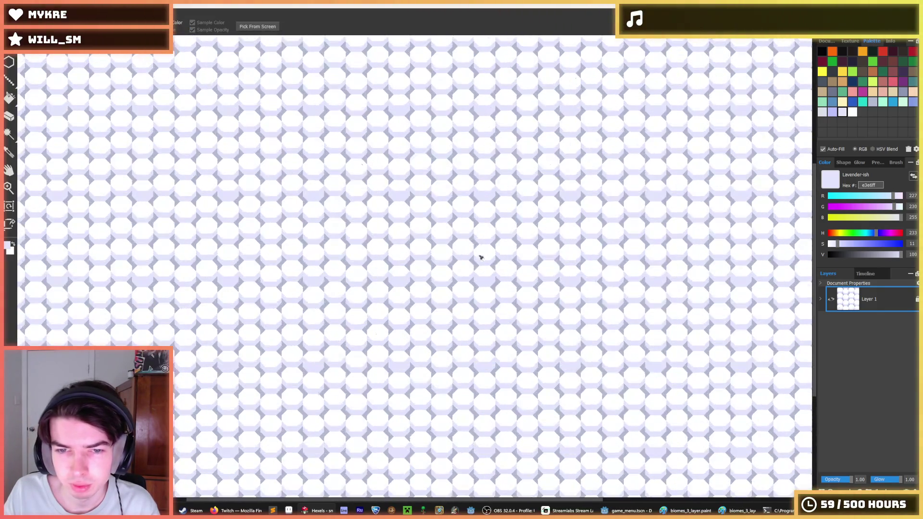
pyautogui.click(458, 259)
pyautogui.press('b')
pyautogui.moveTo(454, 268)
pyautogui.mouseDown()
pyautogui.moveTo(466, 287)
pyautogui.moveTo(481, 284)
pyautogui.mouseUp()
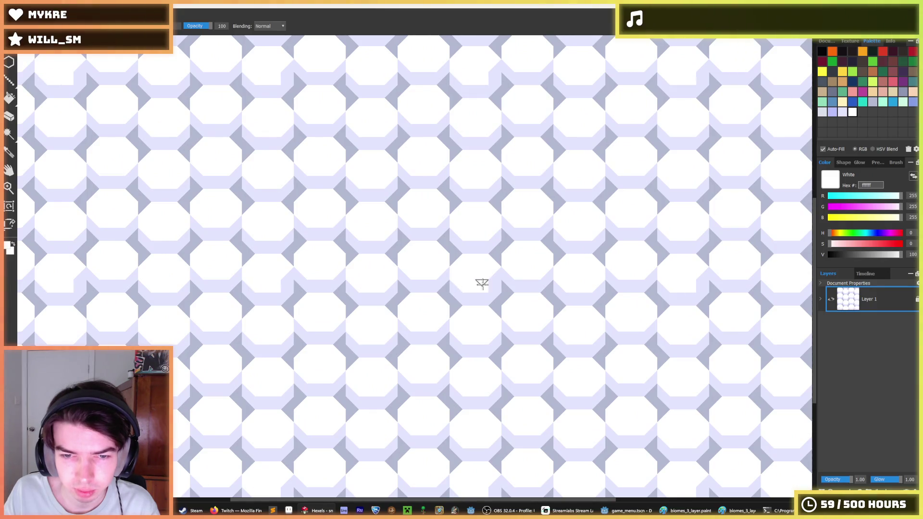
pyautogui.press('i')
pyautogui.scroll(-5, 493, 269)
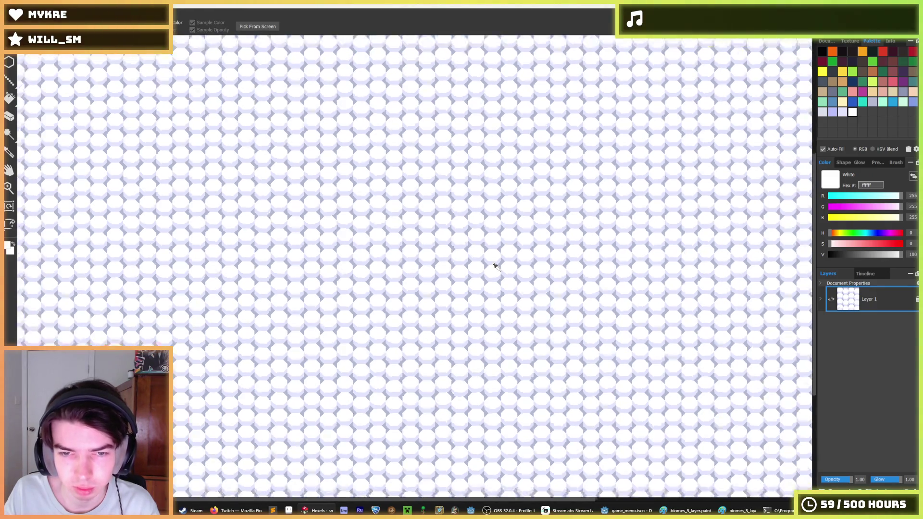
pyautogui.scroll(5, 495, 266)
pyautogui.press('f')
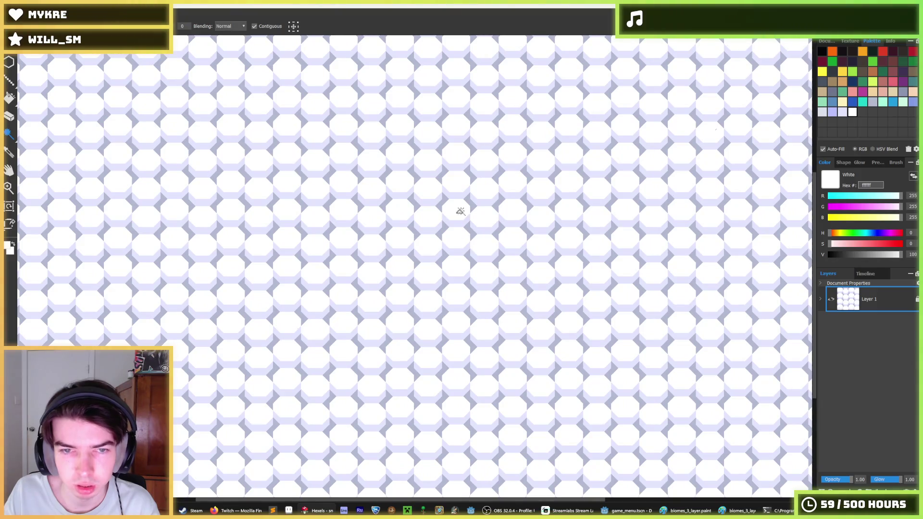
# Rectangle-select a column of octagons and nudge it vertically to stagger the pattern
pyautogui.click(15, 136)
pyautogui.click(26, 135)
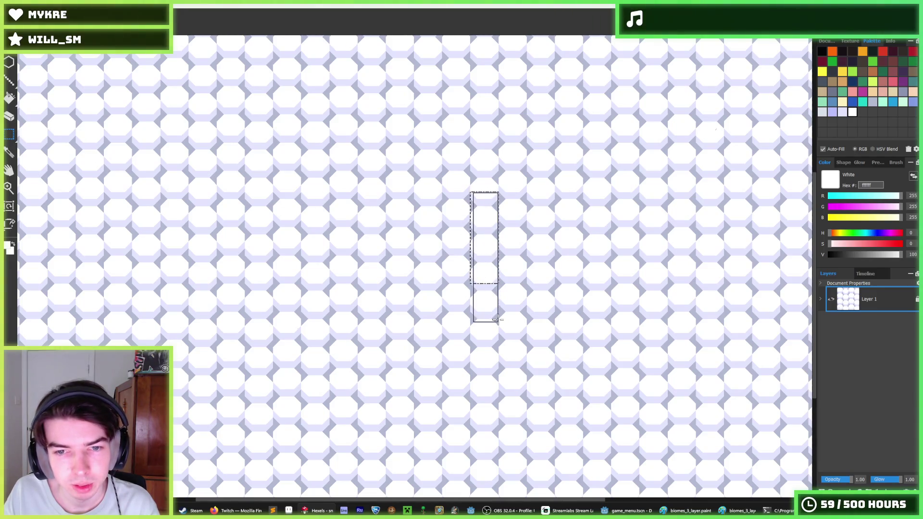
pyautogui.press('Down')
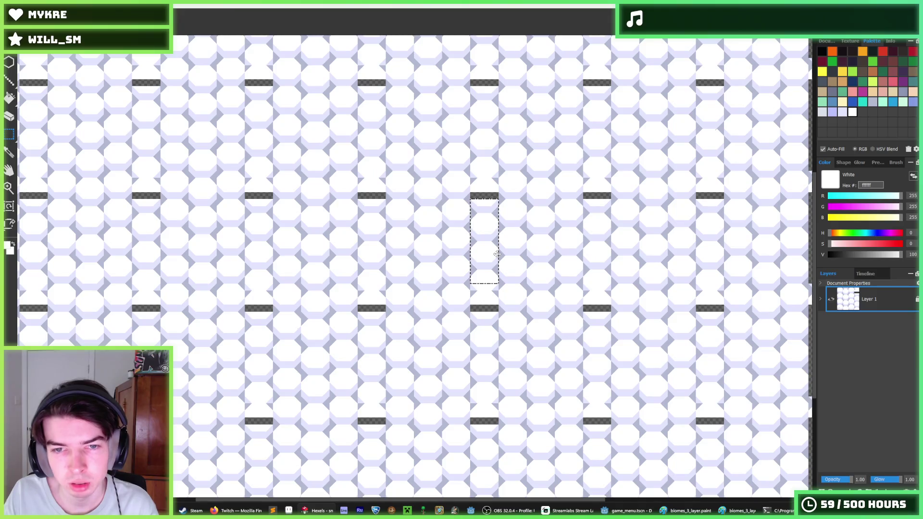
pyautogui.hotkey('ctrl', 'z')
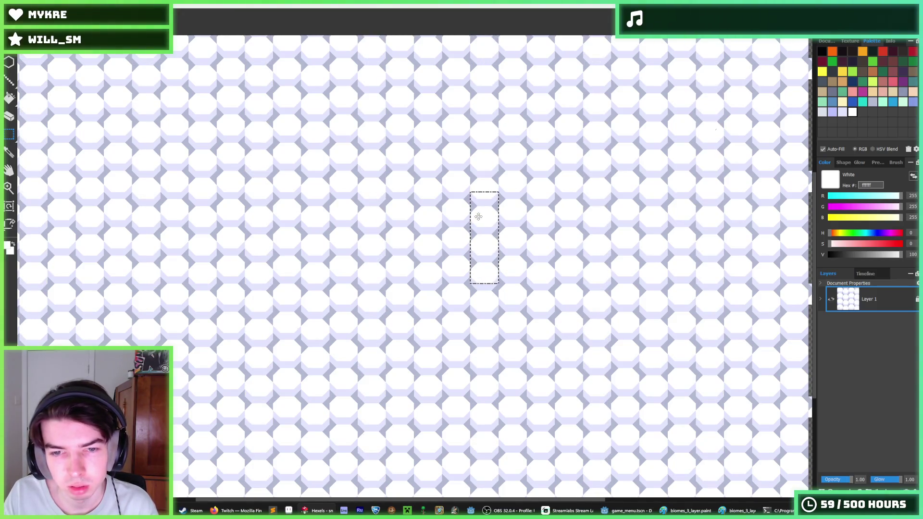
pyautogui.press('Up')
pyautogui.hotkey('ctrl', 'z')
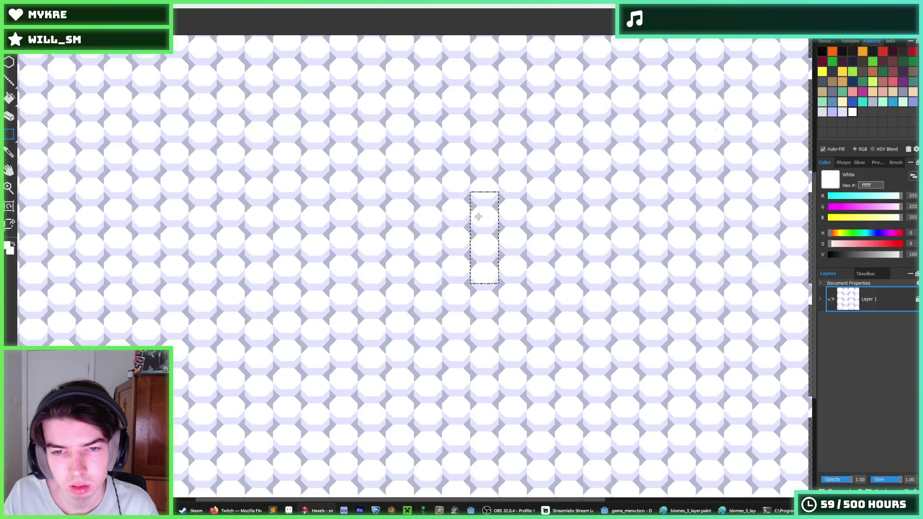
pyautogui.press('Up')
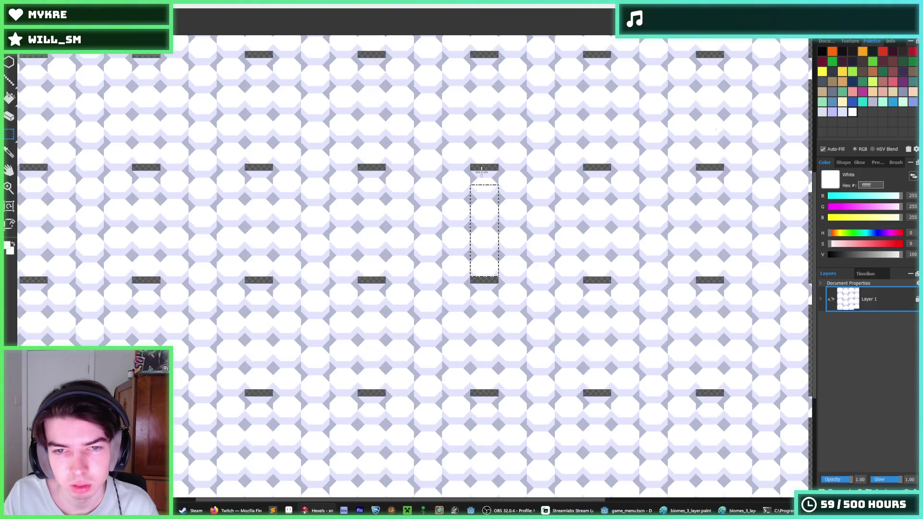
pyautogui.scroll(1, 481, 171)
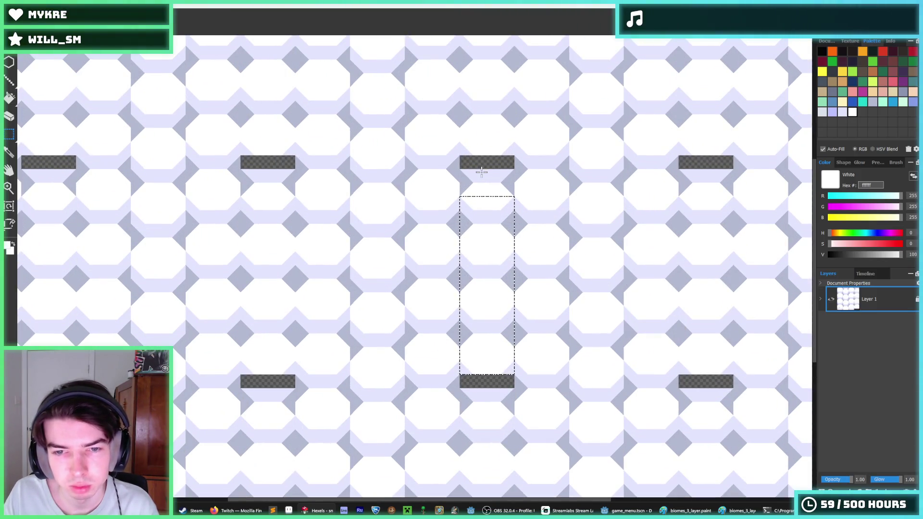
pyautogui.scroll(-2, 438, 178)
pyautogui.press('Down')
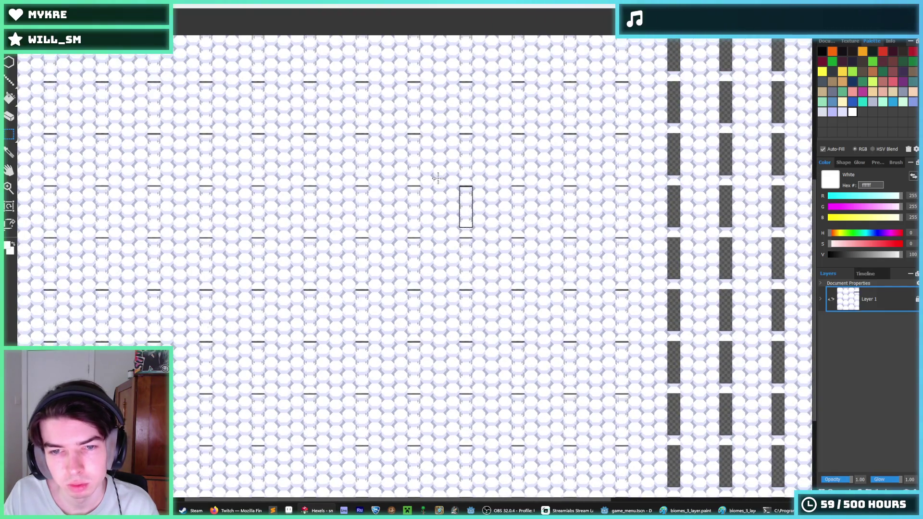
pyautogui.scroll(2, 496, 196)
pyautogui.click(494, 198)
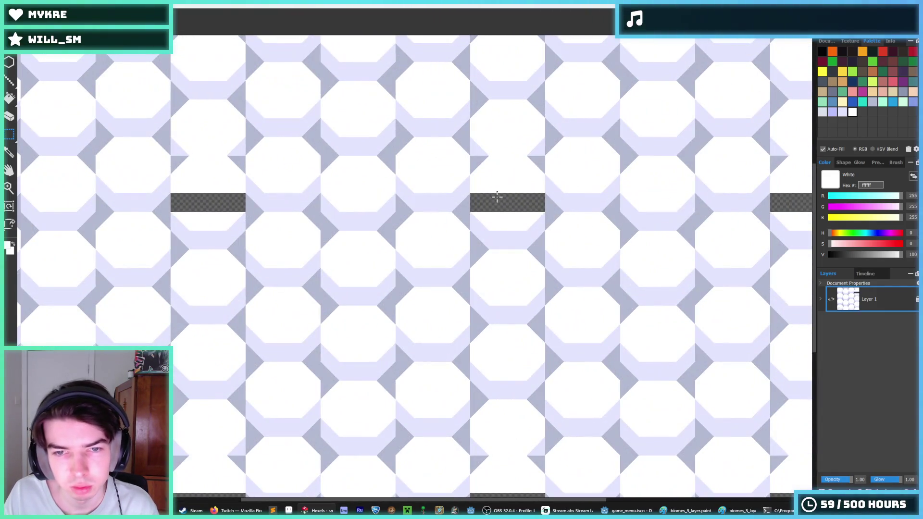
# Fill the transparent gaps white and add darker and light lavender bands across the cell
pyautogui.keyDown('alt'); pyautogui.click(457, 205); pyautogui.keyUp('alt')
pyautogui.press('x')
pyautogui.moveTo(476, 198); pyautogui.dragTo(534, 202)
pyautogui.click(534, 202)
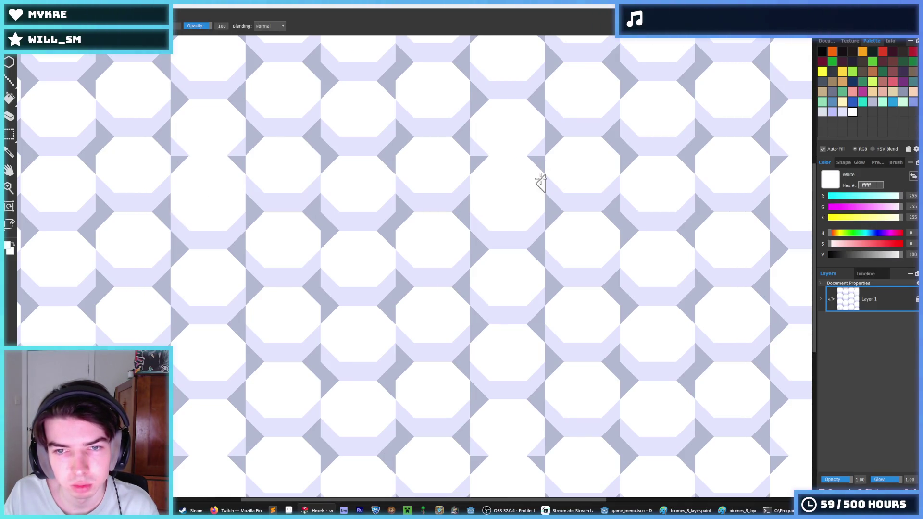
pyautogui.press('x')
pyautogui.moveTo(534, 159)
pyautogui.mouseDown()
pyautogui.moveTo(486, 161)
pyautogui.moveTo(474, 184)
pyautogui.moveTo(497, 160)
pyautogui.moveTo(504, 166)
pyautogui.moveTo(504, 174)
pyautogui.moveTo(444, 162)
pyautogui.moveTo(509, 163)
pyautogui.mouseUp()
pyautogui.press('x')
pyautogui.scroll(-1, 511, 148)
pyautogui.scroll(4, 508, 144)
pyautogui.keyDown('alt'); pyautogui.click(535, 136); pyautogui.keyUp('alt')
# Zoom over the restaggered tile to check the repeating pattern
pyautogui.scroll(-3, 541, 156)
pyautogui.scroll(-1, 579, 156)
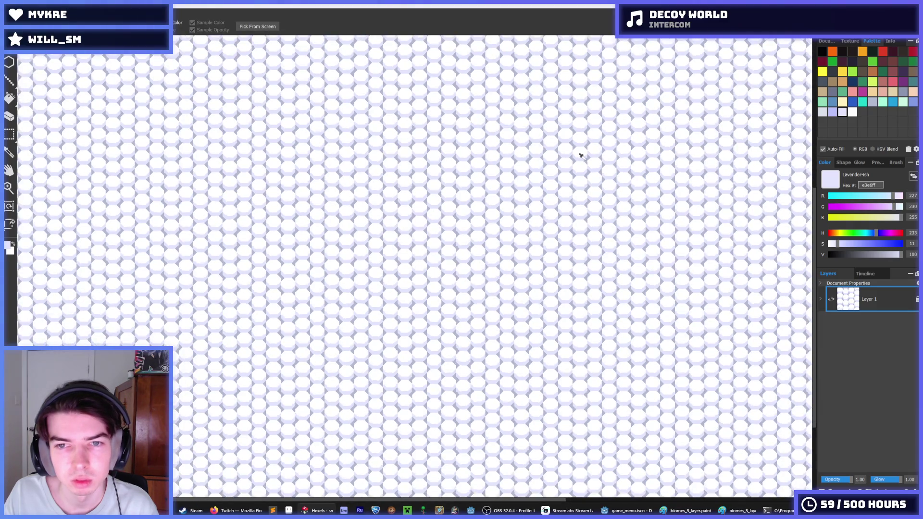
pyautogui.scroll(-1, 580, 155)
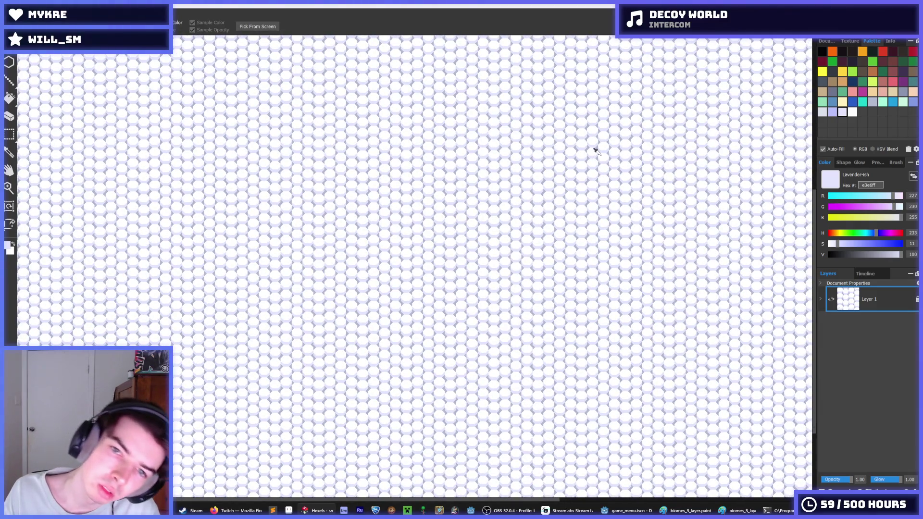
pyautogui.scroll(5, 556, 140)
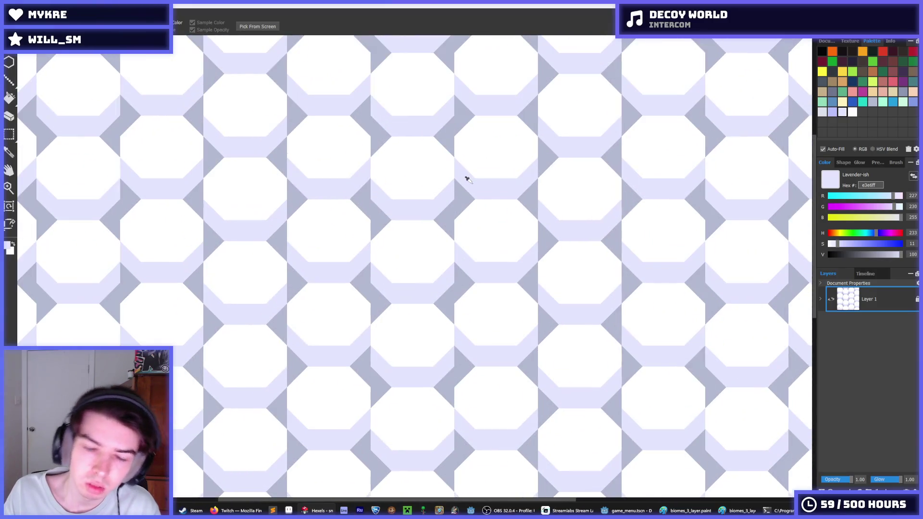
pyautogui.scroll(-3, 455, 182)
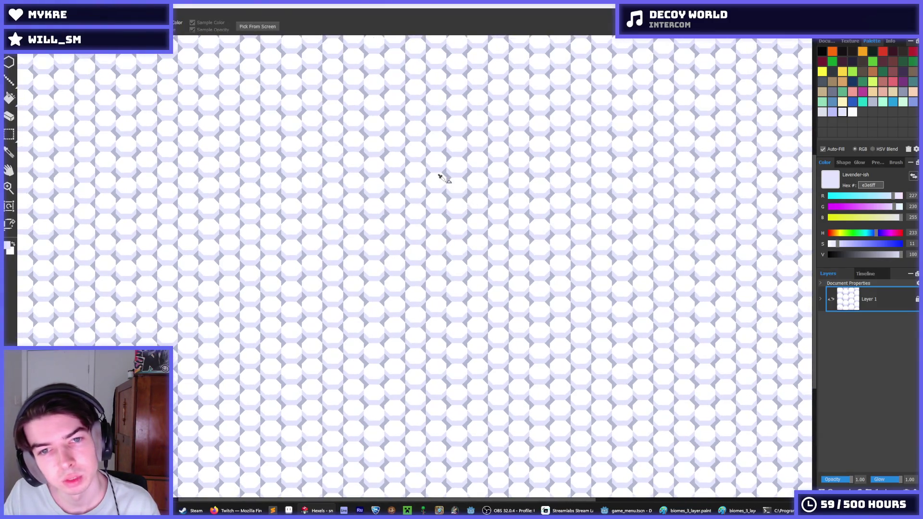
pyautogui.scroll(2, 408, 172)
pyautogui.press('g')
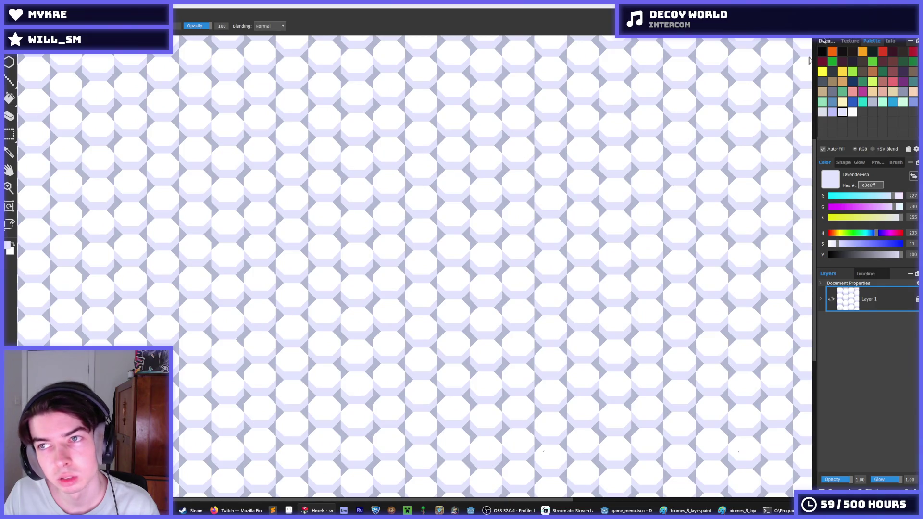
pyautogui.click(823, 41)
pyautogui.click(901, 100)
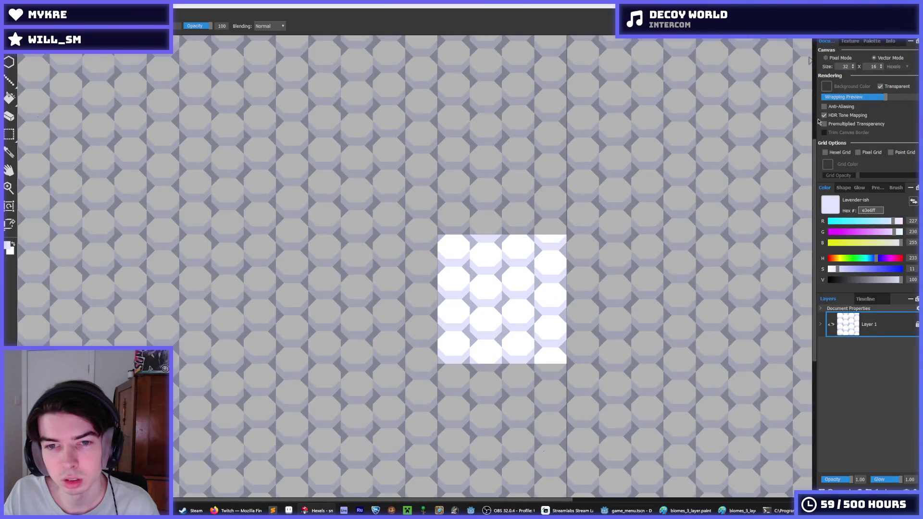
pyautogui.scroll(1, 489, 283)
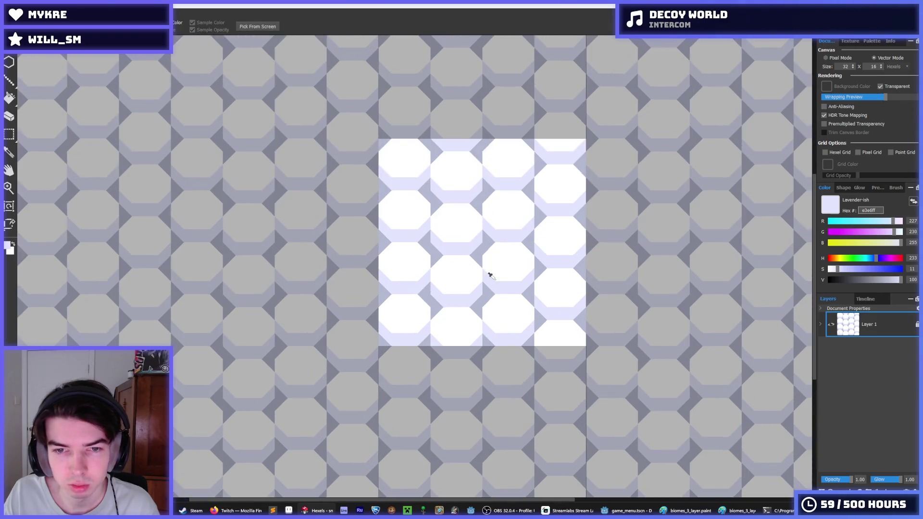
pyautogui.moveTo(472, 164); pyautogui.dragTo(430, 358)
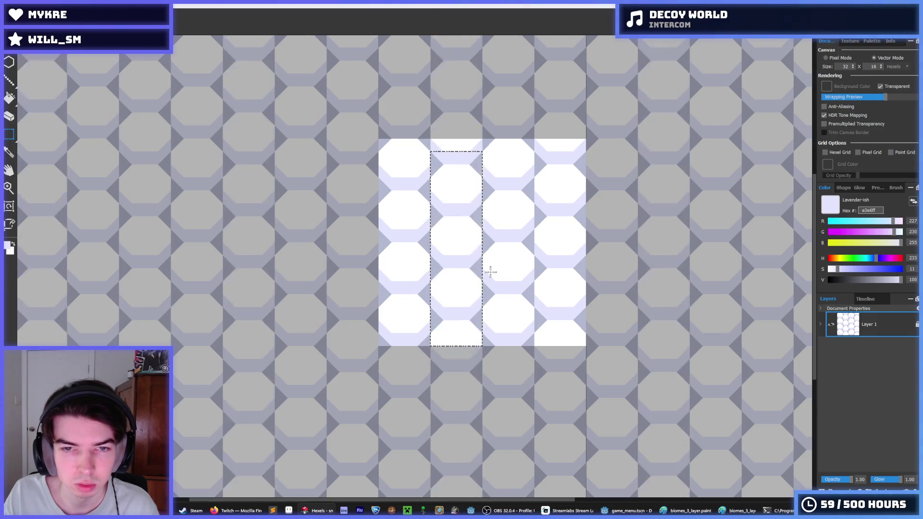
pyautogui.click(458, 165)
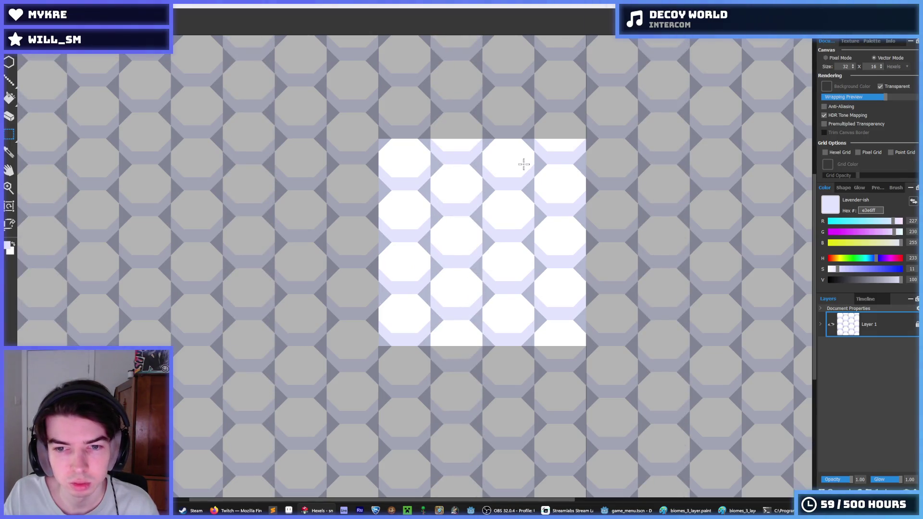
pyautogui.scroll(-6, 531, 226)
pyautogui.scroll(5, 478, 235)
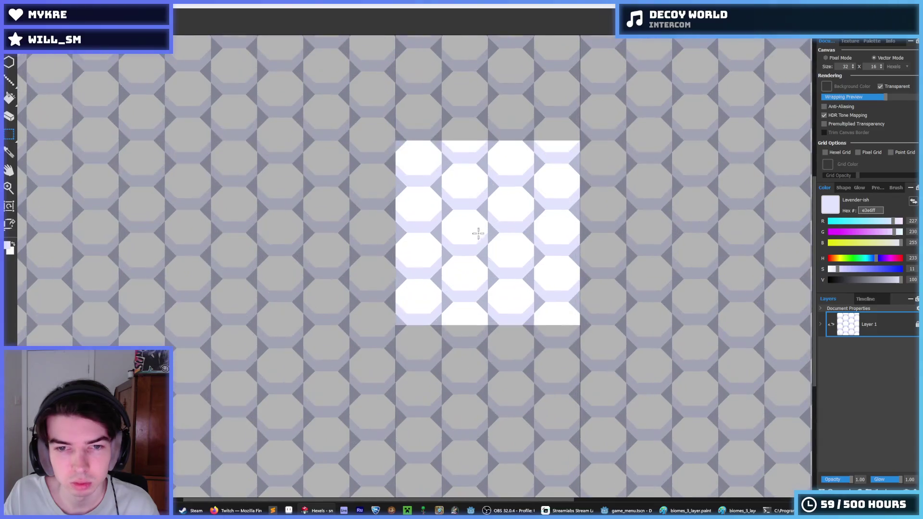
pyautogui.press('i')
pyautogui.scroll(3, 462, 189)
pyautogui.scroll(-5, 516, 192)
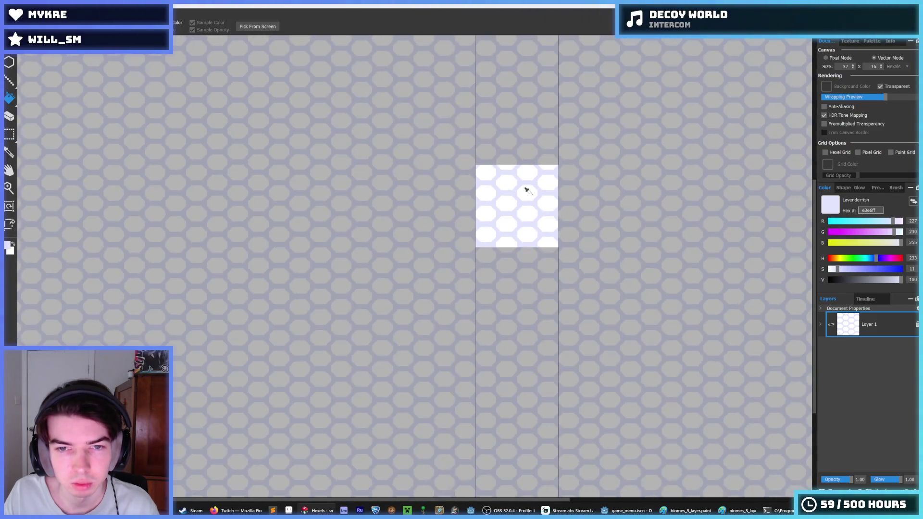
pyautogui.scroll(-3, 548, 186)
pyautogui.scroll(3, 552, 185)
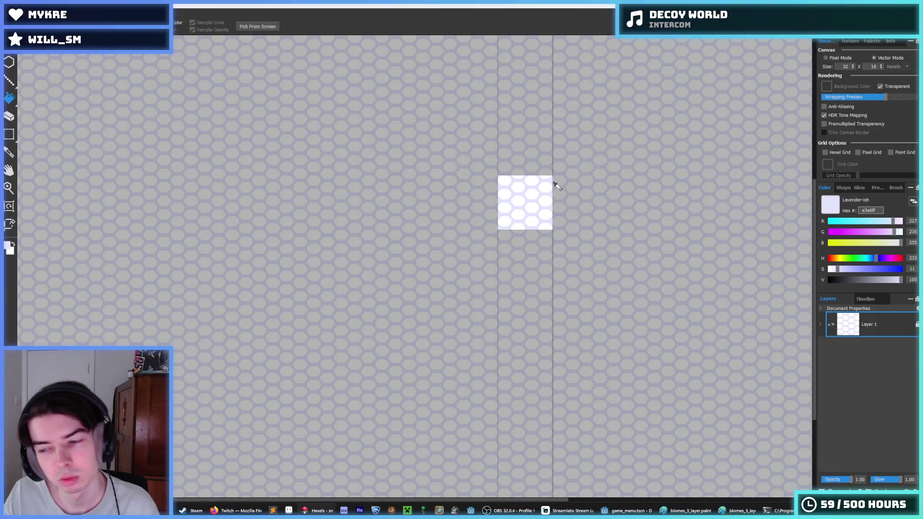
pyautogui.press('f')
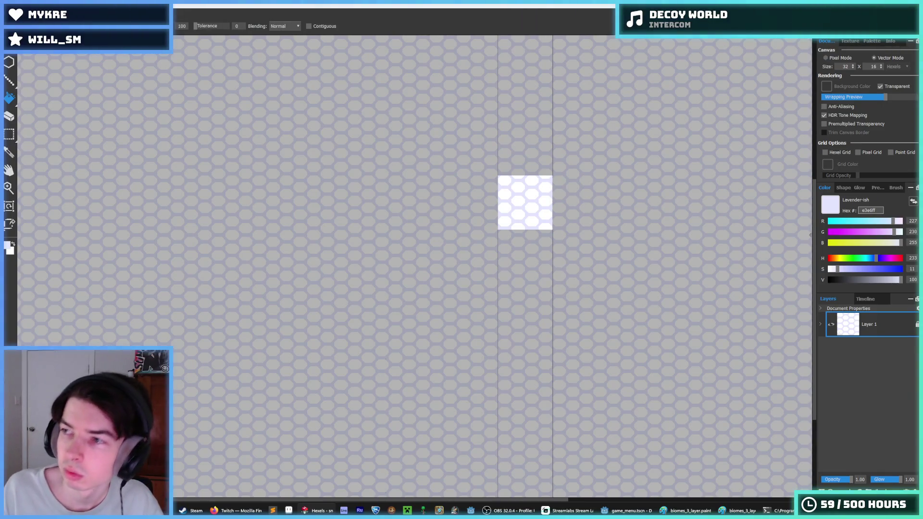
pyautogui.click(596, 189)
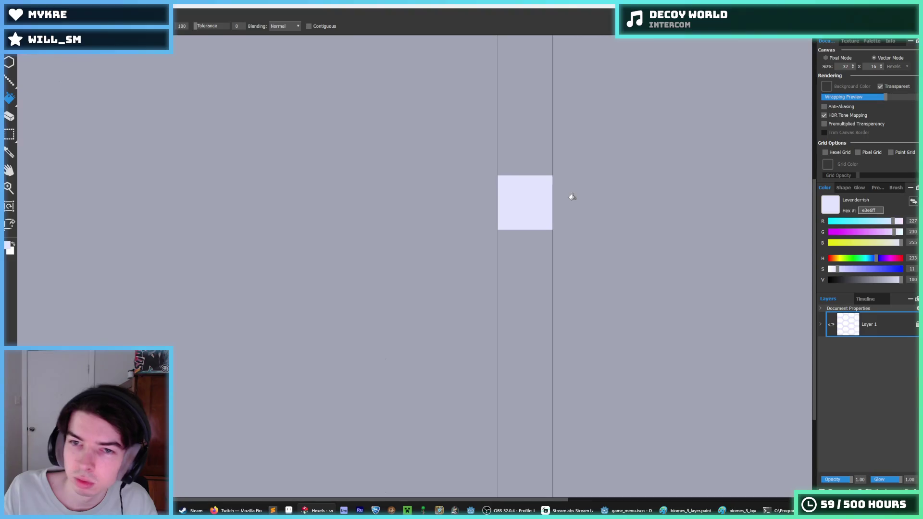
pyautogui.hotkey('ctrl', 'z')
pyautogui.press('i')
pyautogui.scroll(-2, 632, 168)
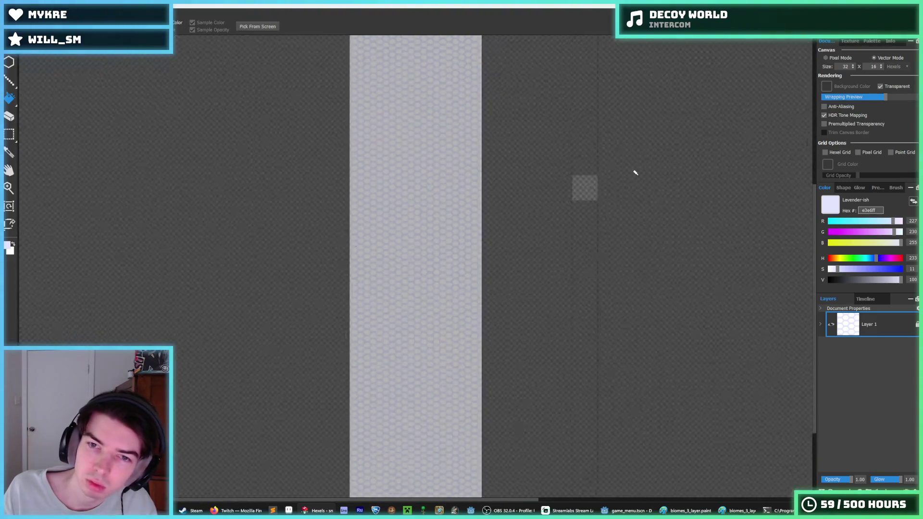
pyautogui.scroll(5, 529, 189)
pyautogui.press('f')
pyautogui.scroll(1, 644, 139)
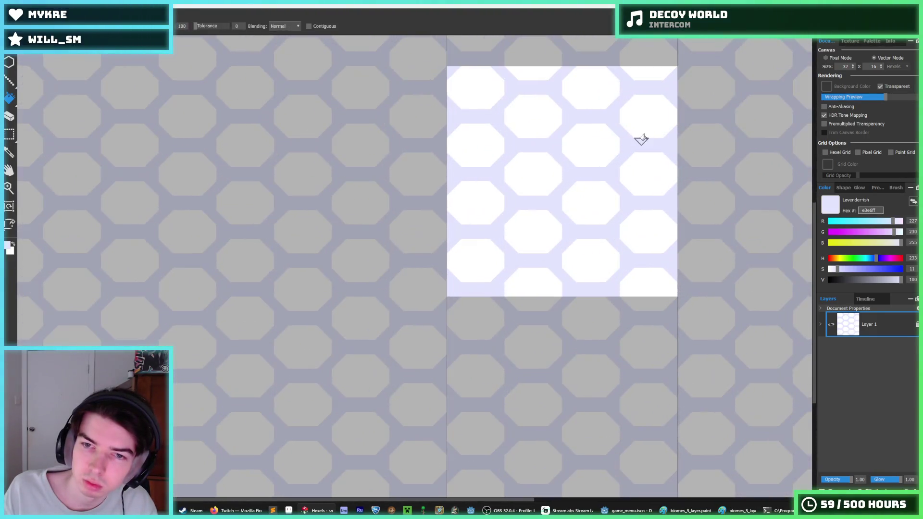
pyautogui.scroll(-4, 613, 137)
pyautogui.press('i')
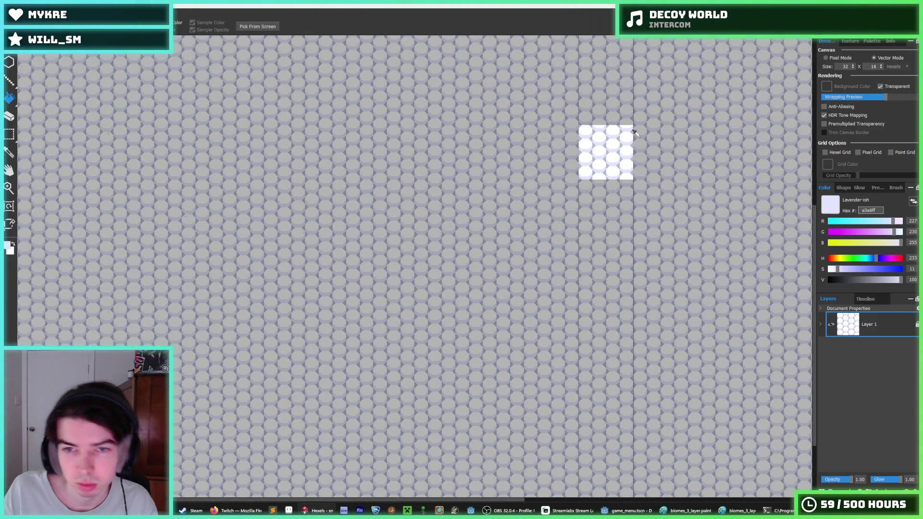
pyautogui.scroll(-2, 641, 136)
pyautogui.scroll(3, 624, 135)
pyautogui.scroll(6, 621, 135)
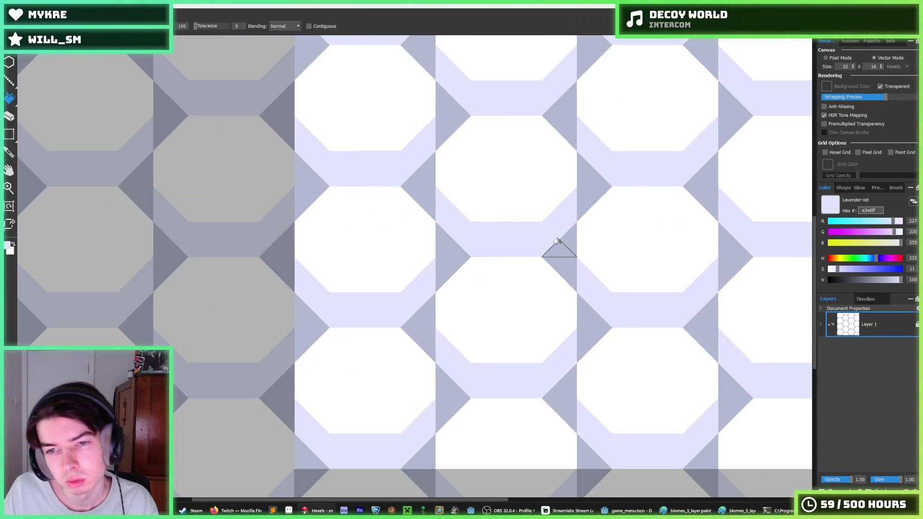
# Paint five dark seam triangles around the central octagon lavender
pyautogui.press('b')
pyautogui.click(560, 265)
pyautogui.click(583, 202)
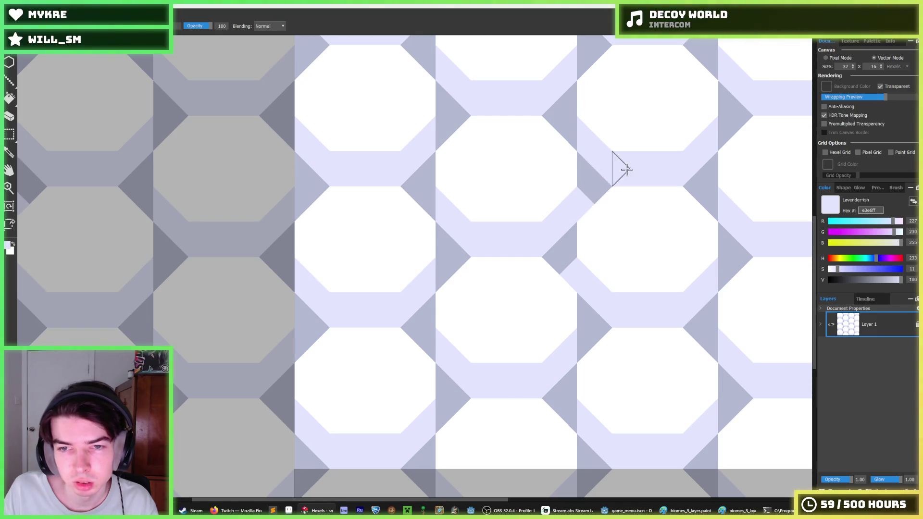
pyautogui.click(420, 204)
pyautogui.click(444, 133)
pyautogui.click(568, 129)
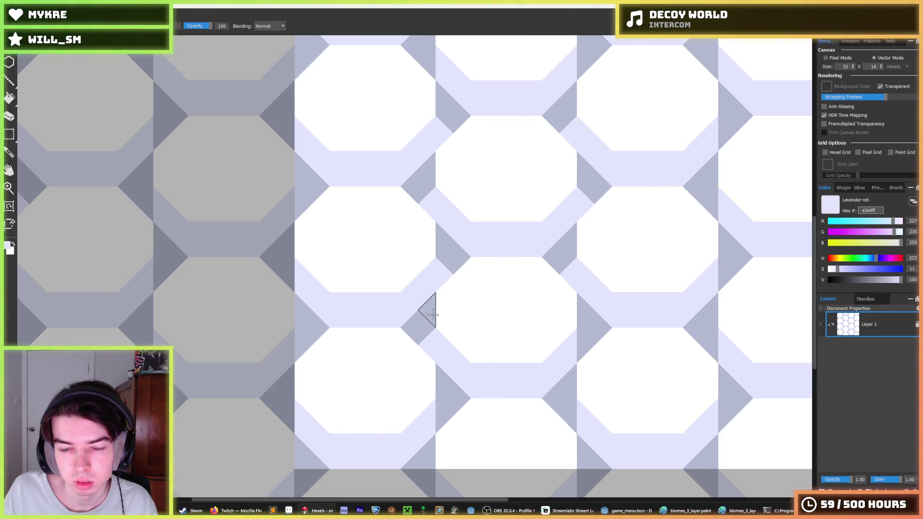
# Bring the tile's bottom edge into view and undo a mistaken triangle paint there
pyautogui.scroll(-2, 435, 380)
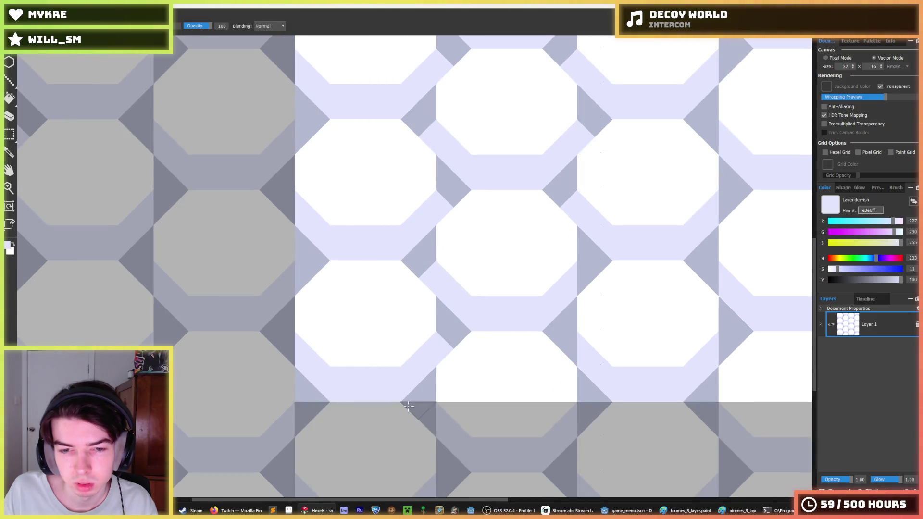
pyautogui.moveTo(453, 391); pyautogui.dragTo(420, 293)
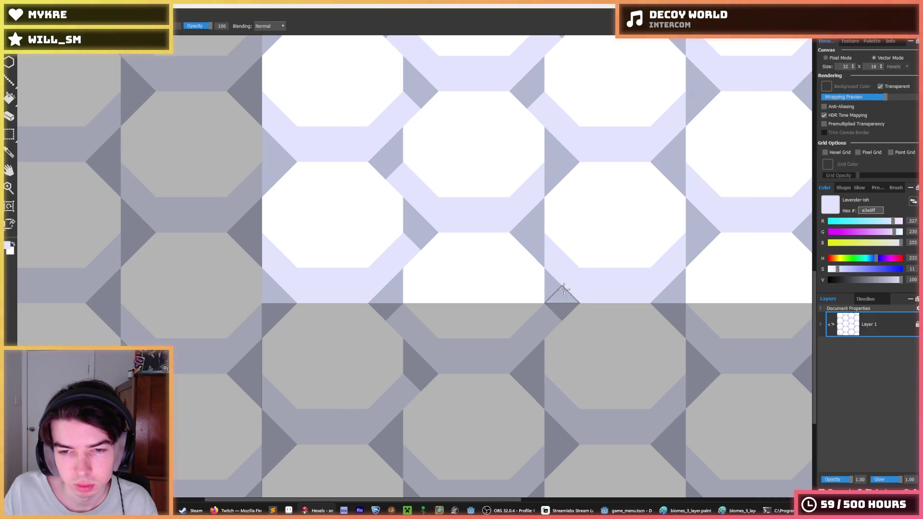
pyautogui.click(544, 210)
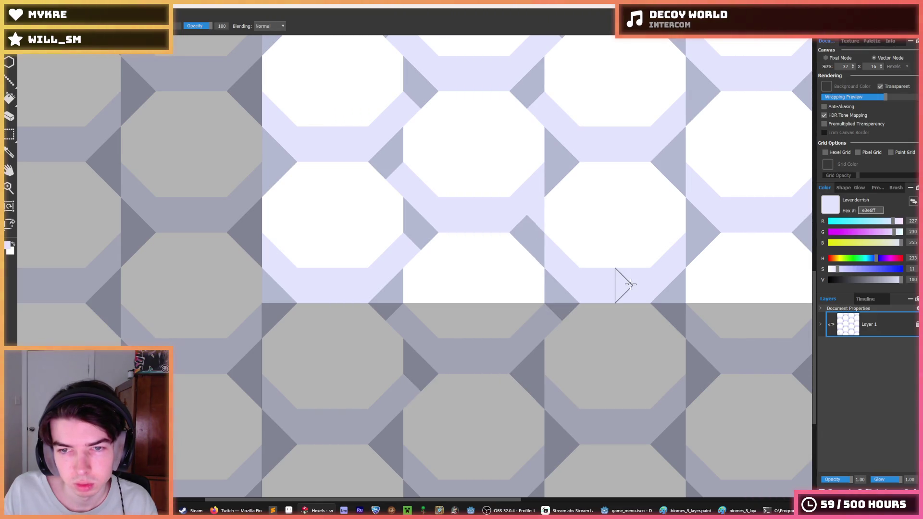
pyautogui.hotkey('ctrl', 'z')
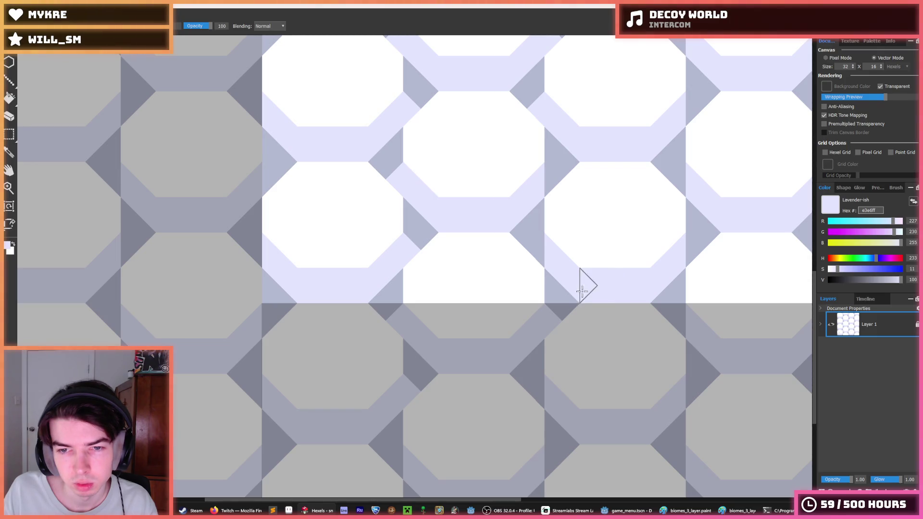
# Zoom and recentre the tile to review the repaired seams
pyautogui.scroll(-2, 528, 295)
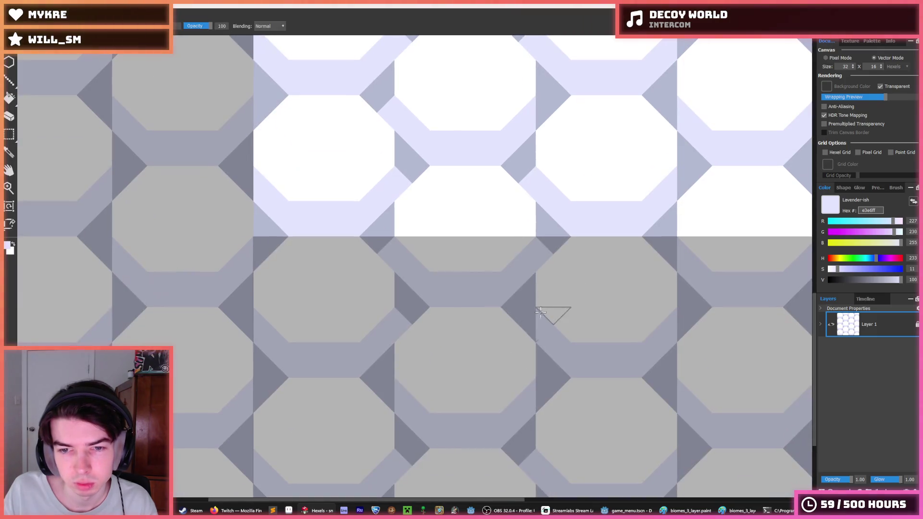
pyautogui.scroll(-2, 390, 362)
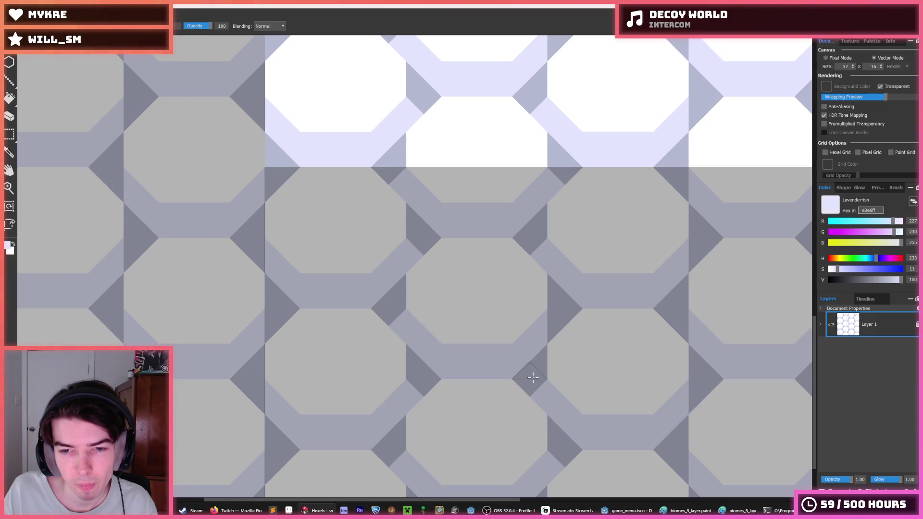
pyautogui.scroll(-2, 542, 378)
pyautogui.scroll(-5, 476, 307)
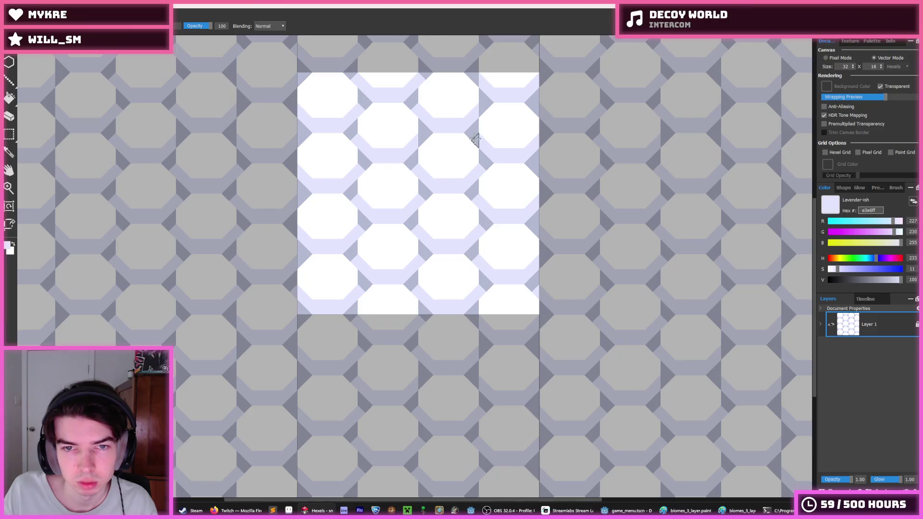
pyautogui.moveTo(428, 139); pyautogui.dragTo(440, 220)
pyautogui.press('alt')
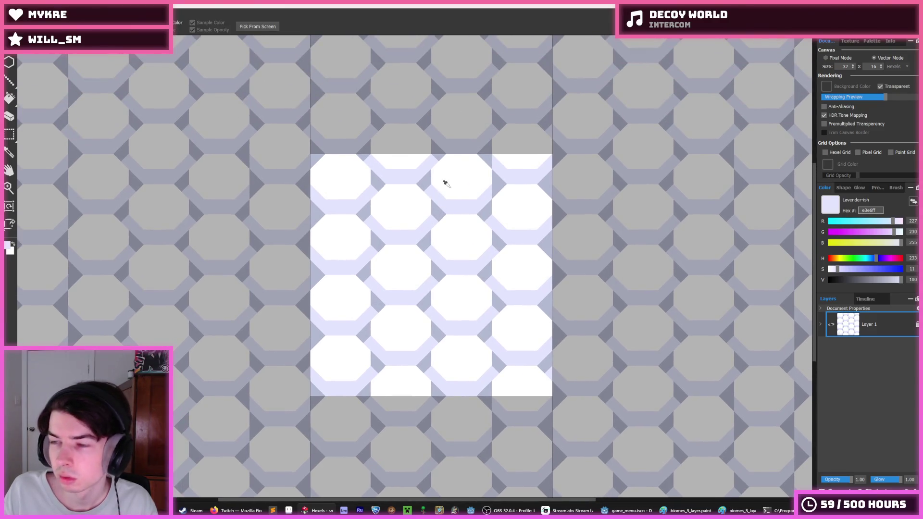
pyautogui.scroll(1, 445, 183)
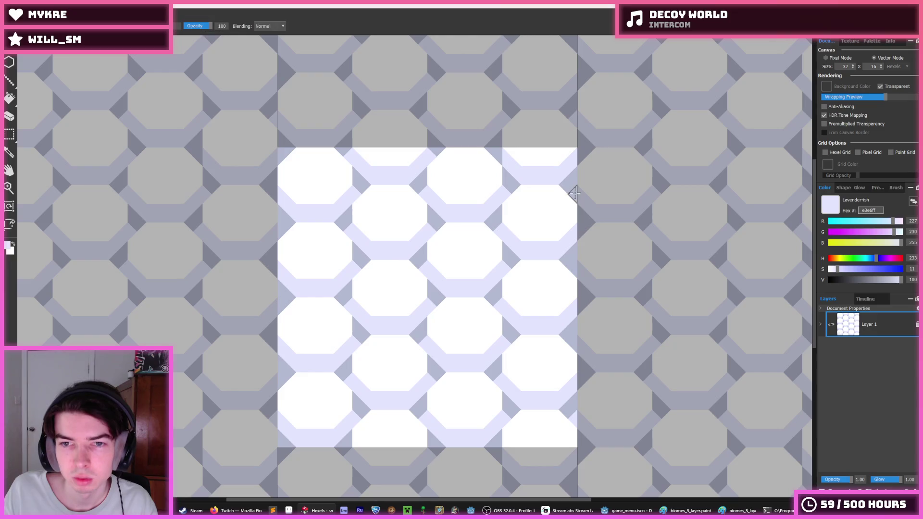
pyautogui.press('alt')
pyautogui.scroll(-4, 341, 254)
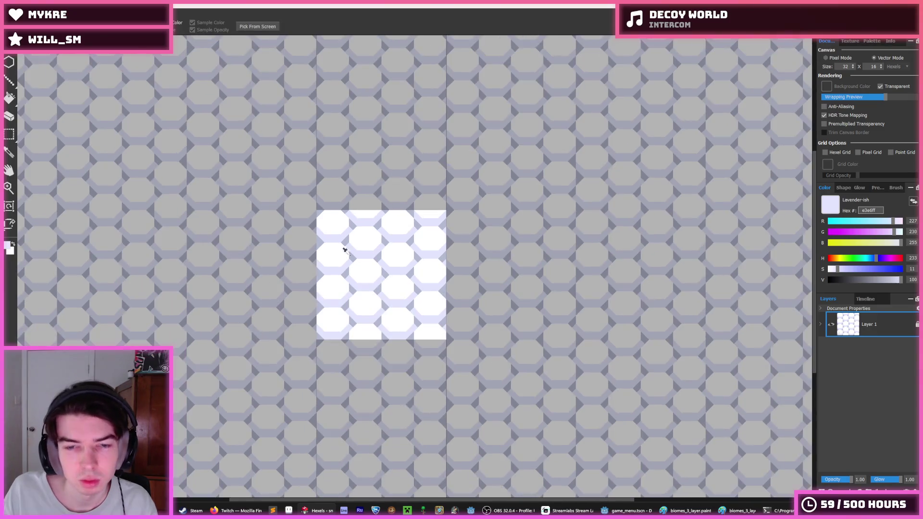
pyautogui.scroll(-3, 374, 238)
pyautogui.scroll(2, 336, 241)
pyautogui.scroll(-5, 341, 249)
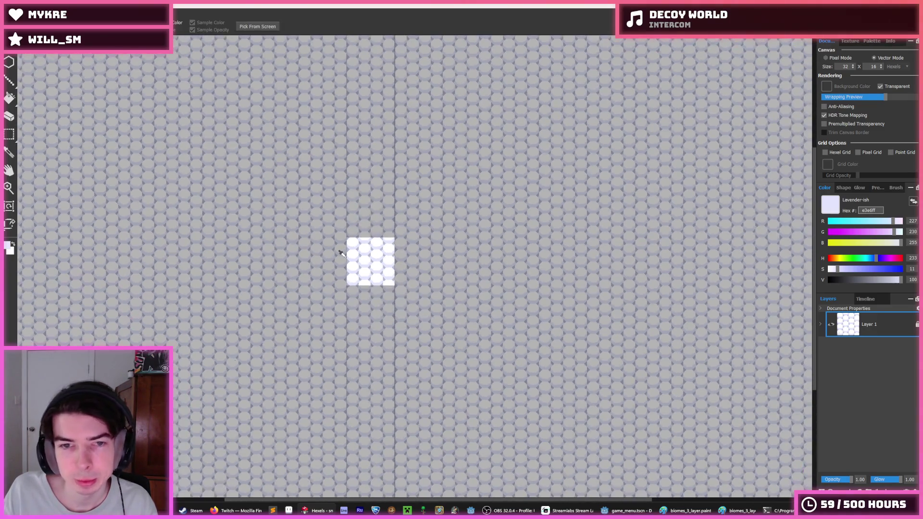
pyautogui.scroll(-3, 342, 255)
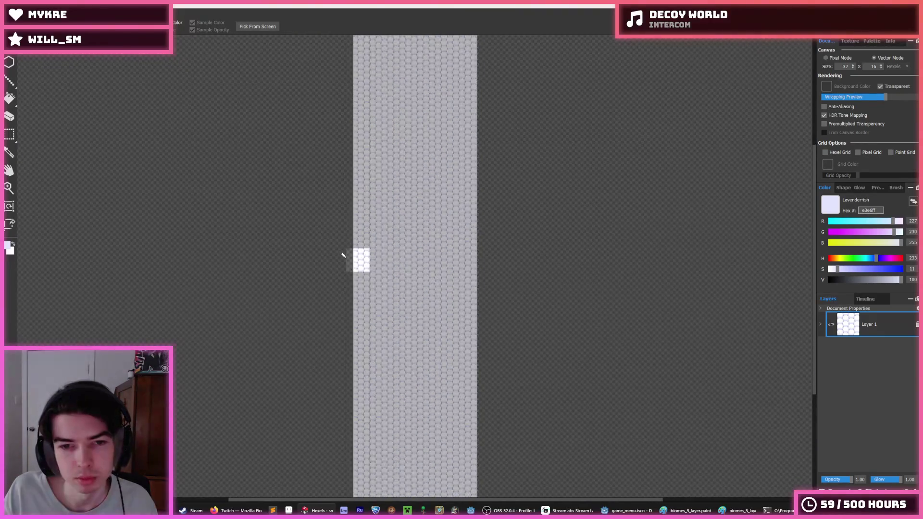
pyautogui.scroll(5, 344, 255)
pyautogui.scroll(7, 356, 245)
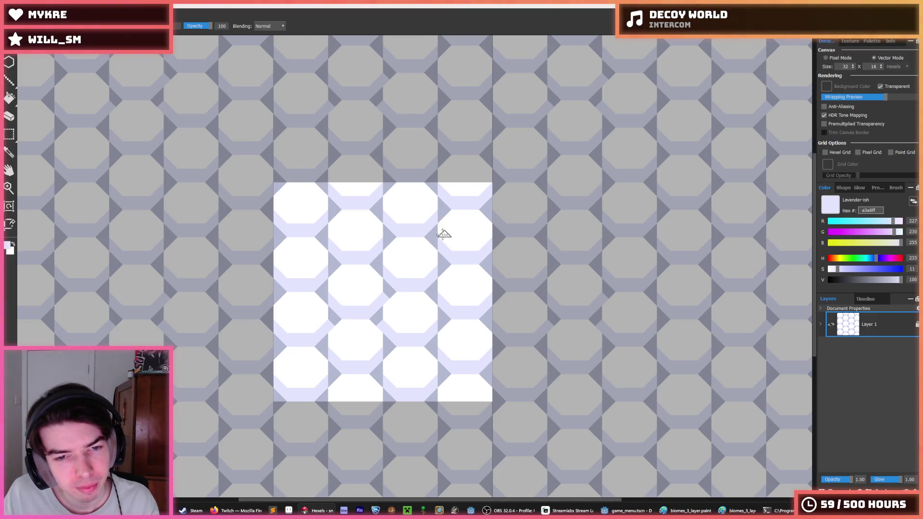
# Review the tile, then export it with Ctrl+E as a new snow PNG in assets/image/tile
pyautogui.press('i')
pyautogui.scroll(-5, 408, 242)
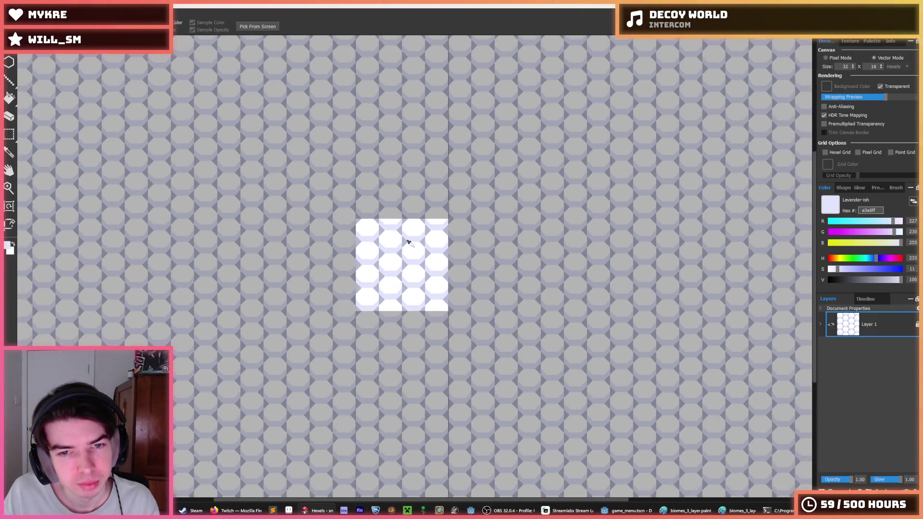
pyautogui.scroll(3, 408, 242)
pyautogui.press('b')
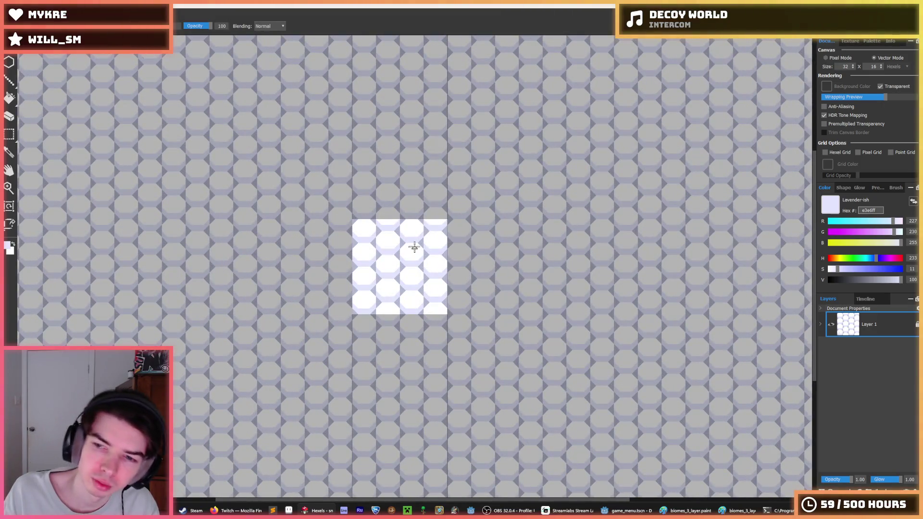
pyautogui.press('i')
pyautogui.scroll(-3, 411, 244)
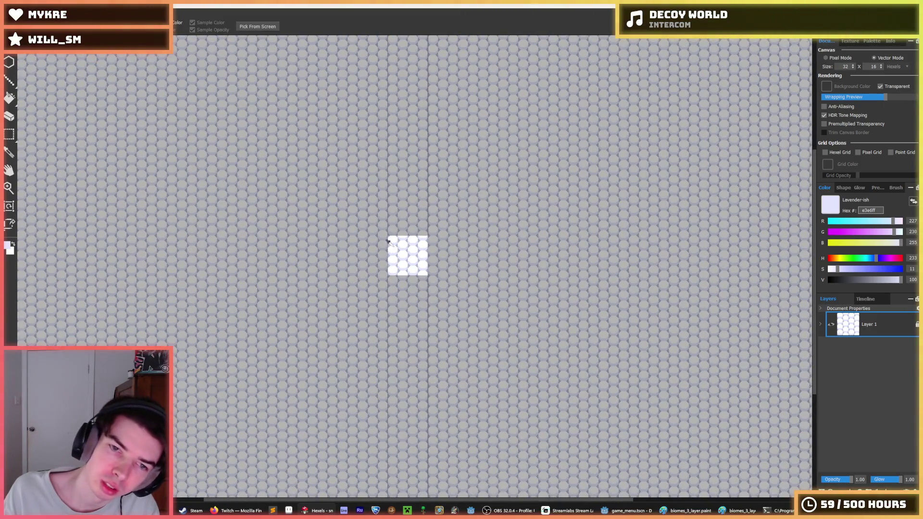
pyautogui.scroll(-2, 385, 238)
pyautogui.scroll(3, 391, 247)
pyautogui.scroll(-1, 389, 245)
pyautogui.press('b')
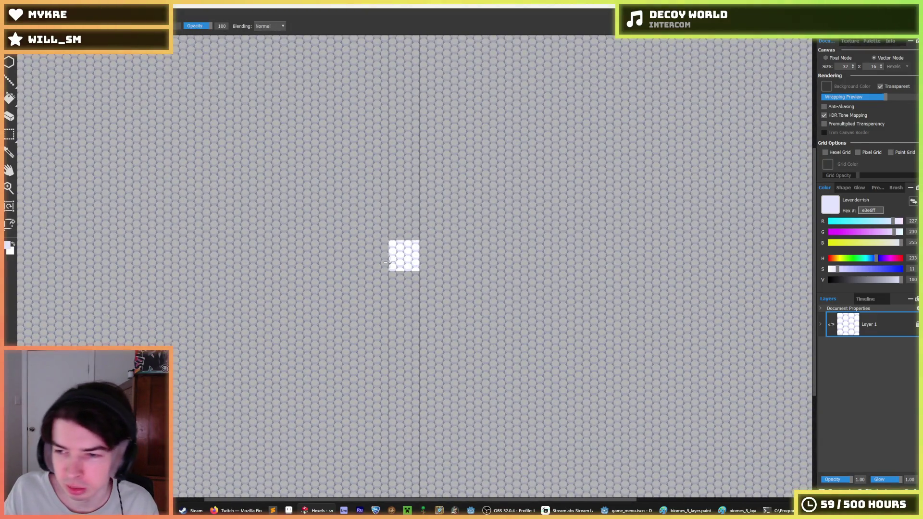
pyautogui.hotkey('ctrl', 'e')
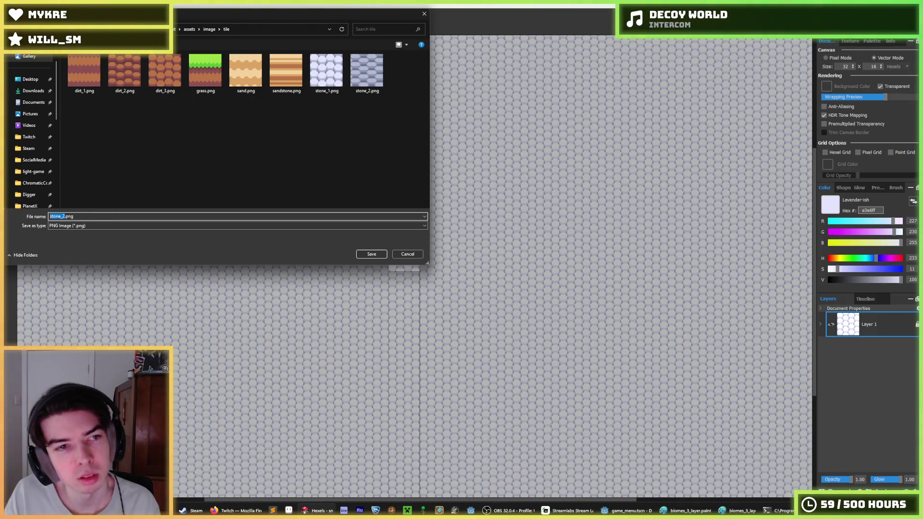
pyautogui.press('Return')
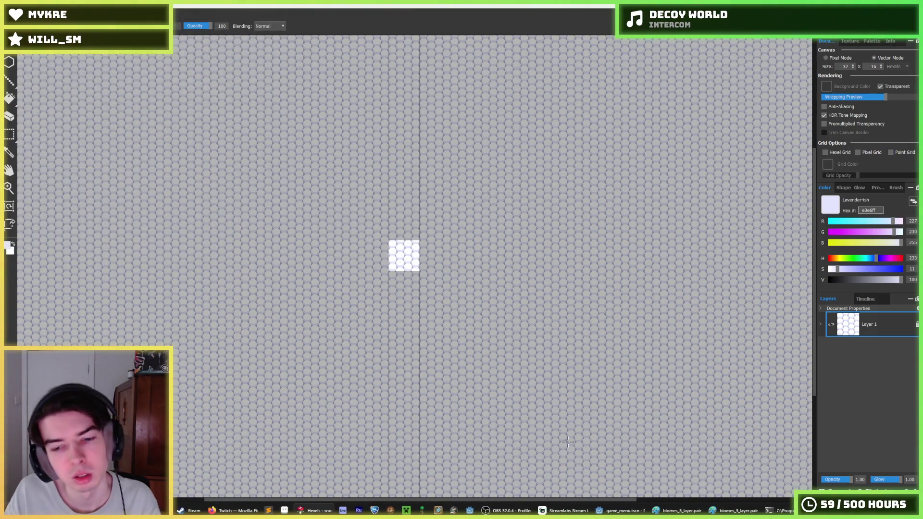
# In Godot's world scene, duplicate the stone_2.tres tile resource as snow.tres and open it in the Inspector
pyautogui.click(620, 510)
pyautogui.click(494, 232)
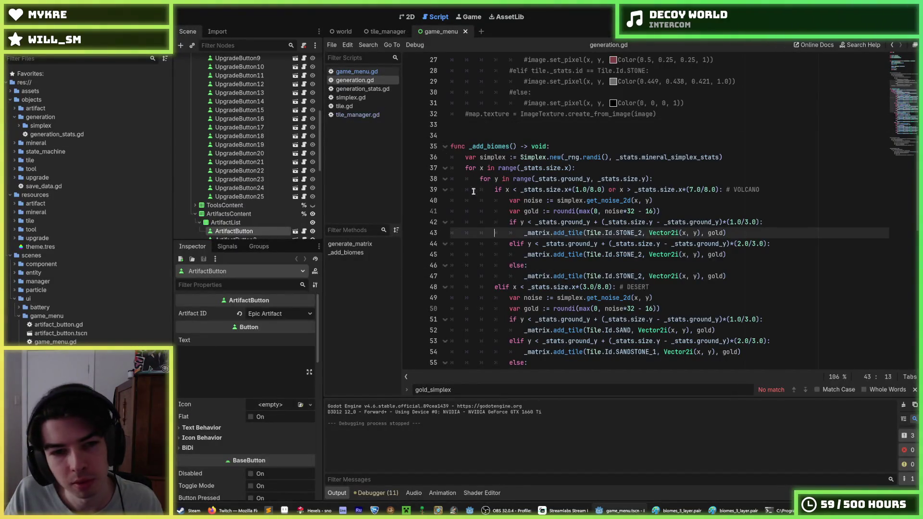
pyautogui.click(406, 18)
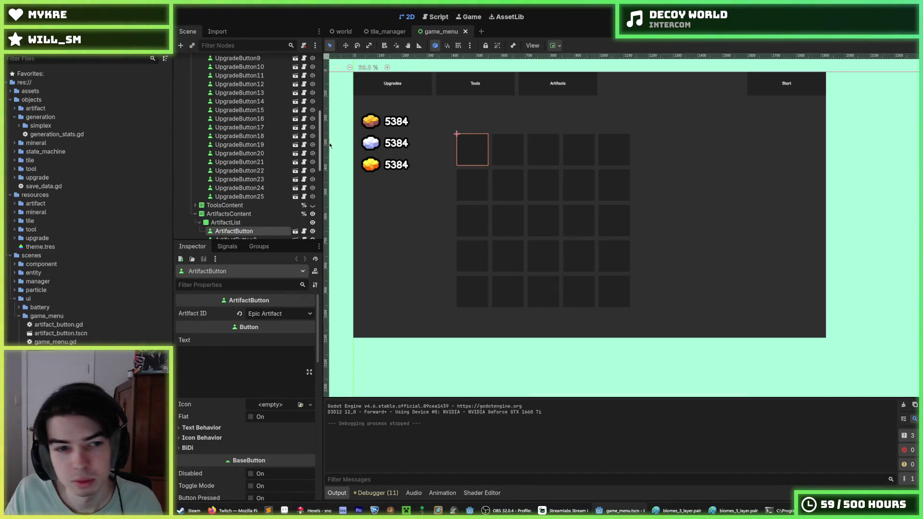
pyautogui.click(344, 33)
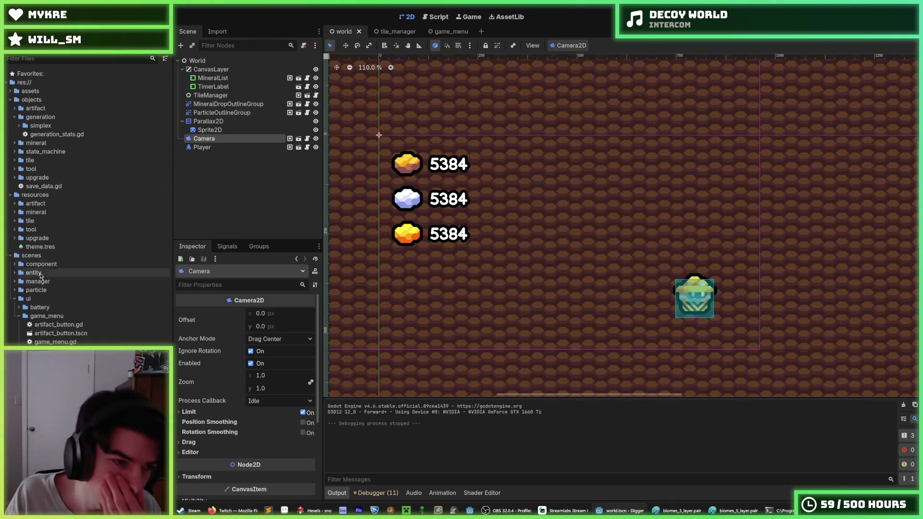
pyautogui.click(15, 221)
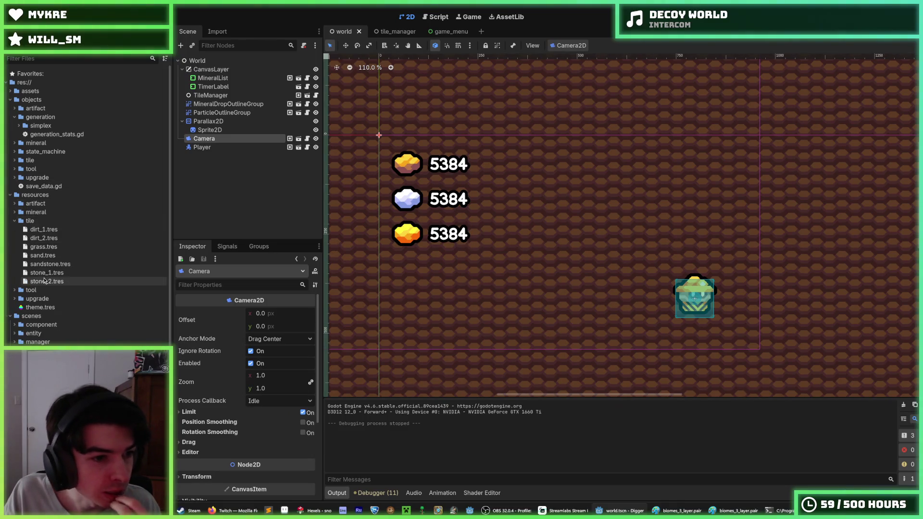
pyautogui.hotkey('ctrl', 'd')
pyautogui.write('snow.tres')
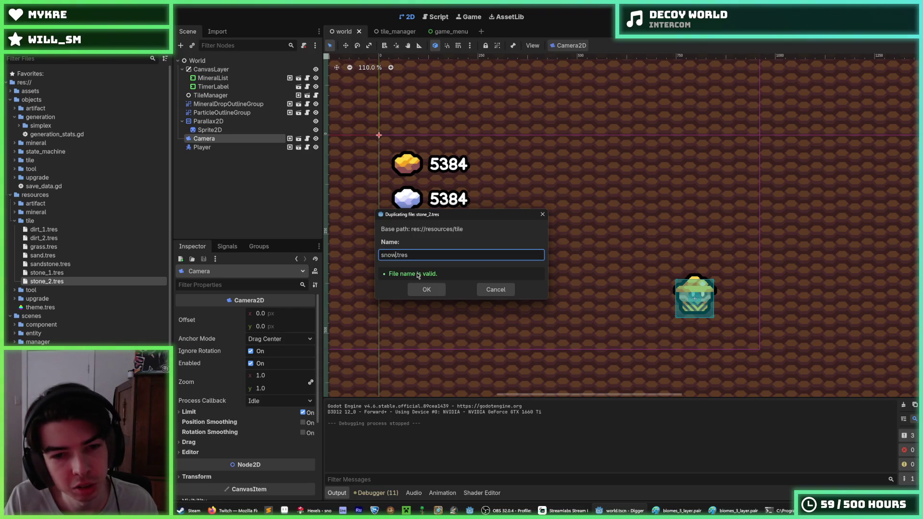
pyautogui.press('Return')
pyautogui.click(73, 272)
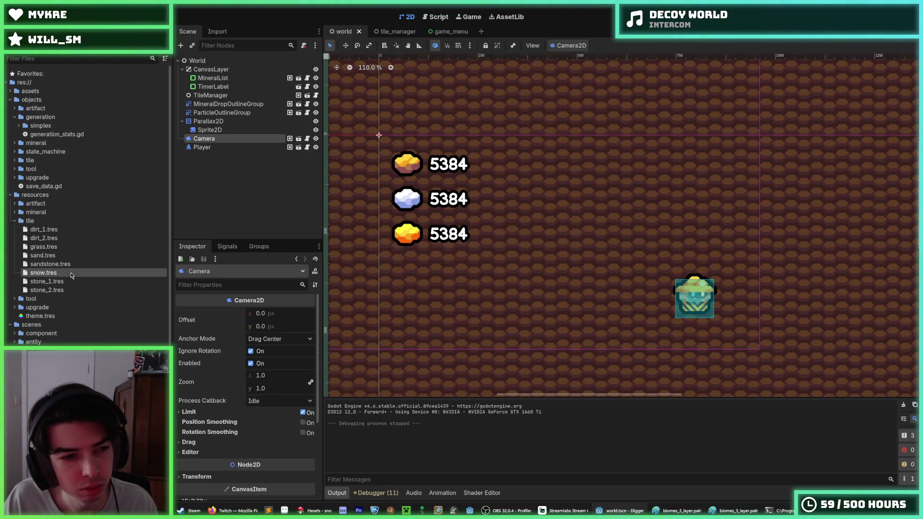
# Look through snow.tres's Texture, tile ID list and particle texture options in the Inspector
pyautogui.click(265, 331)
pyautogui.click(271, 314)
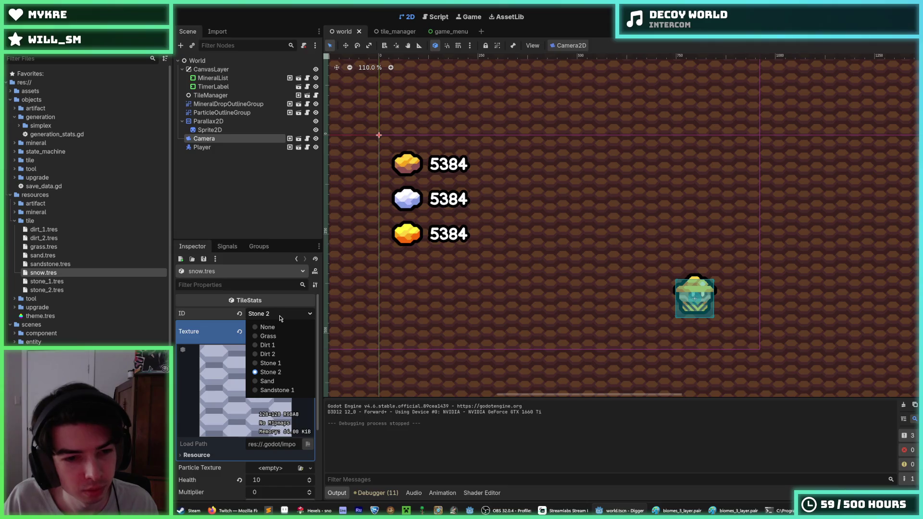
pyautogui.click(278, 316)
pyautogui.click(264, 314)
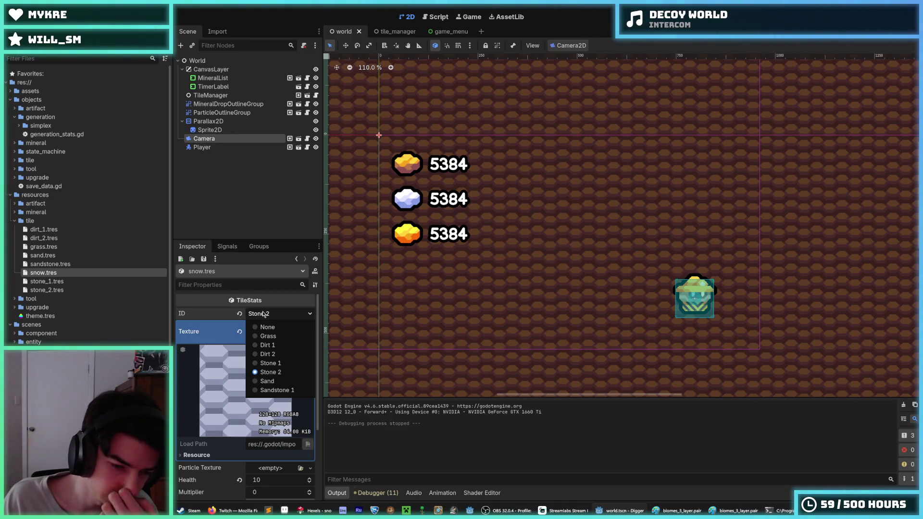
pyautogui.click(263, 314)
pyautogui.click(264, 314)
pyautogui.click(264, 314)
pyautogui.scroll(-3, 255, 406)
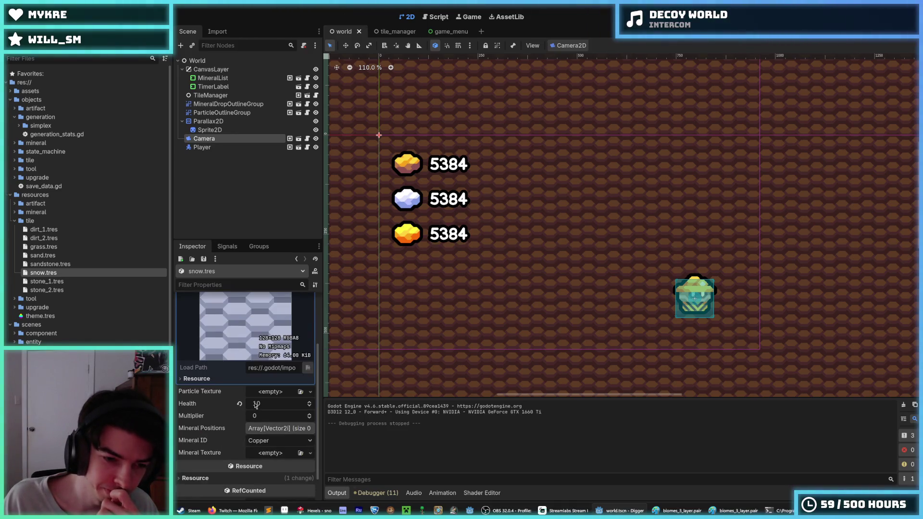
pyautogui.click(264, 391)
pyautogui.click(193, 394)
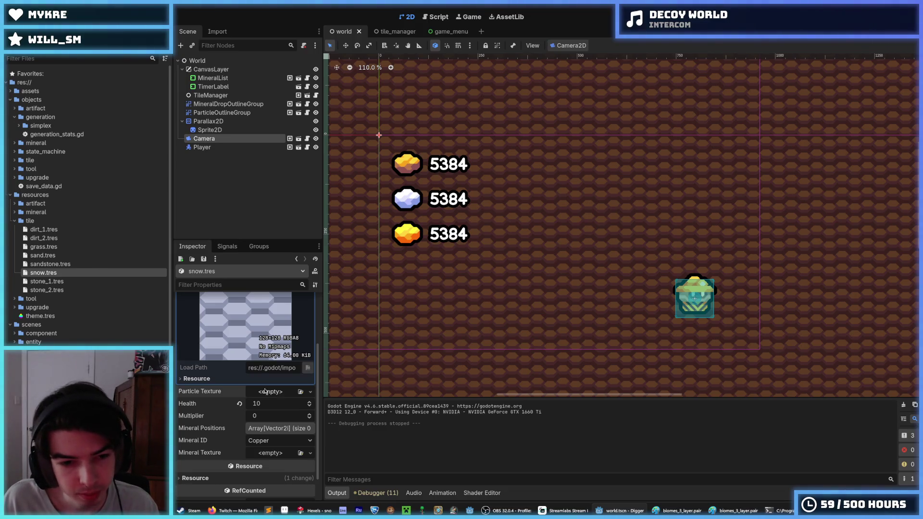
pyautogui.scroll(3, 268, 391)
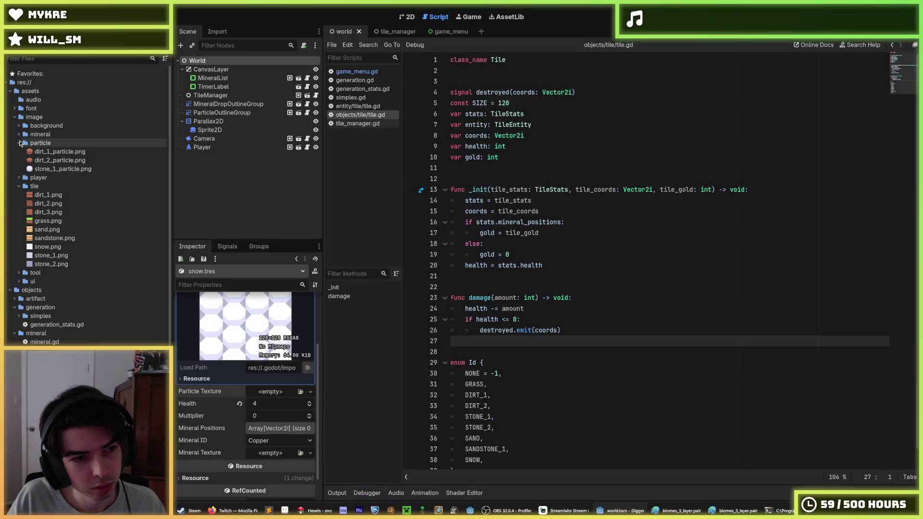
# Assign stone_1_particle.png as the tile's particle texture, leaving the mineral texture empty
pyautogui.moveTo(58, 169)
pyautogui.mouseDown()
pyautogui.moveTo(72, 173)
pyautogui.moveTo(276, 460)
pyautogui.mouseUp()
pyautogui.click(239, 463)
pyautogui.moveTo(62, 169); pyautogui.dragTo(270, 415)
pyautogui.scroll(-2, 255, 394)
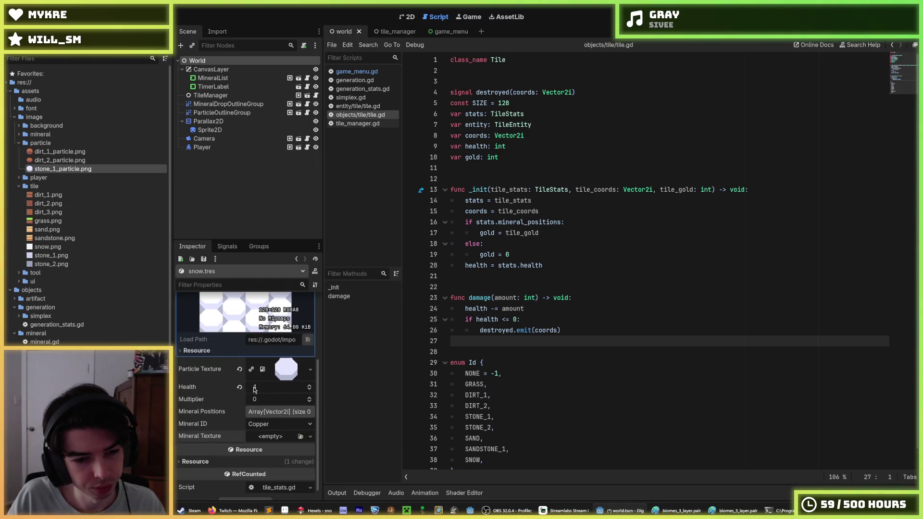
# Set the snow tile's Mineral ID to Gold
pyautogui.click(264, 425)
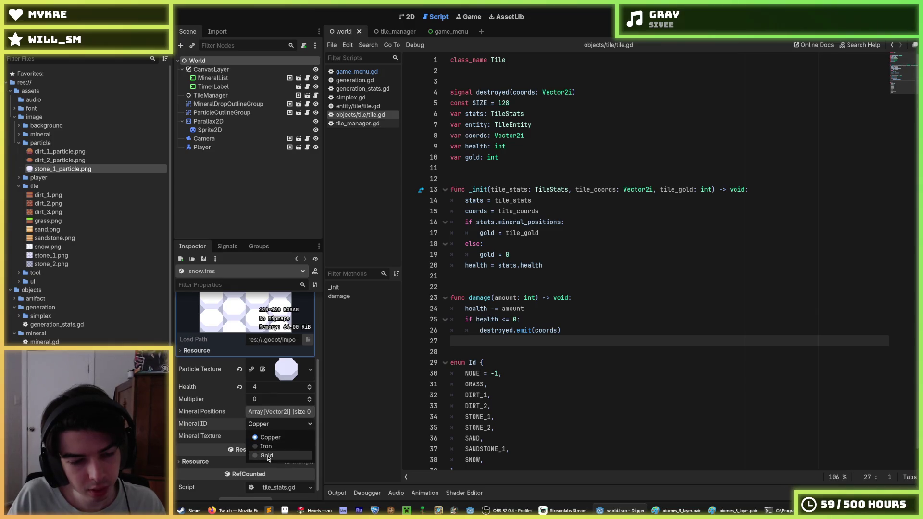
pyautogui.click(267, 456)
pyautogui.scroll(4, 245, 420)
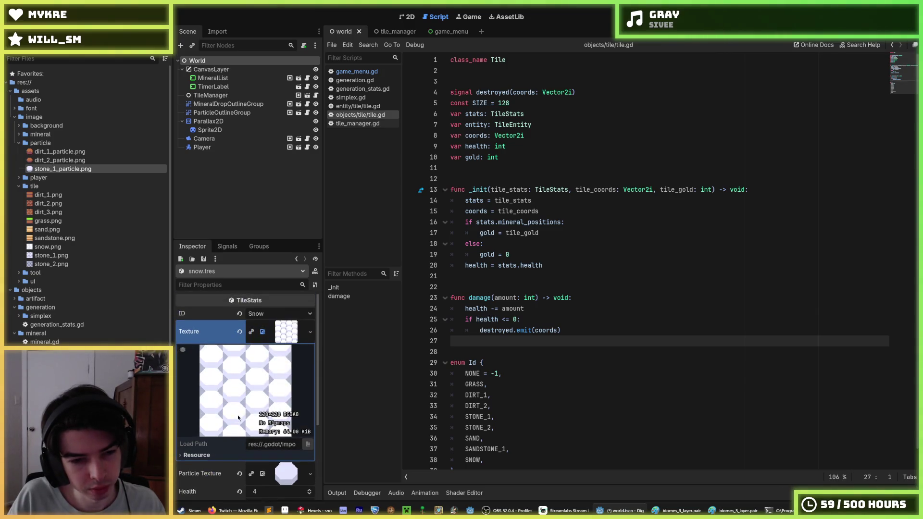
# In generation.gd, replace SAND with SNOW in the glacier biome's top-layer line
pyautogui.click(355, 80)
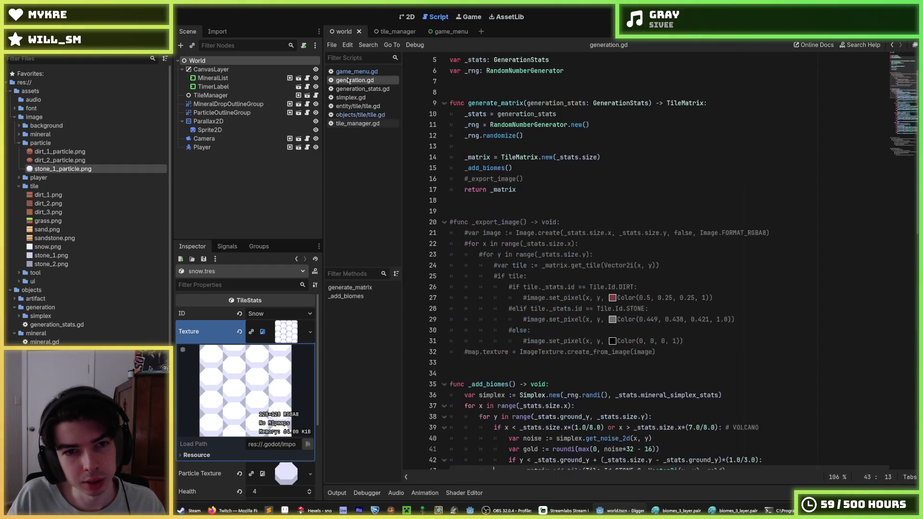
pyautogui.scroll(-8, 570, 298)
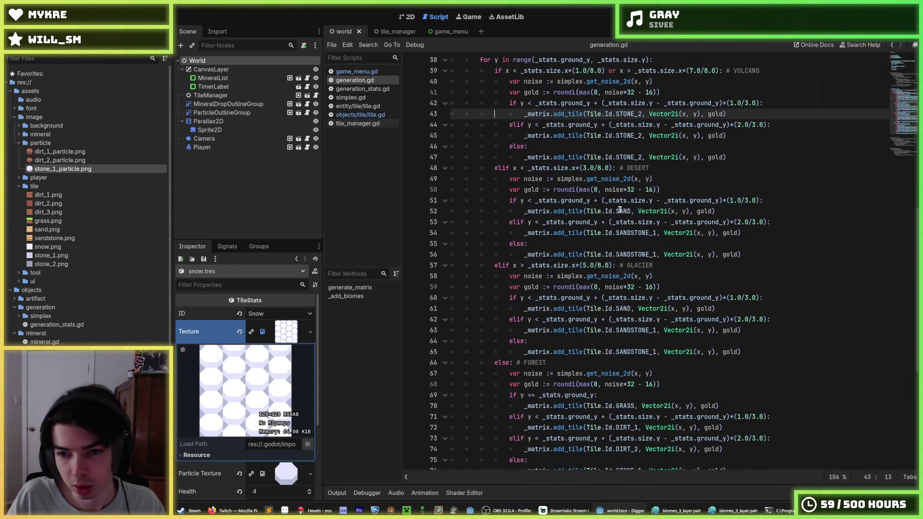
pyautogui.tripleClick(621, 202)
pyautogui.doubleClick(622, 211)
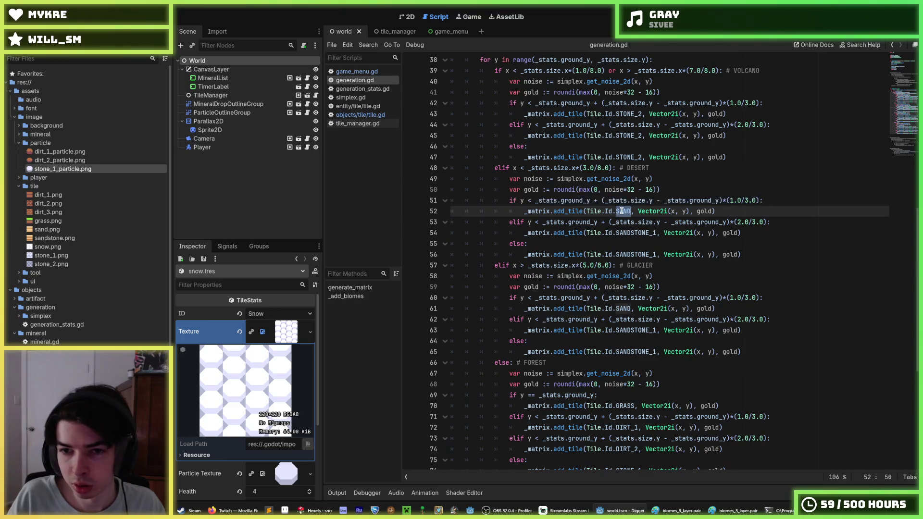
pyautogui.doubleClick(621, 309)
pyautogui.write('SNOW')
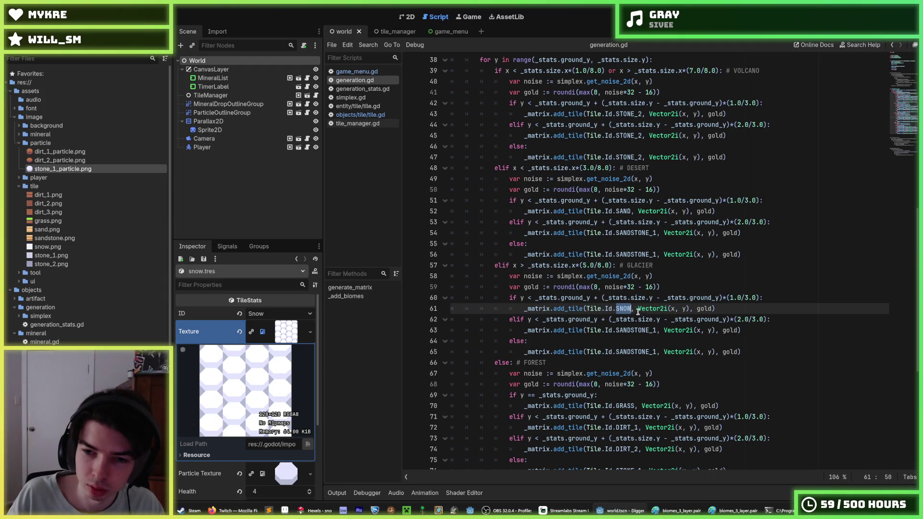
pyautogui.doubleClick(634, 330)
# Run the game with F5 to test the snow tiles, then stop it with F8
pyautogui.press('F5')
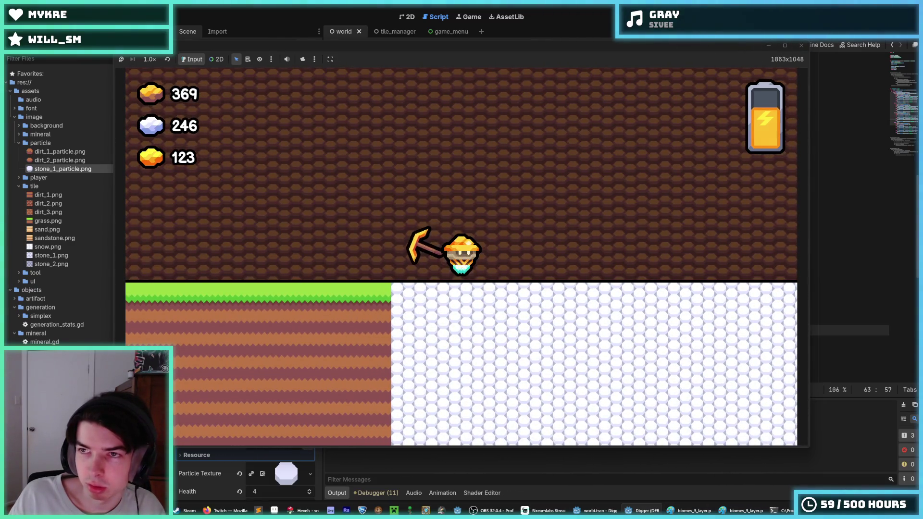
pyautogui.press('F8')
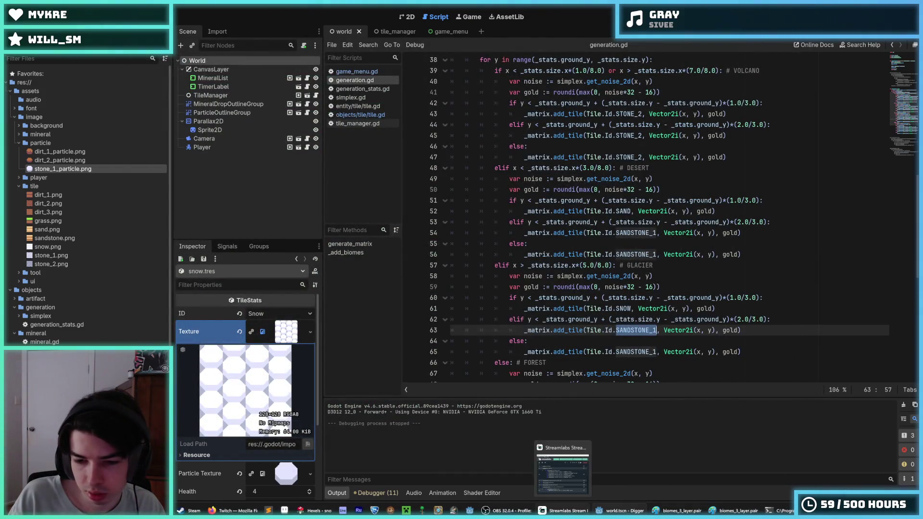
pyautogui.click(320, 510)
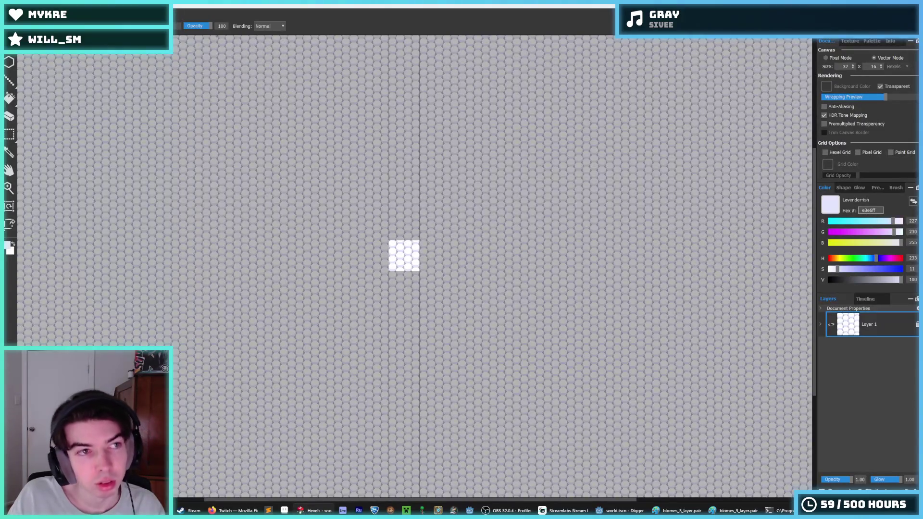
# Open the reddish-brown rock tile .hxl file from File > Open Recent
pyautogui.click(10, 14)
pyautogui.moveTo(29, 41)
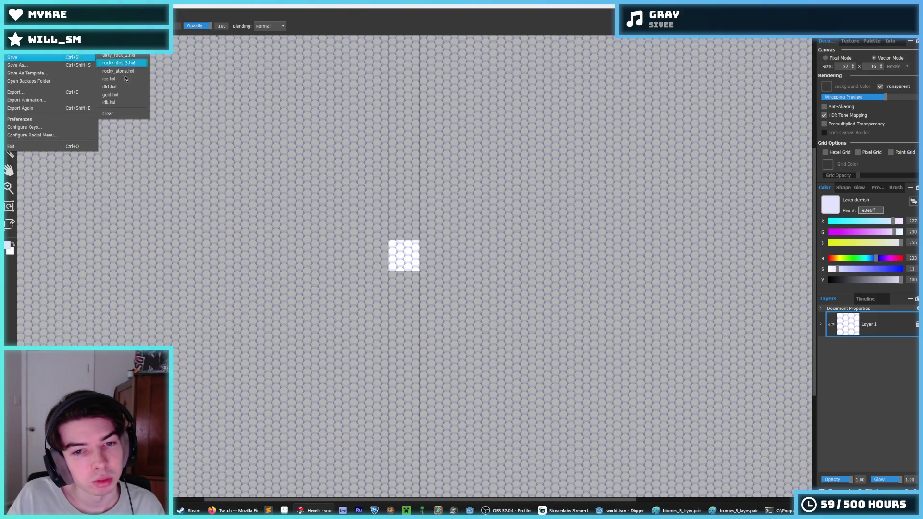
pyautogui.click(391, 243)
pyautogui.scroll(5, 393, 244)
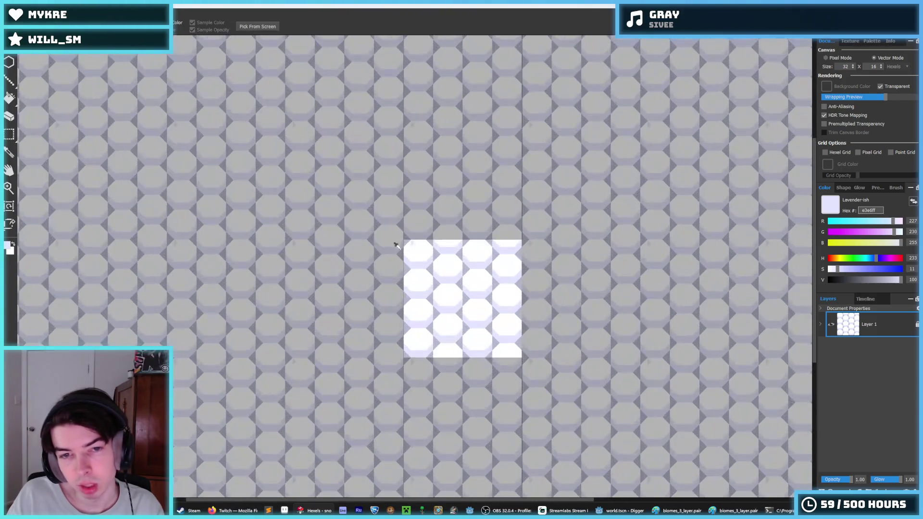
pyautogui.click(10, 15)
pyautogui.moveTo(29, 48)
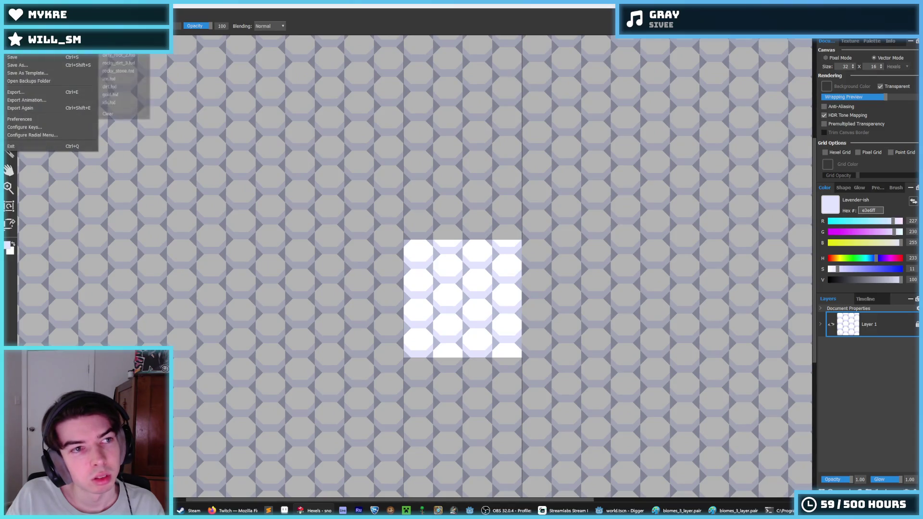
pyautogui.click(117, 63)
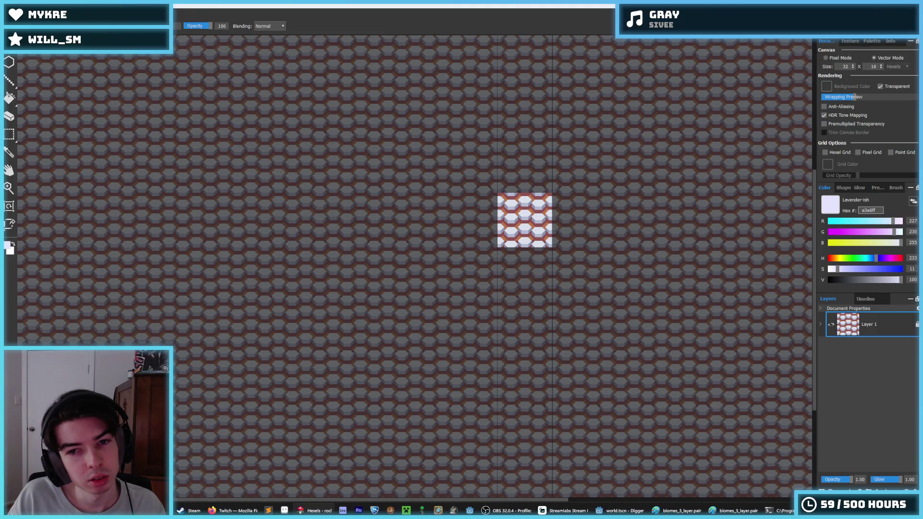
# Zoom in on the rock tile and briefly check the File menu
pyautogui.press('i')
pyautogui.scroll(8, 533, 213)
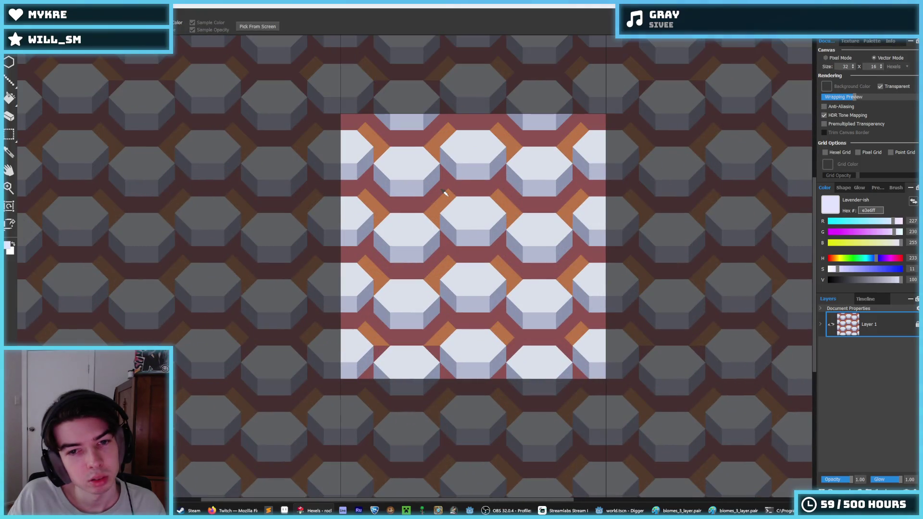
pyautogui.scroll(-7, 444, 192)
pyautogui.press('b')
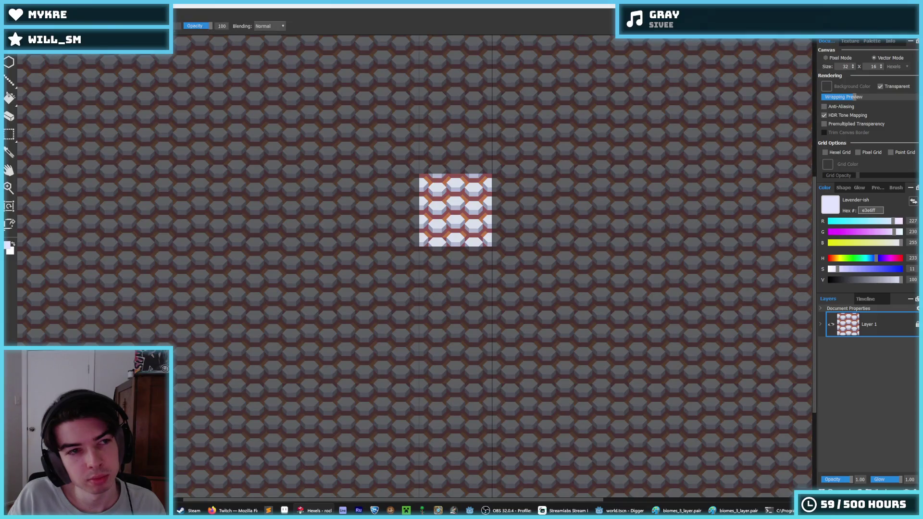
pyautogui.hotkey('alt', 'f')
pyautogui.press('Escape')
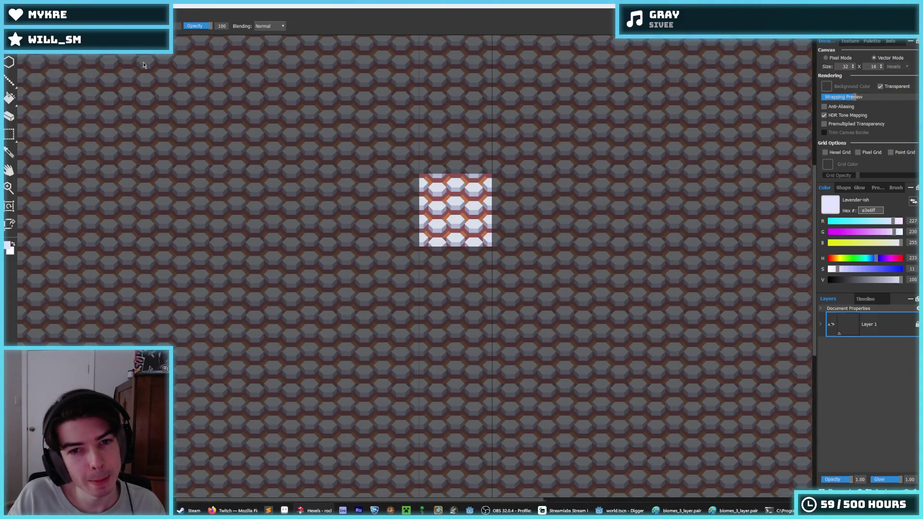
pyautogui.scroll(5, 445, 162)
# Save the tile under the new name 'snow'
pyautogui.hotkey('ctrl', 's')
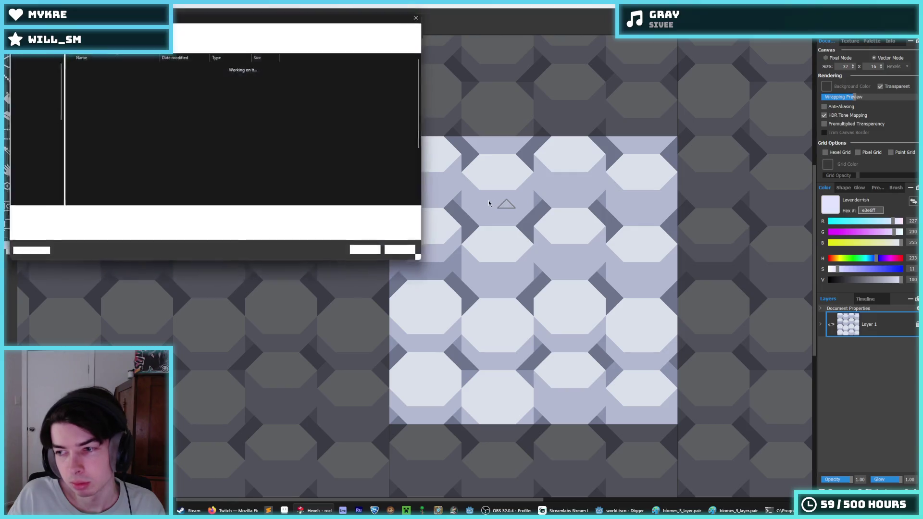
pyautogui.write('sno')
pyautogui.press('Return')
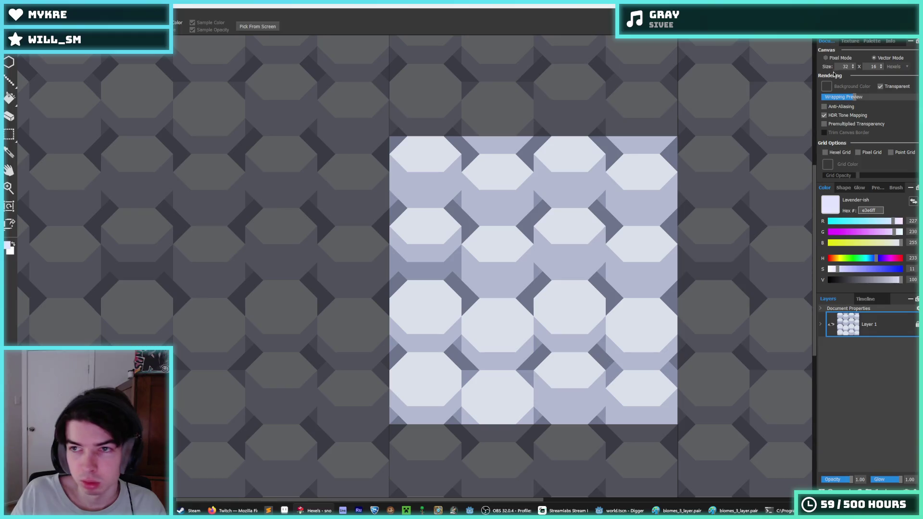
# Repaint the hexagons, background and leftover lavender bar pure white
pyautogui.click(871, 40)
pyautogui.click(852, 112)
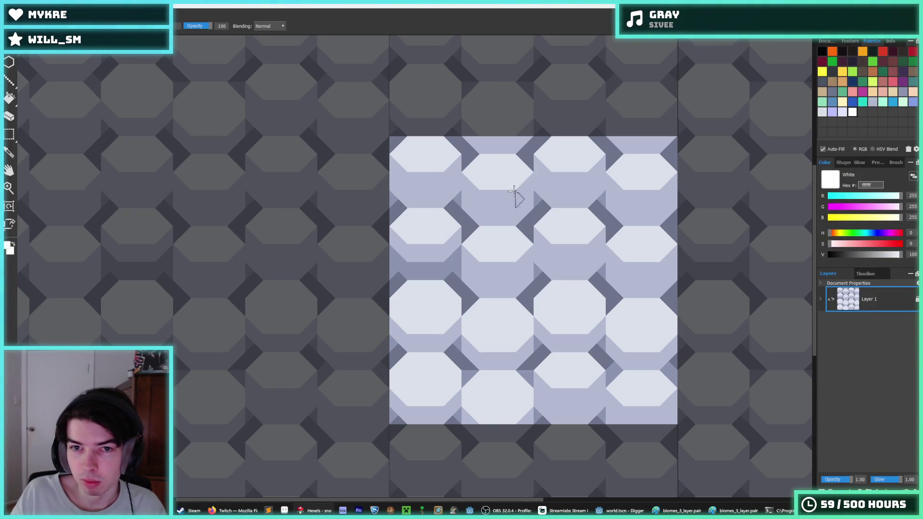
pyautogui.press('f')
pyautogui.click(519, 189)
pyautogui.click(485, 199)
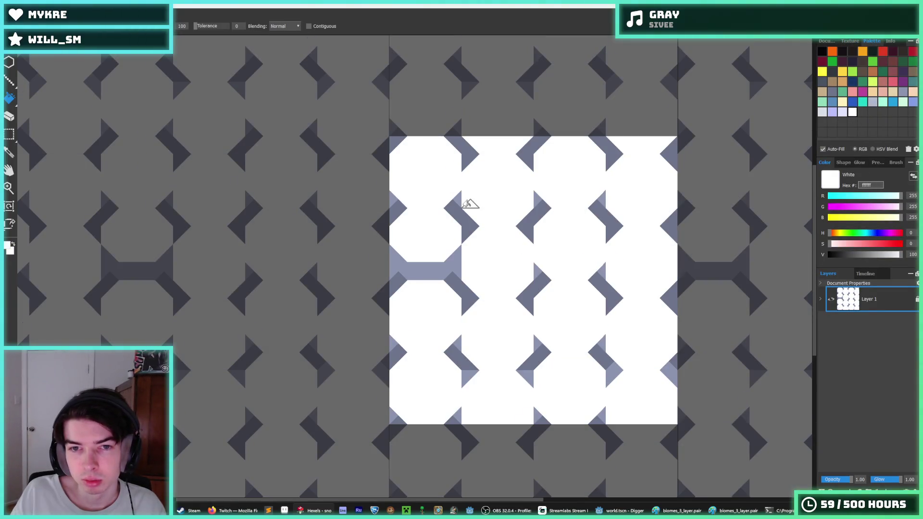
pyautogui.press('b')
pyautogui.moveTo(456, 252)
pyautogui.mouseDown()
pyautogui.moveTo(432, 270)
pyautogui.moveTo(398, 258)
pyautogui.moveTo(415, 274)
pyautogui.mouseUp()
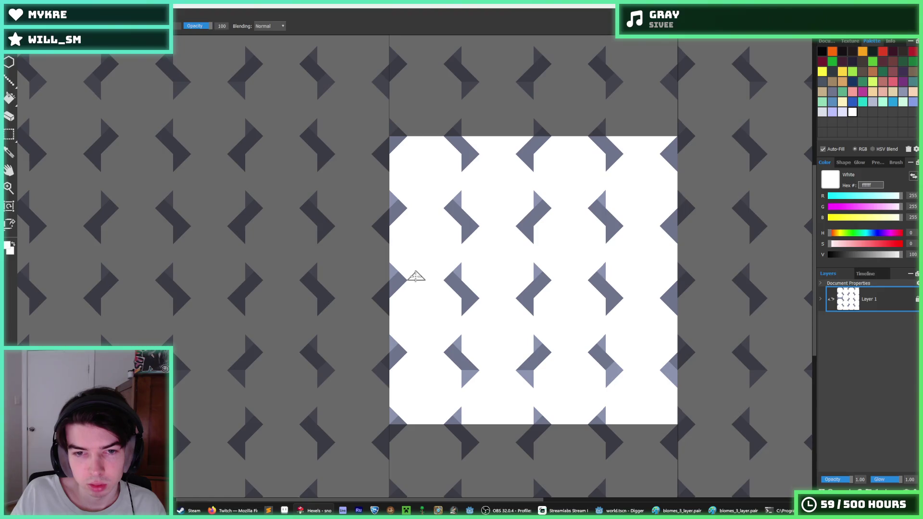
# Fill the diamond accents with pale lavender e3e6ff
pyautogui.click(872, 102)
pyautogui.press('g')
pyautogui.click(536, 284)
pyautogui.click(541, 270)
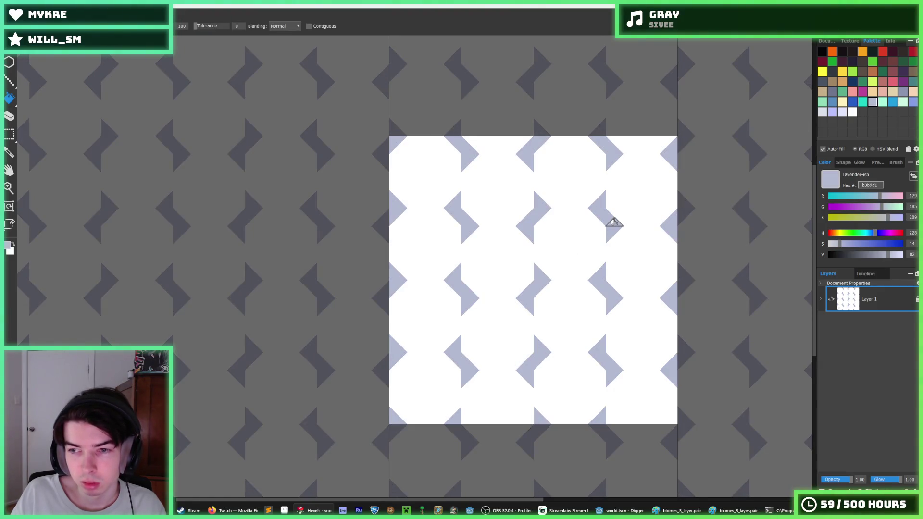
pyautogui.click(841, 112)
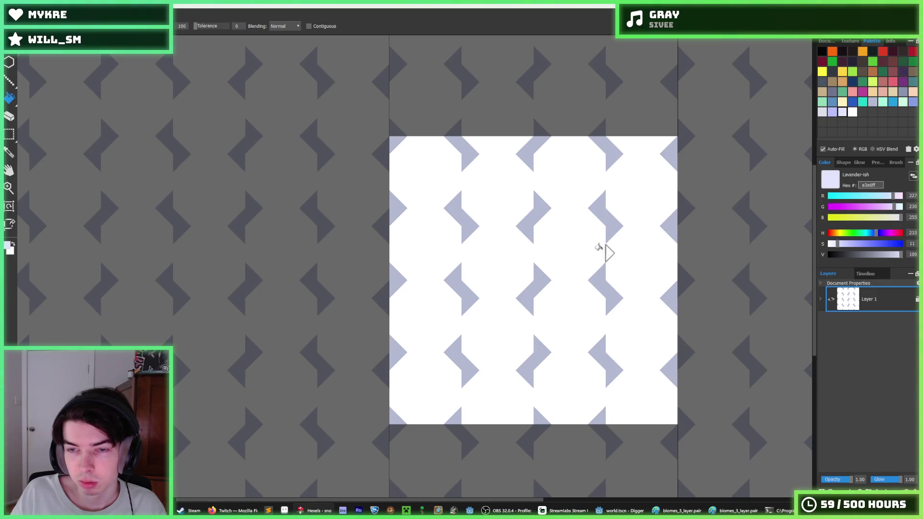